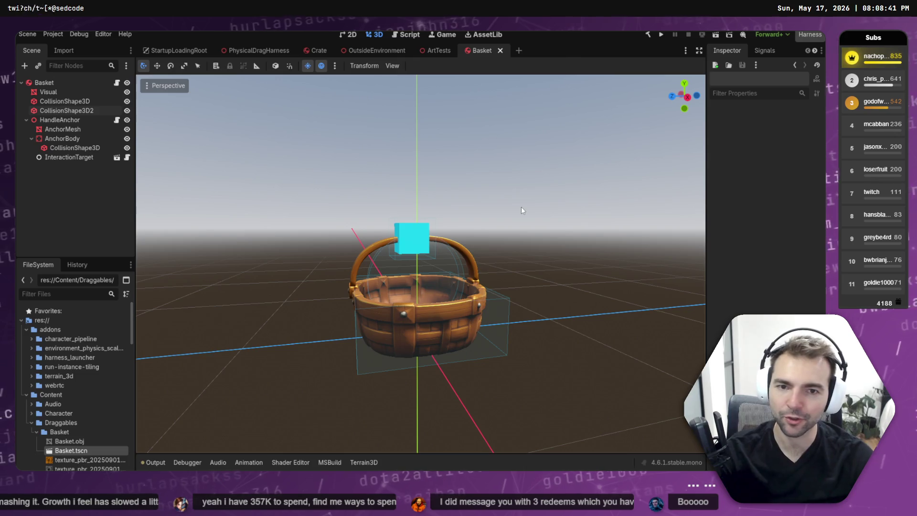
# Build the .NET project and launch the Not Monsters game with F5
pyautogui.press('F5')
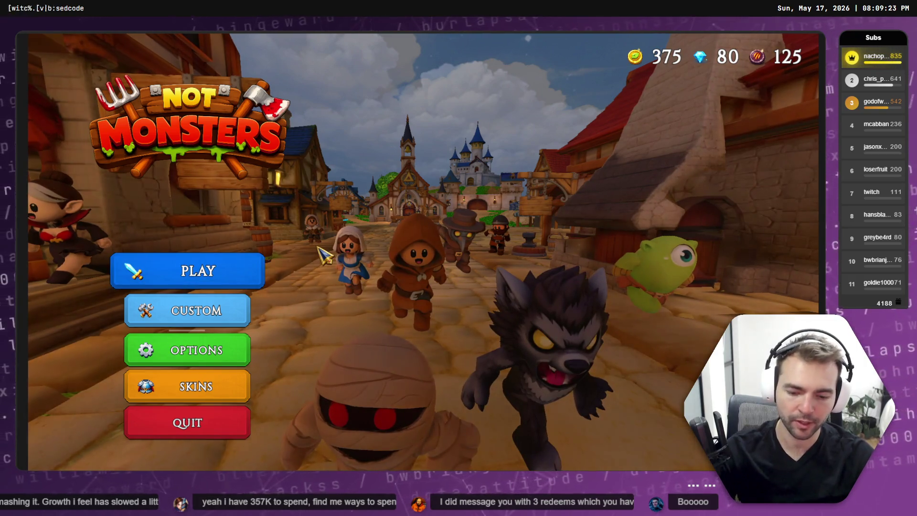
# Stop the game, glance at the harness scene list, then run the Physical Drag Harness
pyautogui.press('F8')
pyautogui.hotkey('ctrl', 'shift', 'h')
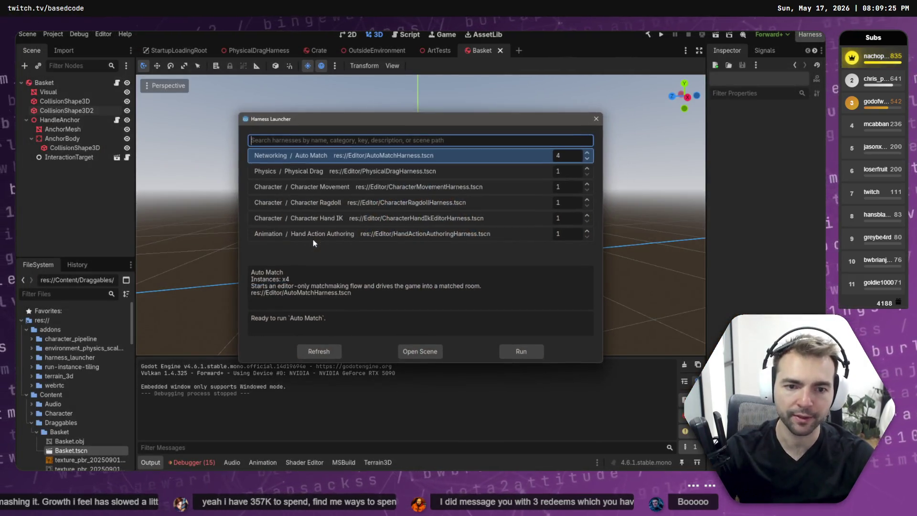
pyautogui.press('Escape')
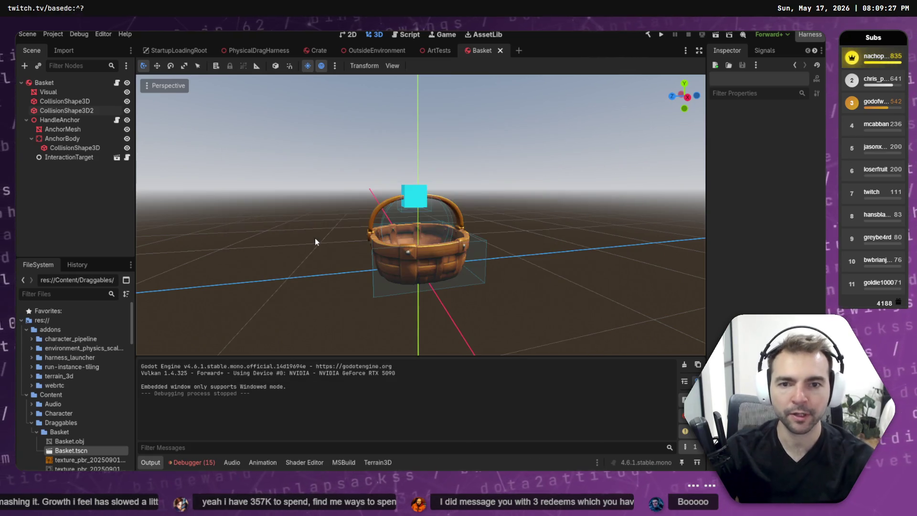
pyautogui.press('F5')
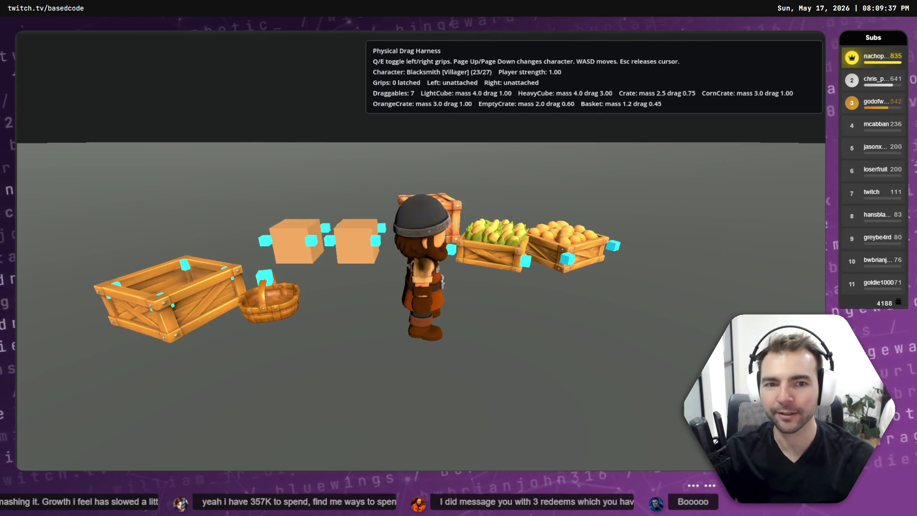
# Run the Blacksmith forward among the cubes and latch the left grip onto one
pyautogui.press('w')
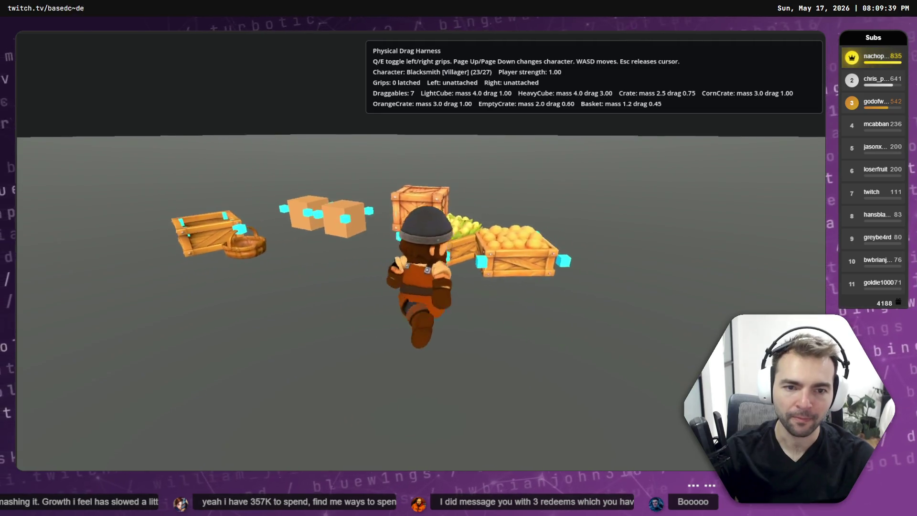
pyautogui.press('w')
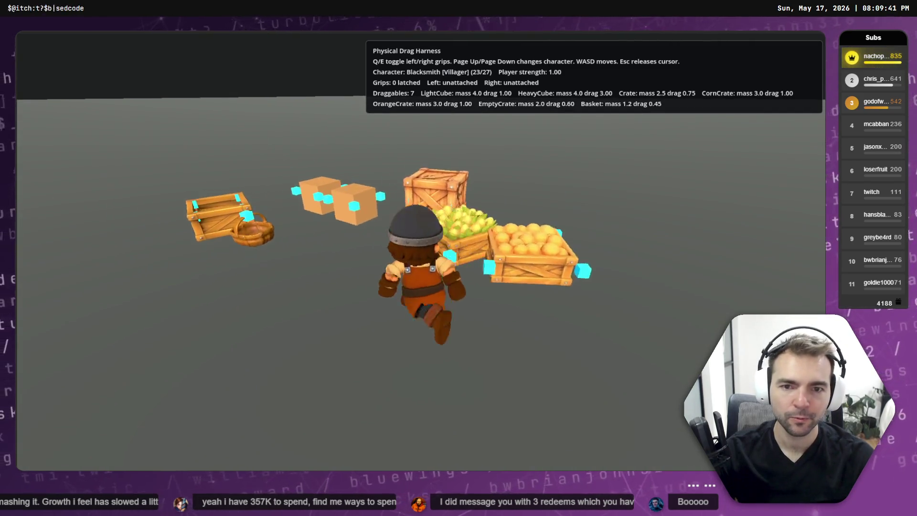
pyautogui.press('w')
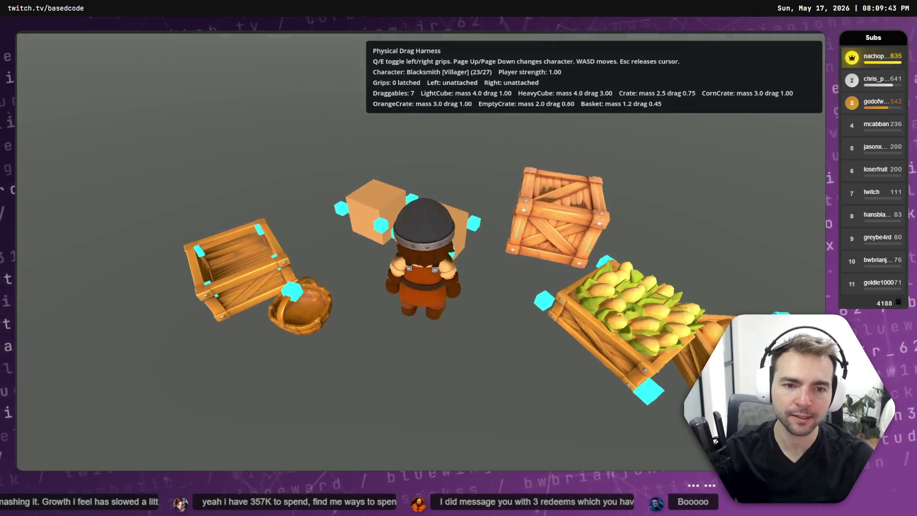
pyautogui.press('w')
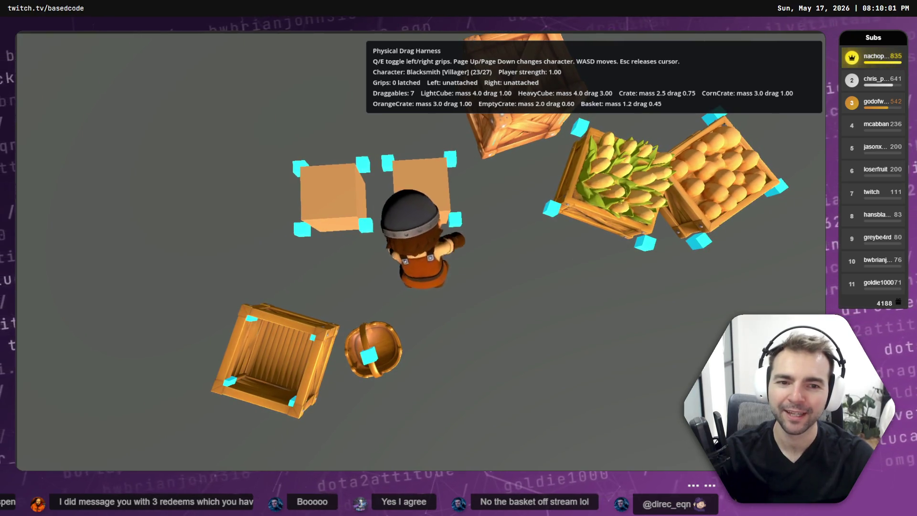
pyautogui.press('q')
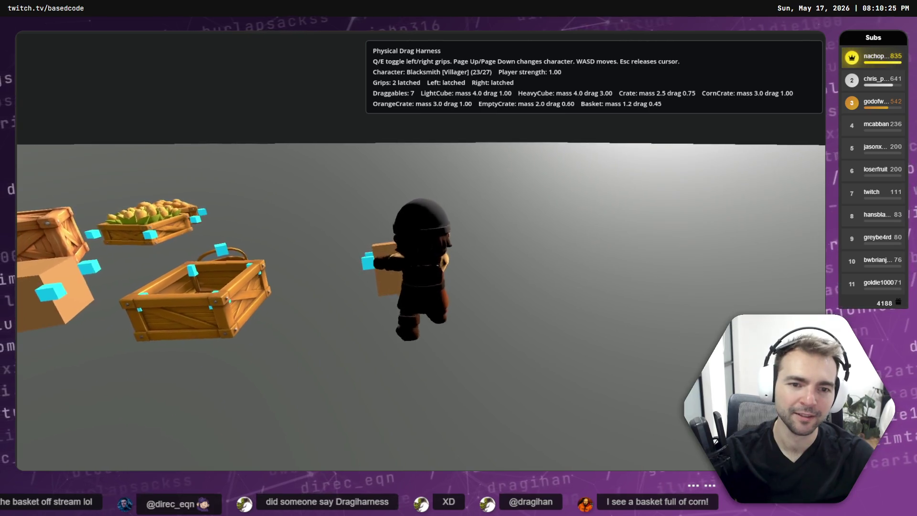
# Release both the left and right grips and step the Blacksmith back from the crate
pyautogui.press('q')
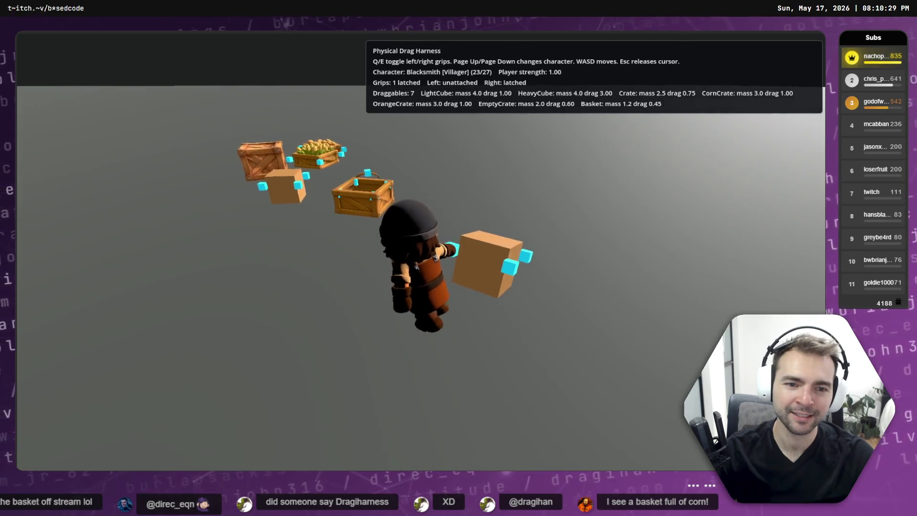
pyautogui.press('e')
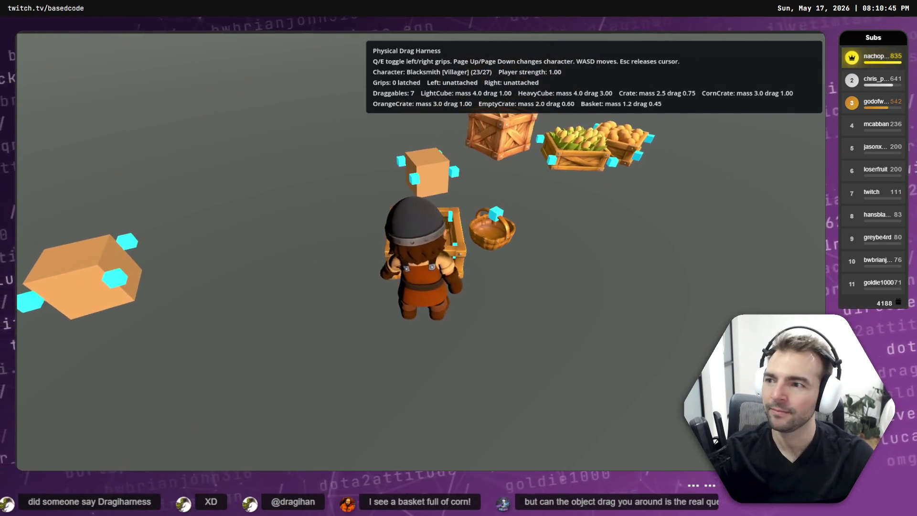
pyautogui.press('s')
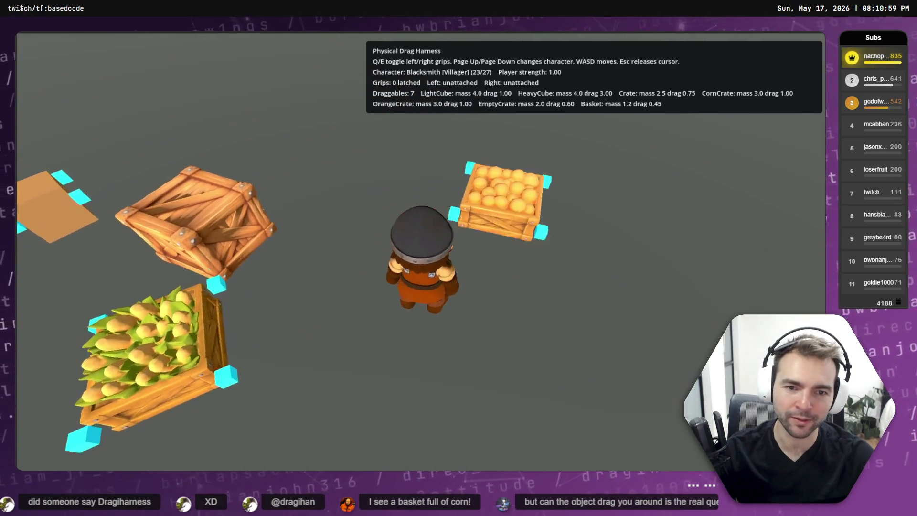
# Walk the Blacksmith around the crates and turn back toward the orange crate
pyautogui.press('w')
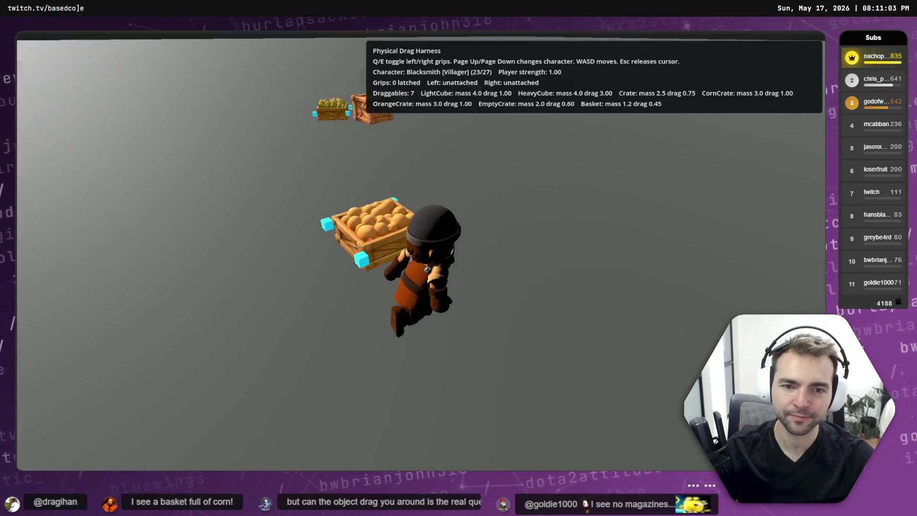
pyautogui.press('w')
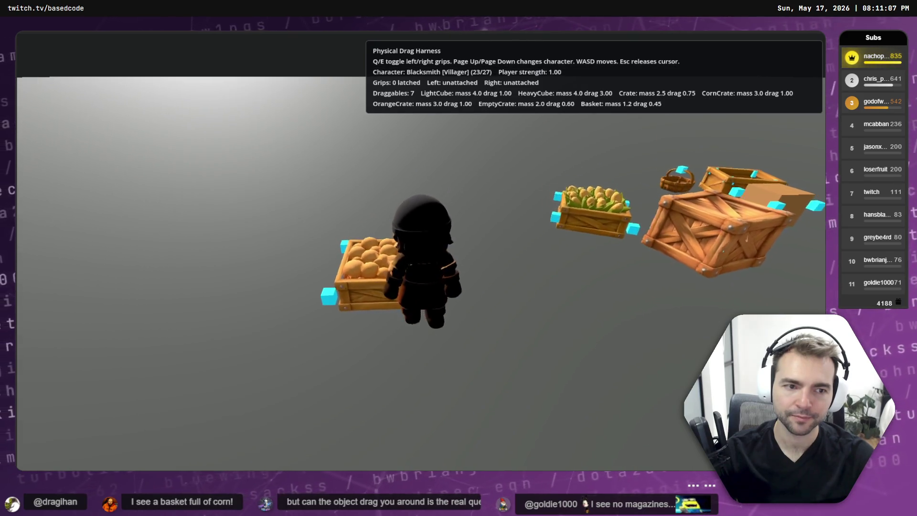
pyautogui.press('s')
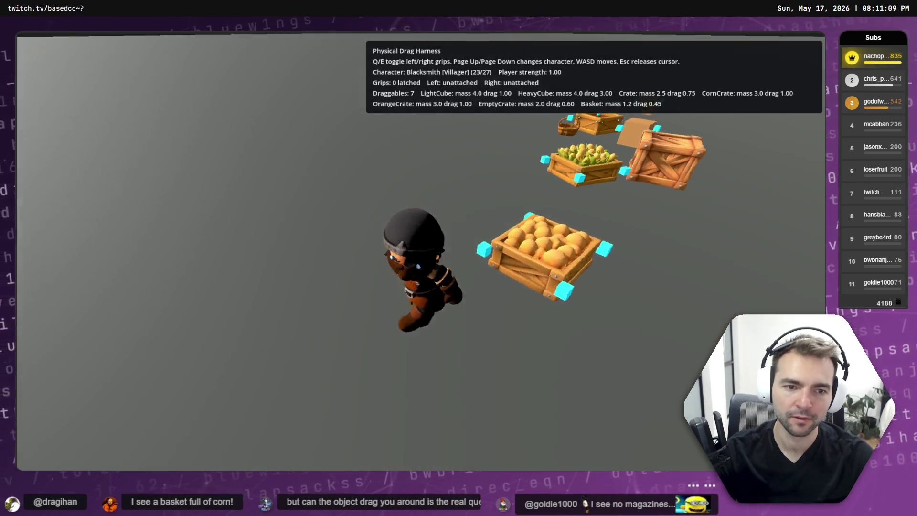
pyautogui.press('s')
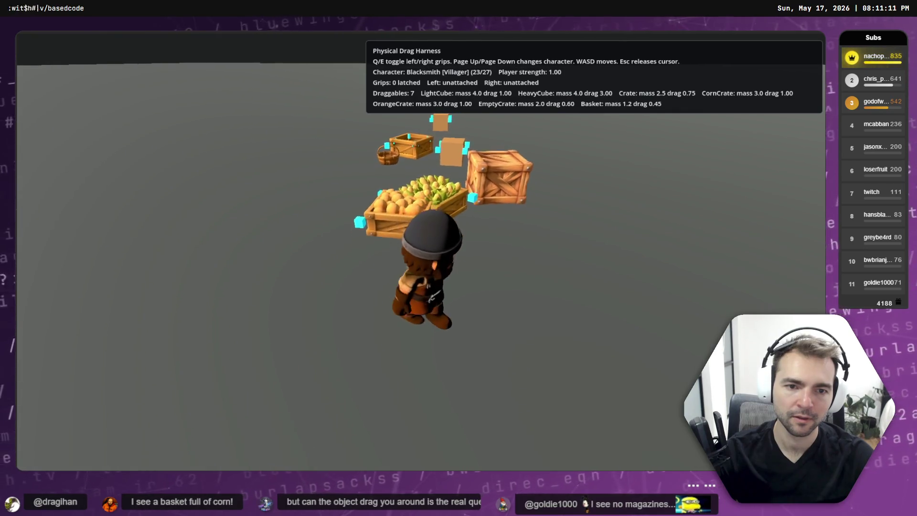
pyautogui.press('w')
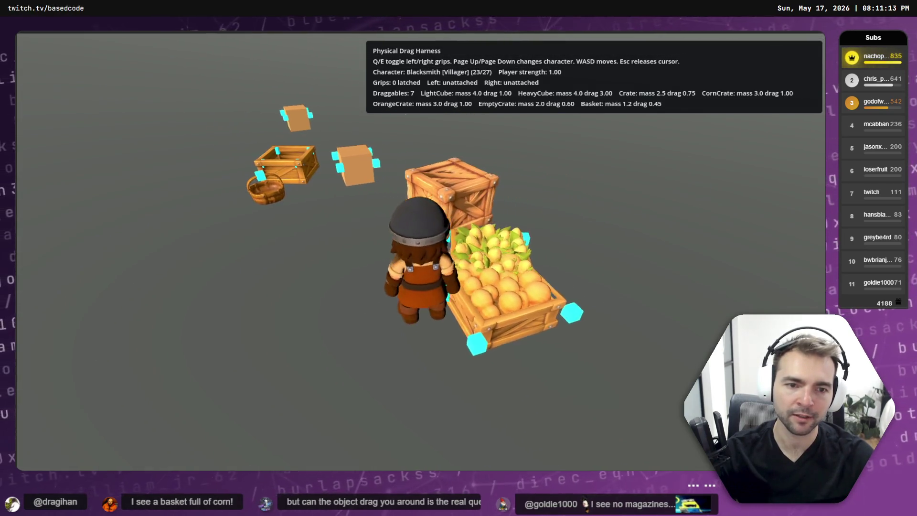
pyautogui.press('w')
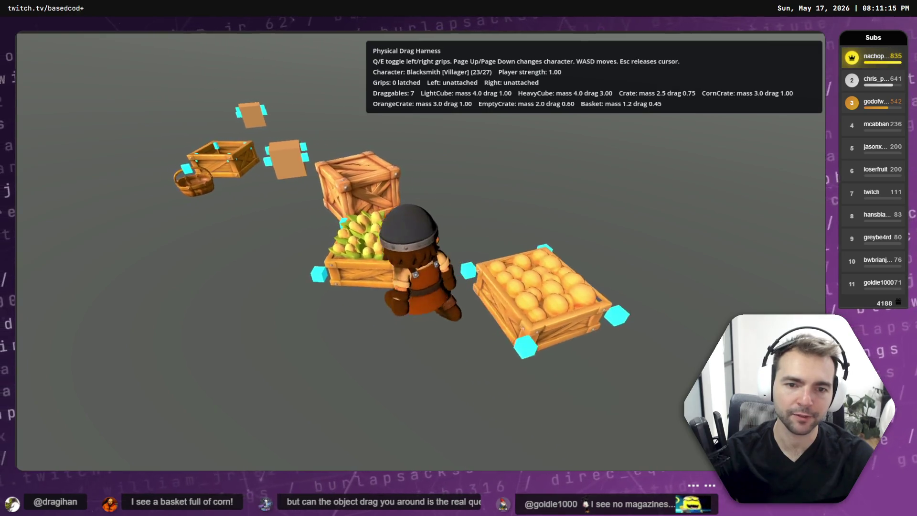
pyautogui.press('a')
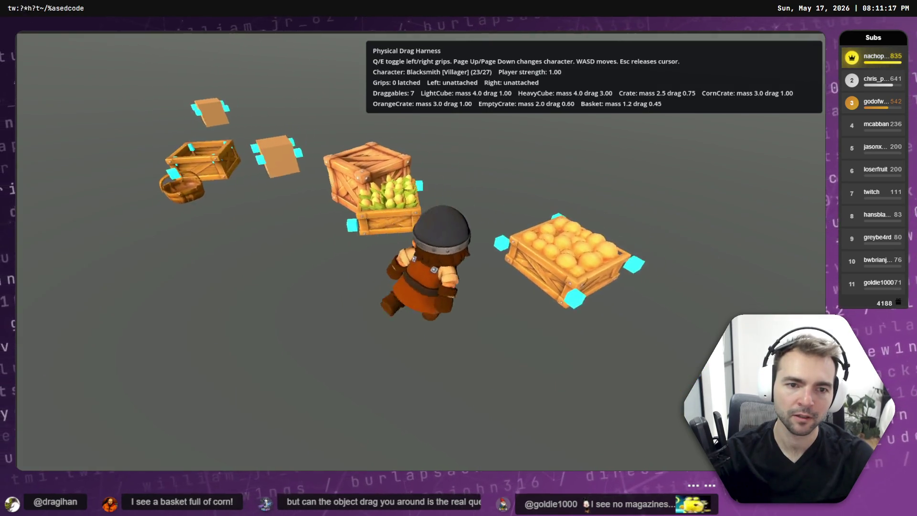
pyautogui.press('a')
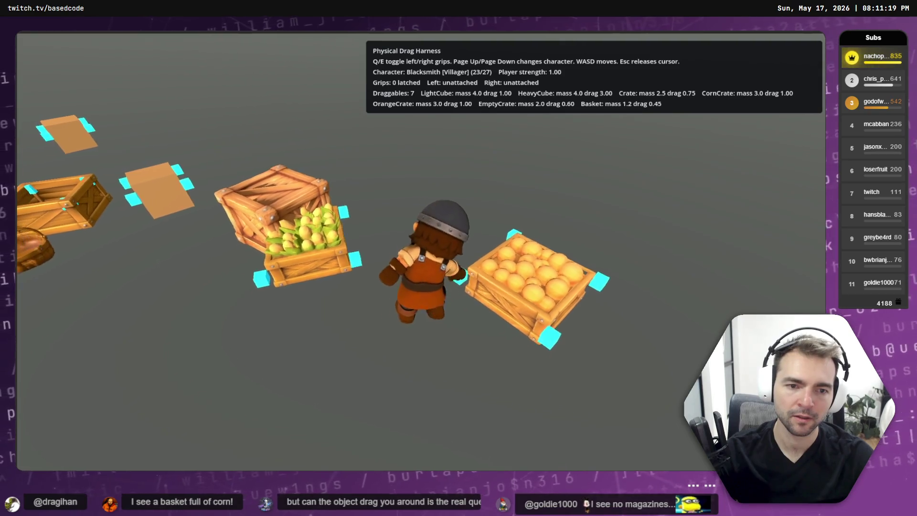
# Latch the left grip onto a cube and carry it around, turning toward the crates
pyautogui.press('q')
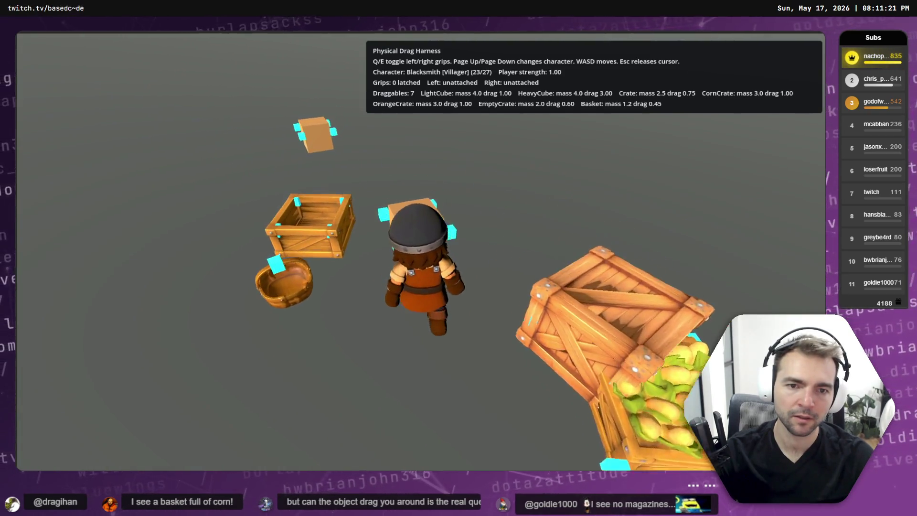
pyautogui.press('a')
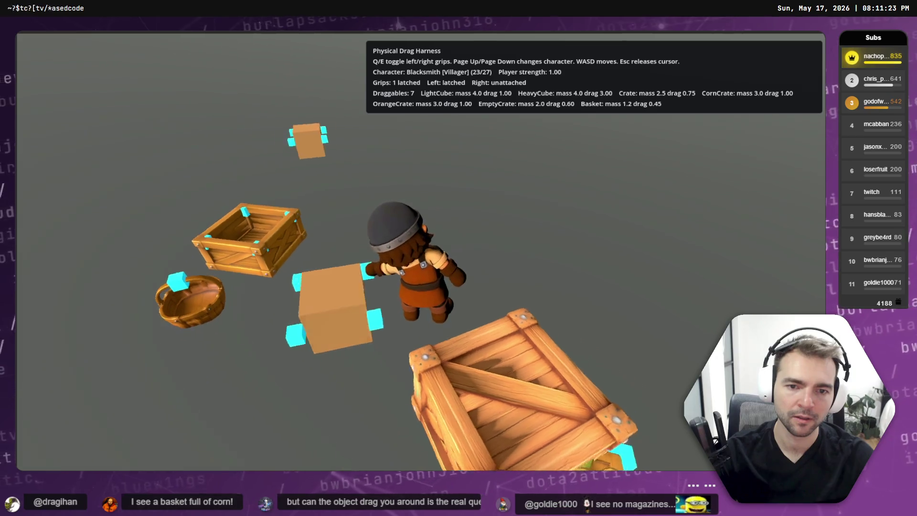
pyautogui.press('a')
pyautogui.press('a')
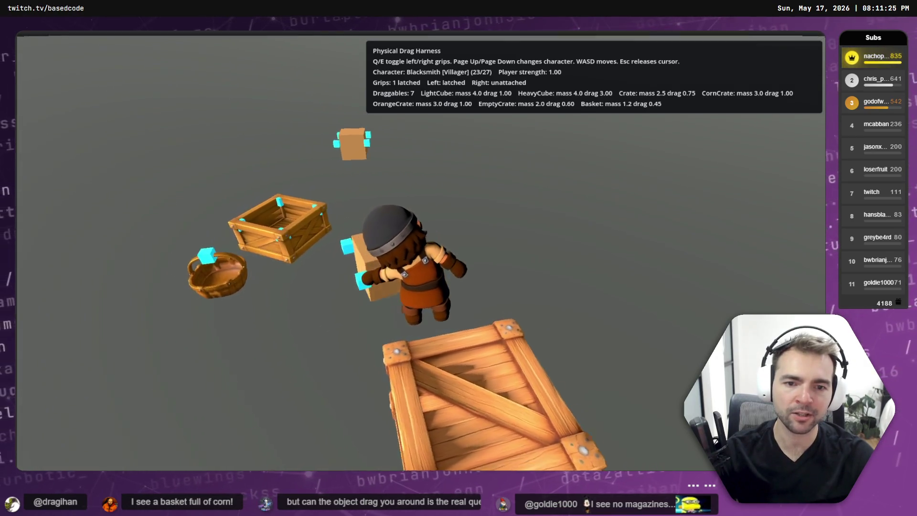
pyautogui.press('a')
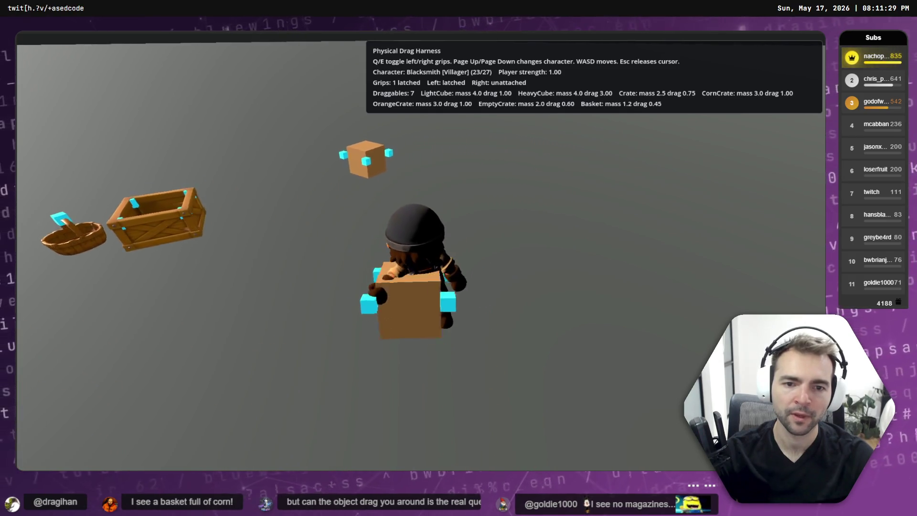
pyautogui.press('a')
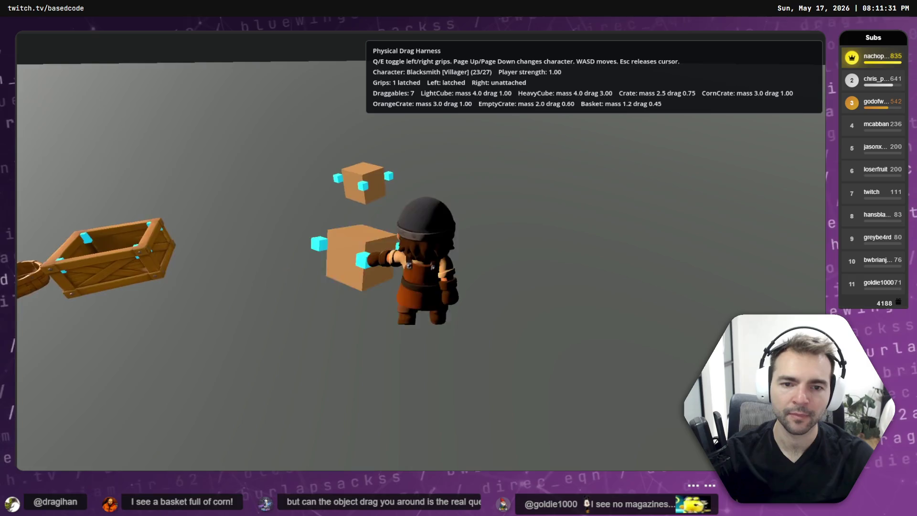
pyautogui.press('a')
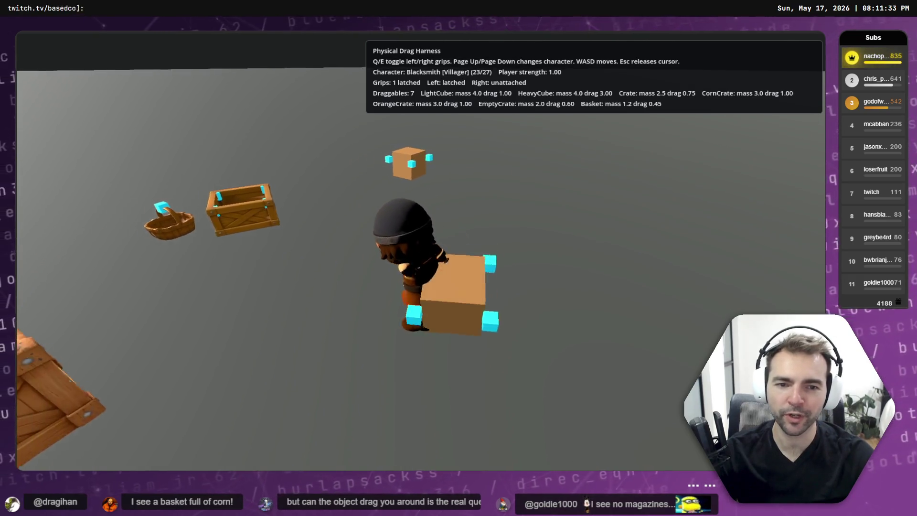
pyautogui.press('a')
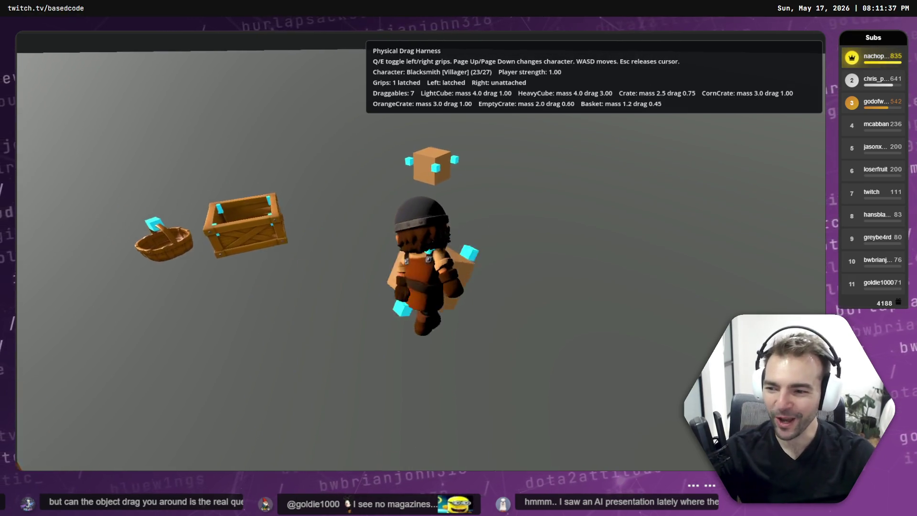
pyautogui.press('a')
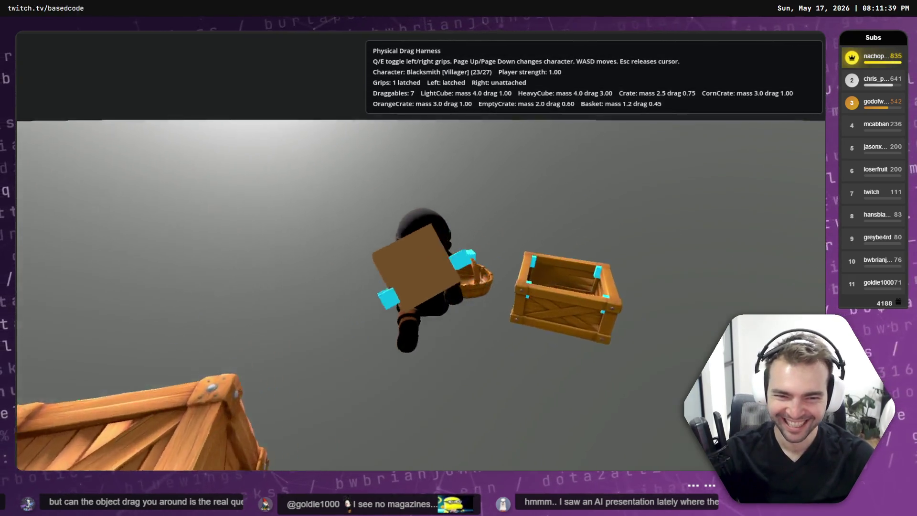
pyautogui.press('a')
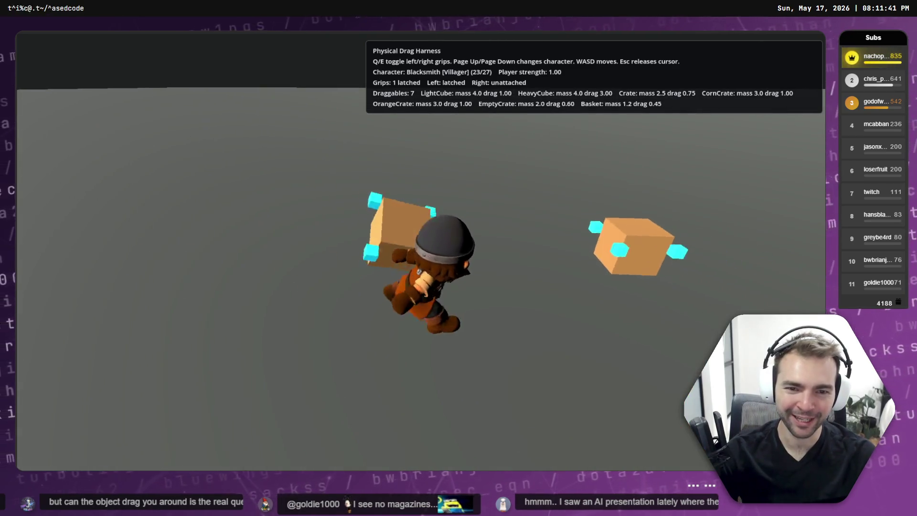
pyautogui.press('a')
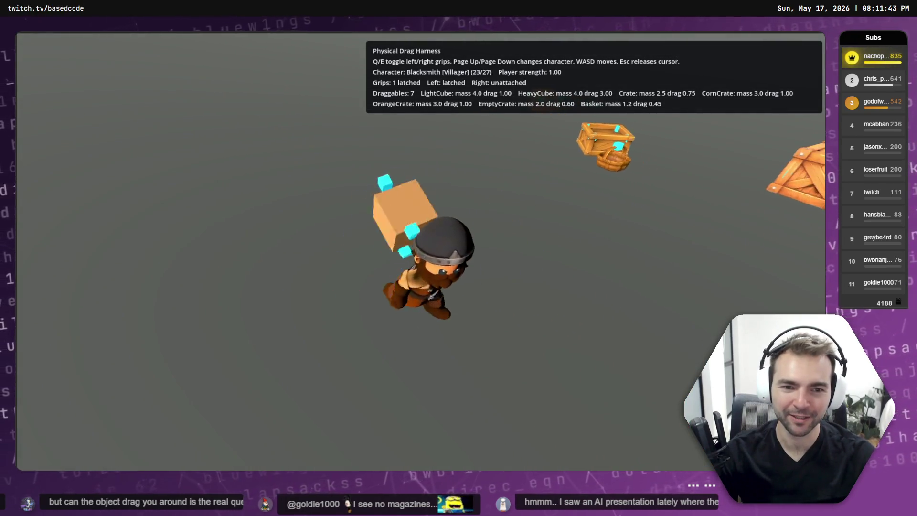
pyautogui.press('a')
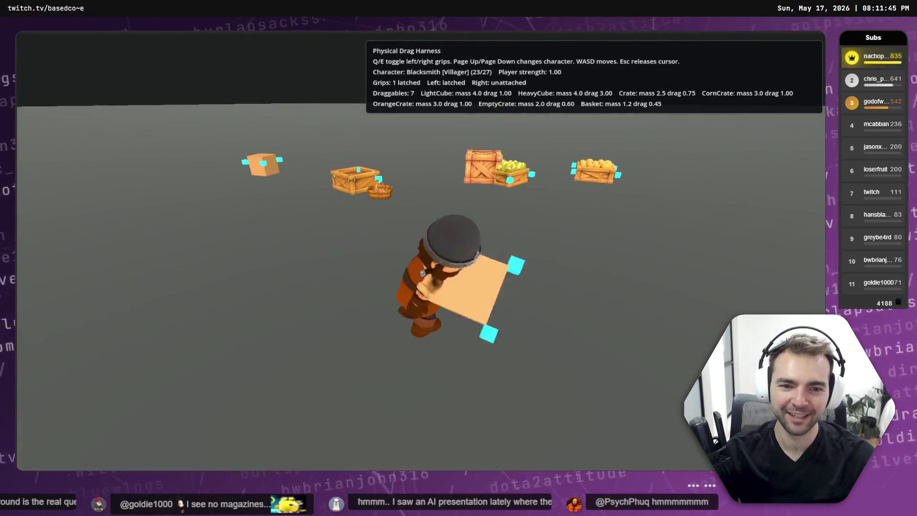
# Drop the cube from both grips, push the box, and move beside the crates
pyautogui.press('q')
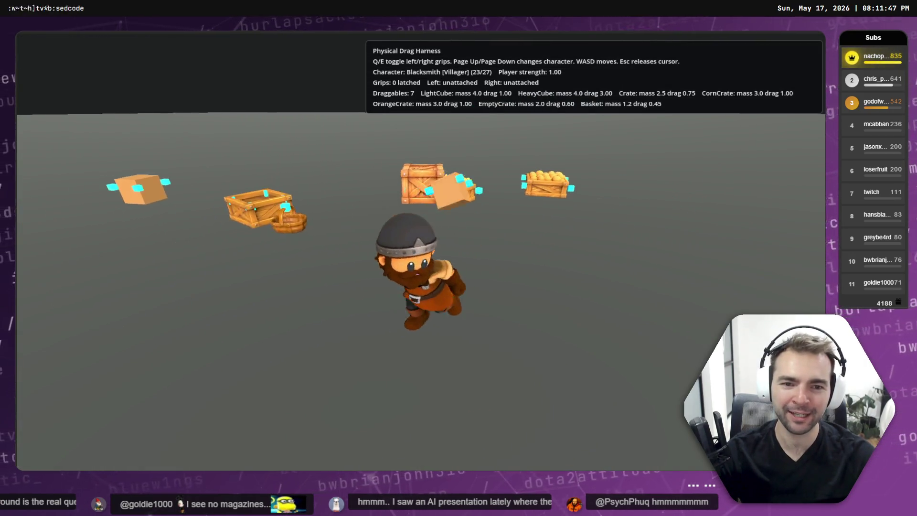
pyautogui.press('w')
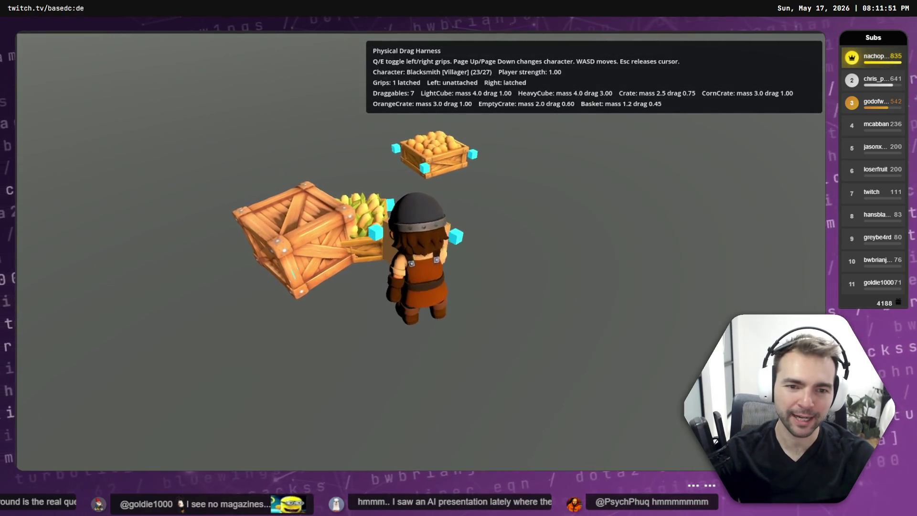
pyautogui.press('e')
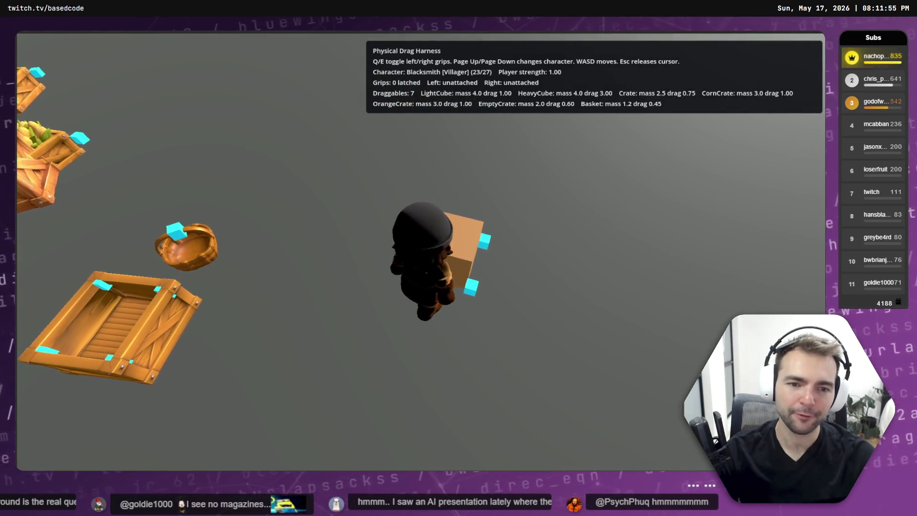
pyautogui.press('a')
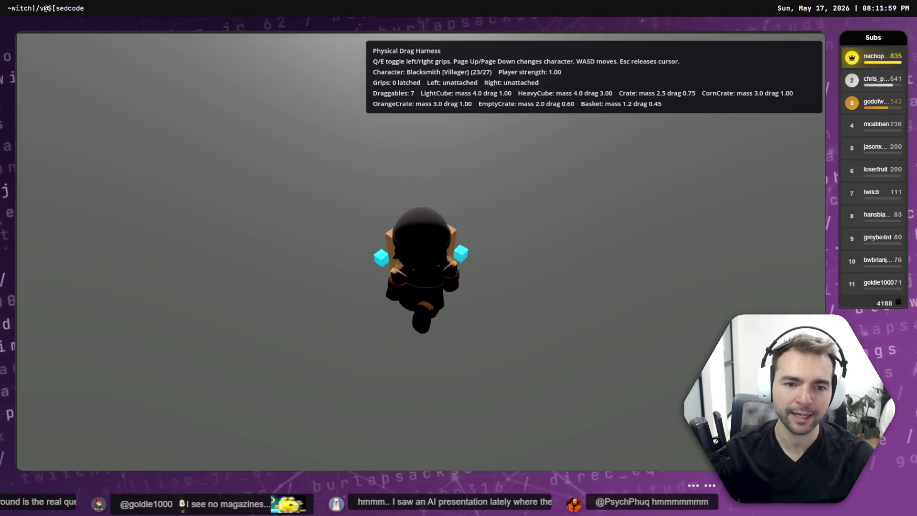
pyautogui.press('a')
pyautogui.press('a')
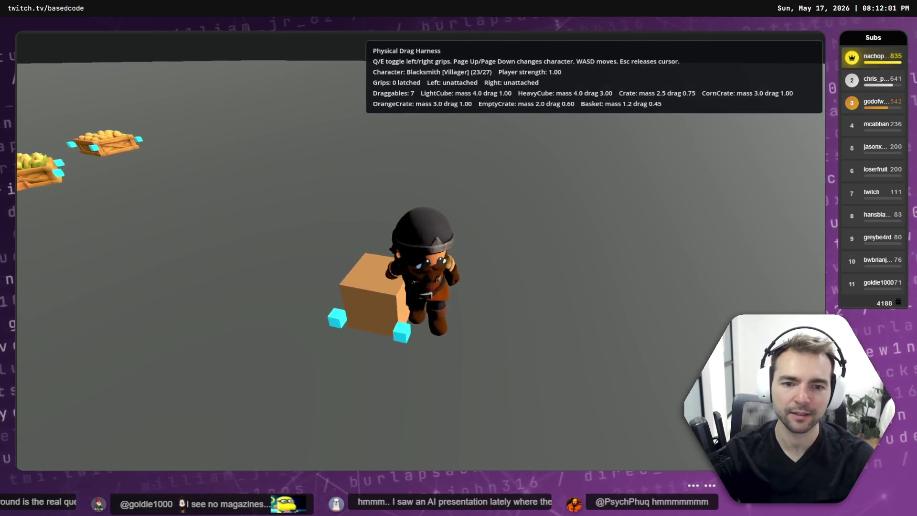
pyautogui.press('a')
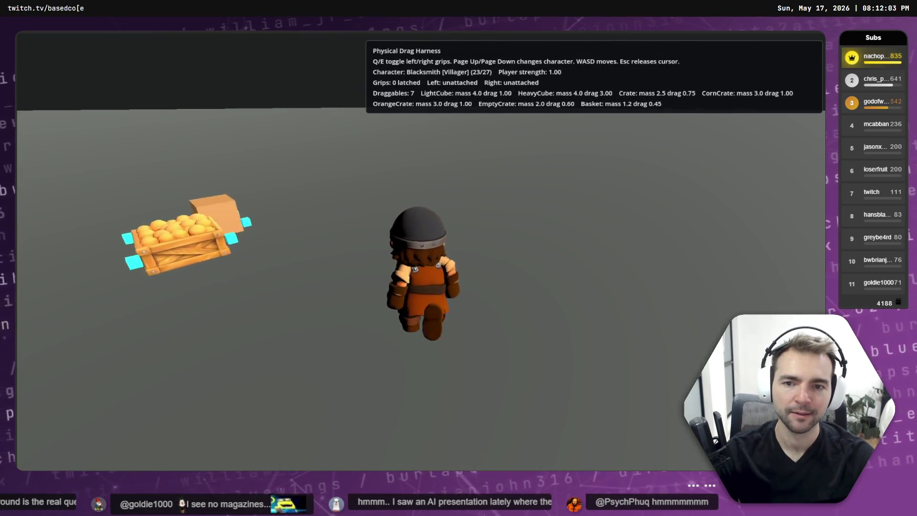
pyautogui.press('a')
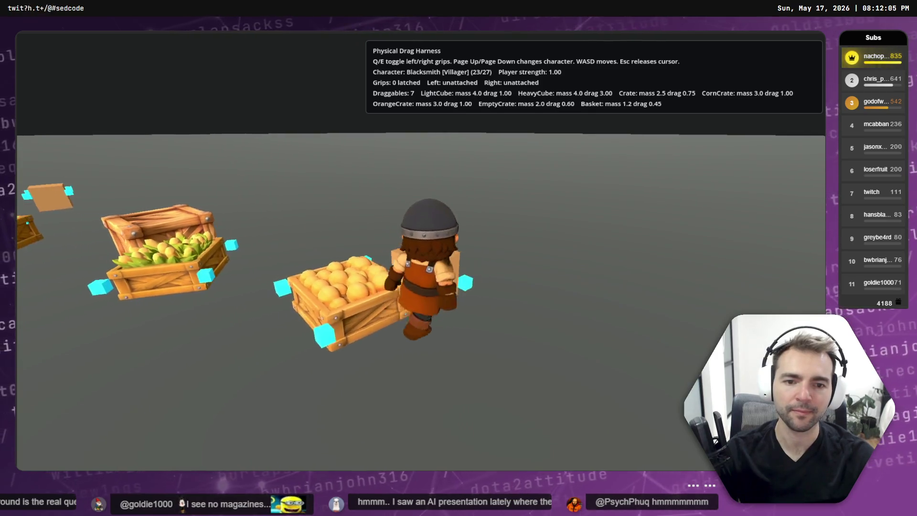
pyautogui.press('w')
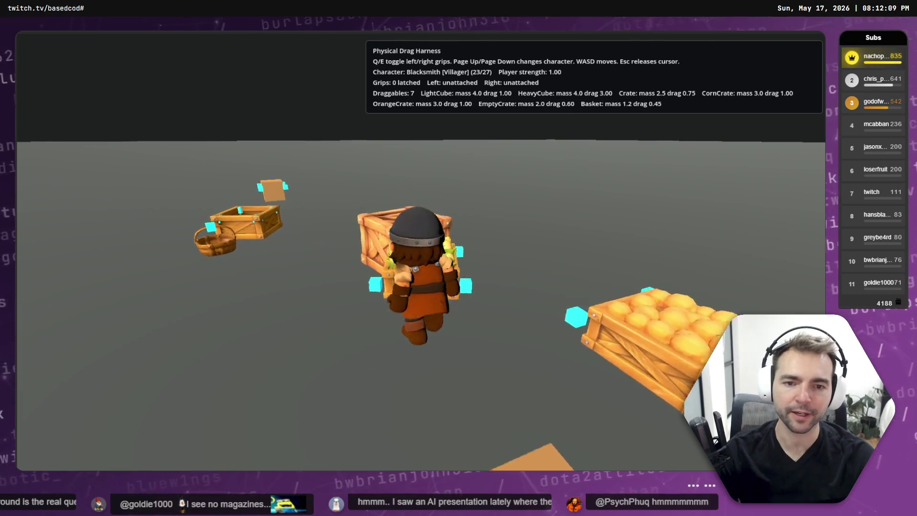
# Knock the small crates away and push and turn the big crate
pyautogui.press('d')
pyautogui.press('a')
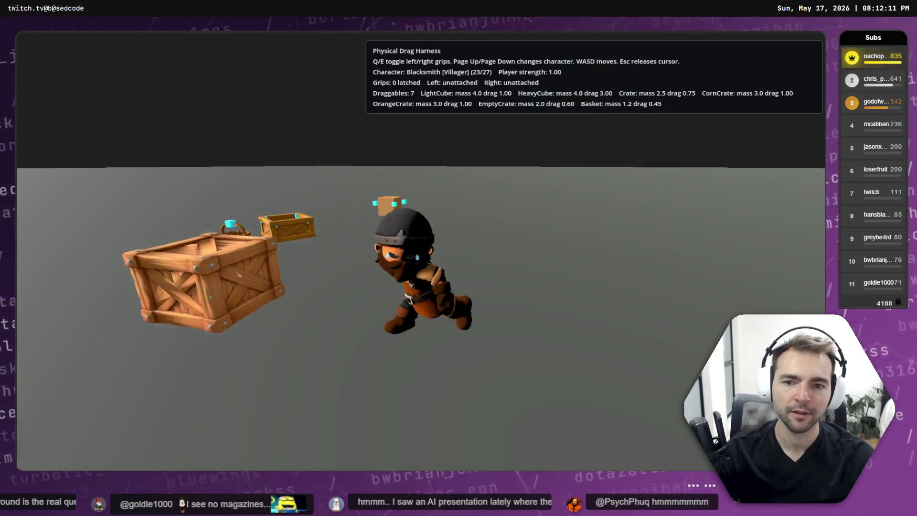
pyautogui.press('s')
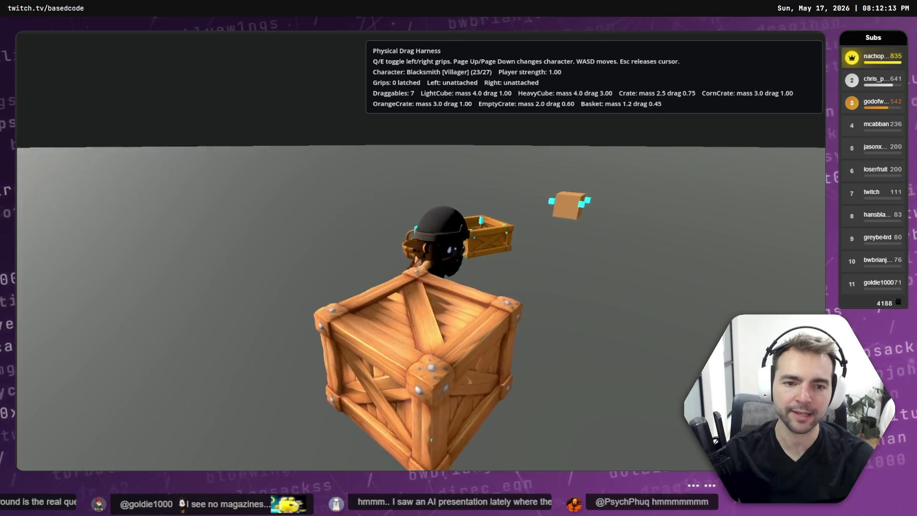
pyautogui.press('w')
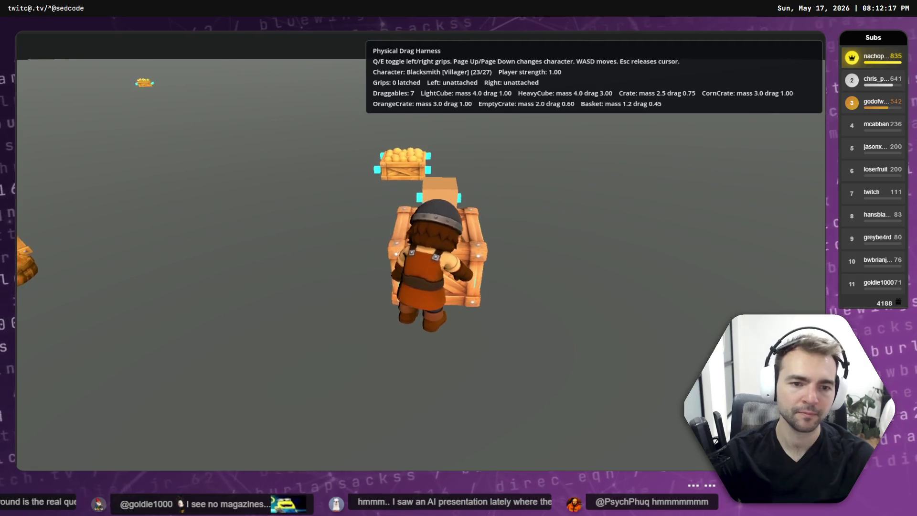
pyautogui.press('a')
pyautogui.press('d')
# Move the Blacksmith over to the empty crate and basket, then run off and turn back
pyautogui.press('a')
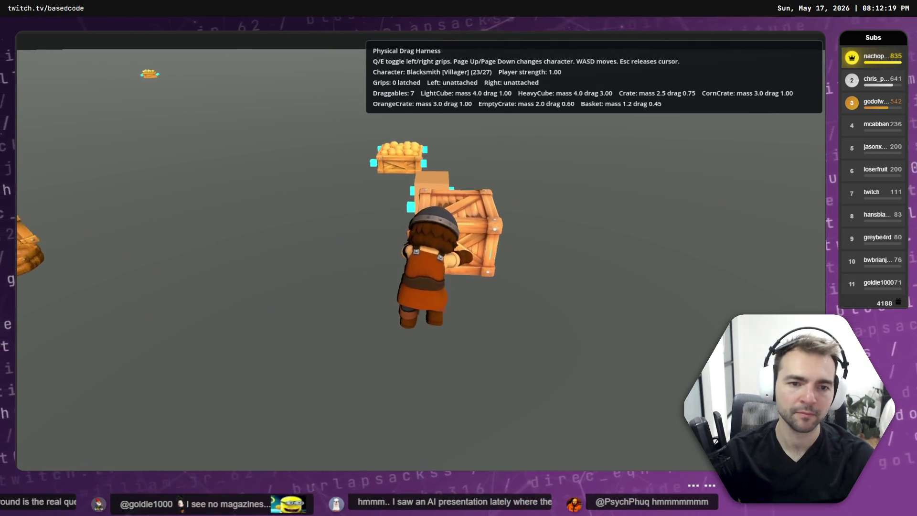
pyautogui.press('a')
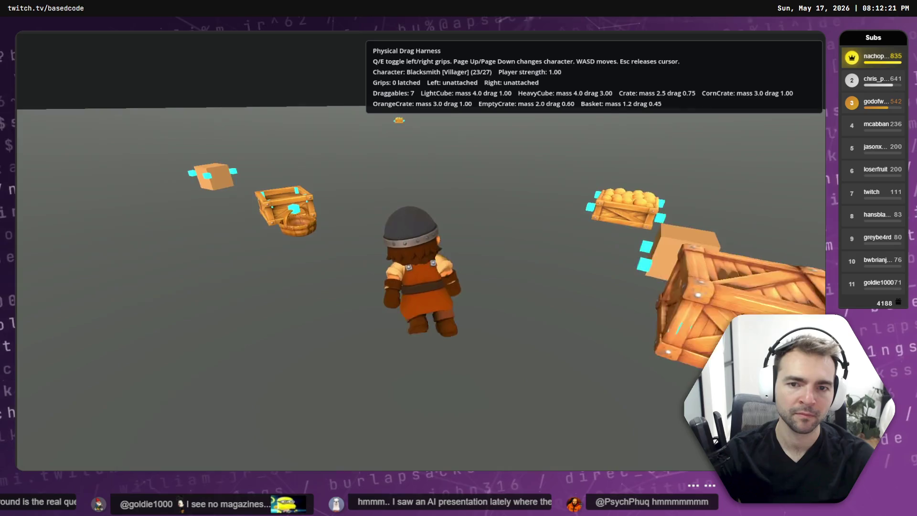
pyautogui.press('a')
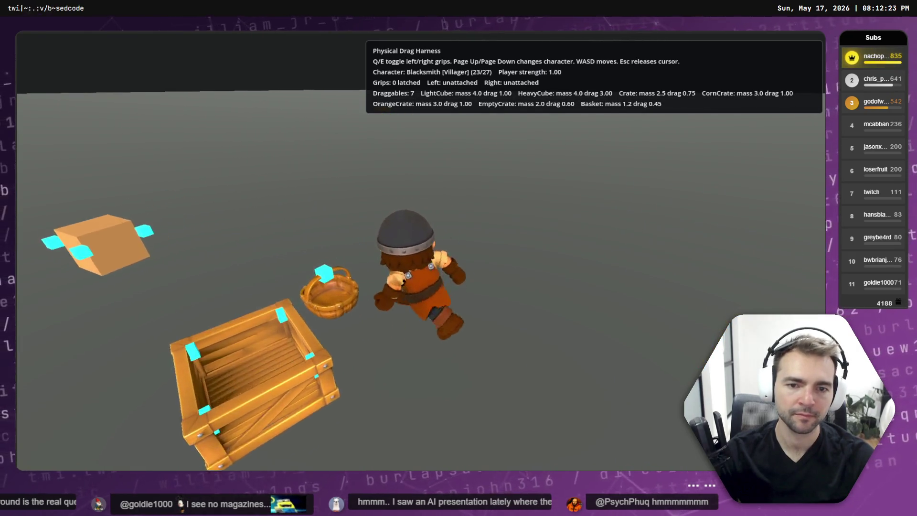
pyautogui.press('a')
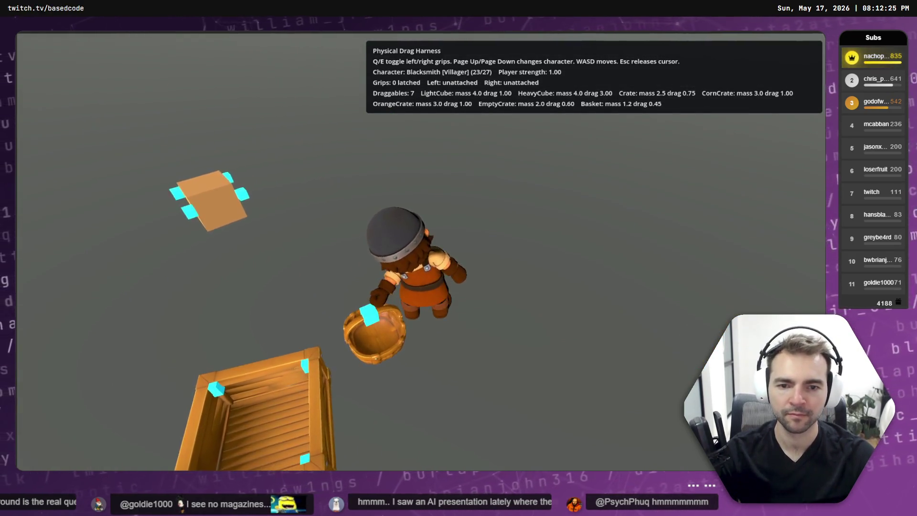
pyautogui.press('w')
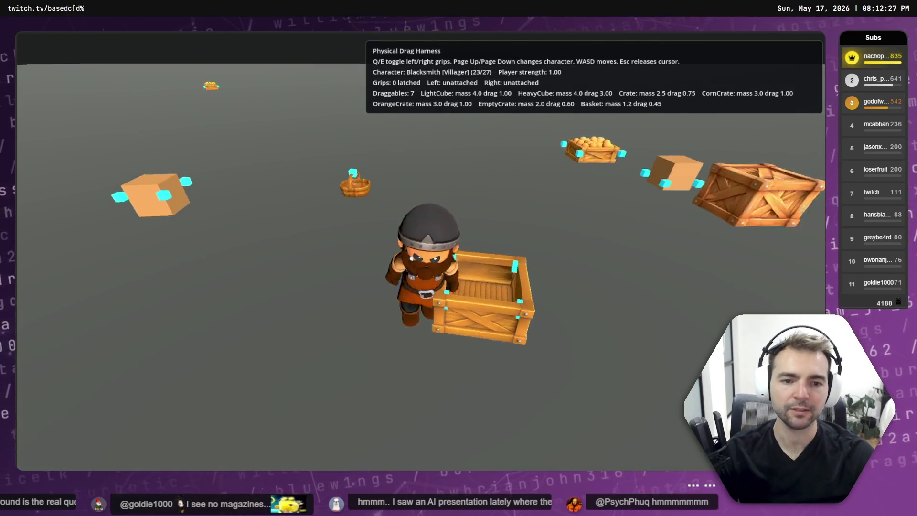
pyautogui.press('a')
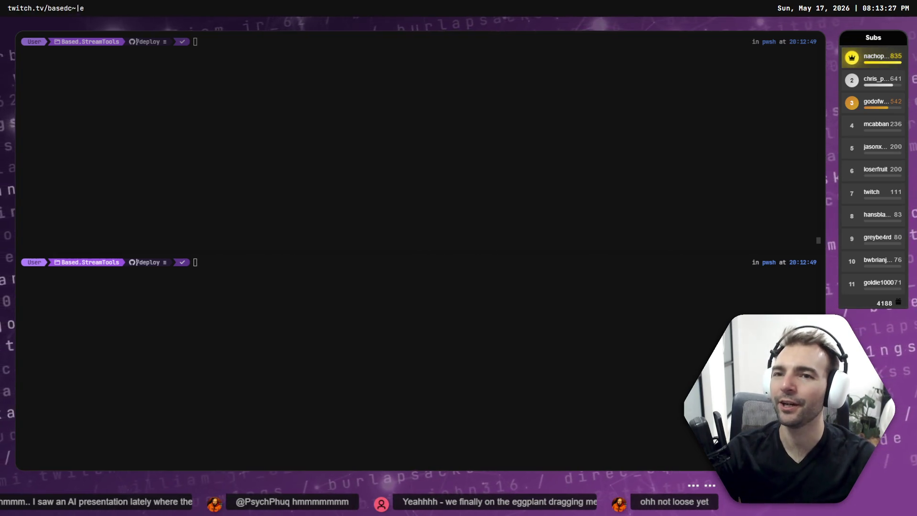
# Close the split terminal panes with the exit command
pyautogui.click(317, 358)
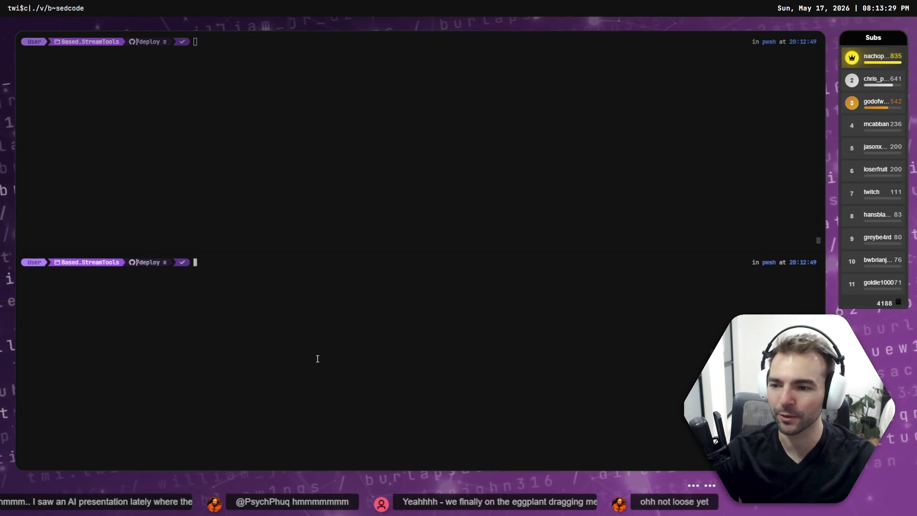
pyautogui.write('exit')
pyautogui.press('Return')
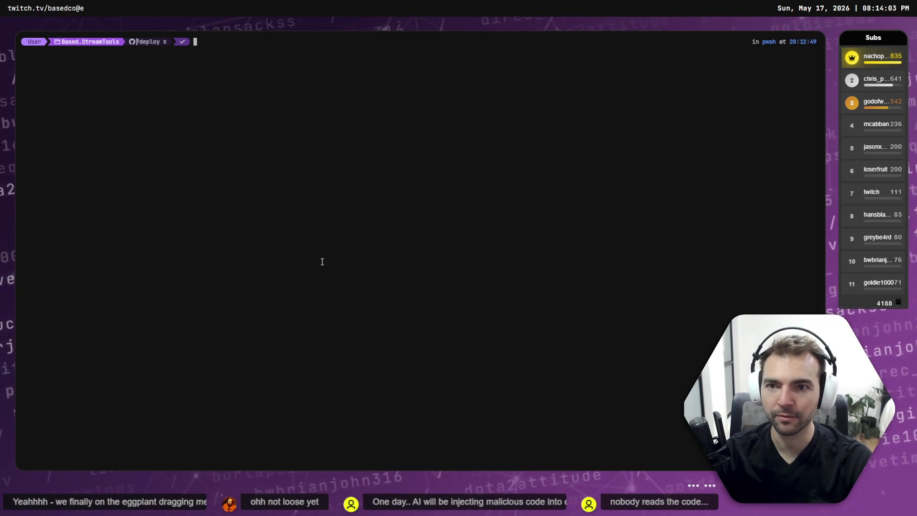
pyautogui.write('cd Wor')
# Clear the mistyped command line and list the current folder
pyautogui.press('BackSpace')
pyautogui.press('BackSpace')
pyautogui.press('BackSpace')
pyautogui.press('Return')
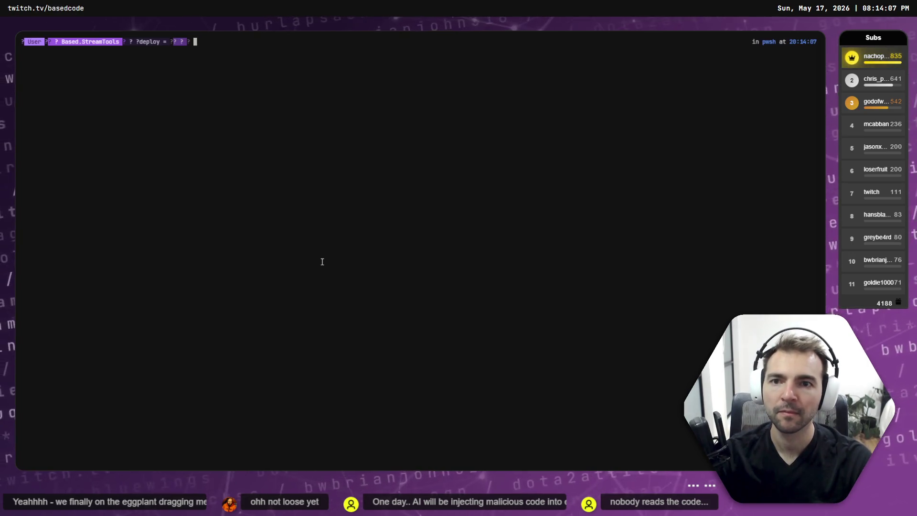
pyautogui.write('ls')
pyautogui.press('Return')
# Change into ..\Based.NotMonsters and list its contents
pyautogui.write('cd ')
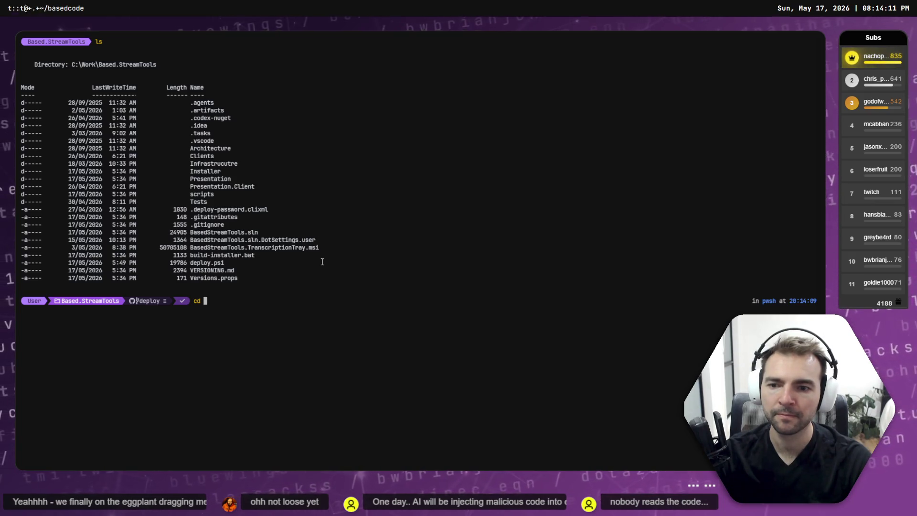
pyautogui.write('../Base')
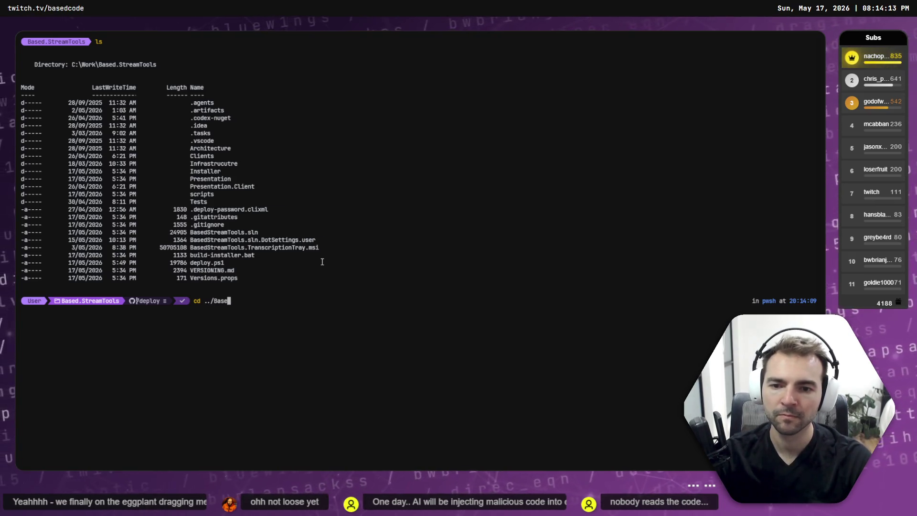
pyautogui.write('Stream')
pyautogui.hotkey('ctrl', 'BackSpace')
pyautogui.write('.S')
pyautogui.press('Tab')
pyautogui.hotkey('ctrl', 'BackSpace')
pyautogui.write('Based.')
pyautogui.press('Tab')
pyautogui.press('Return')
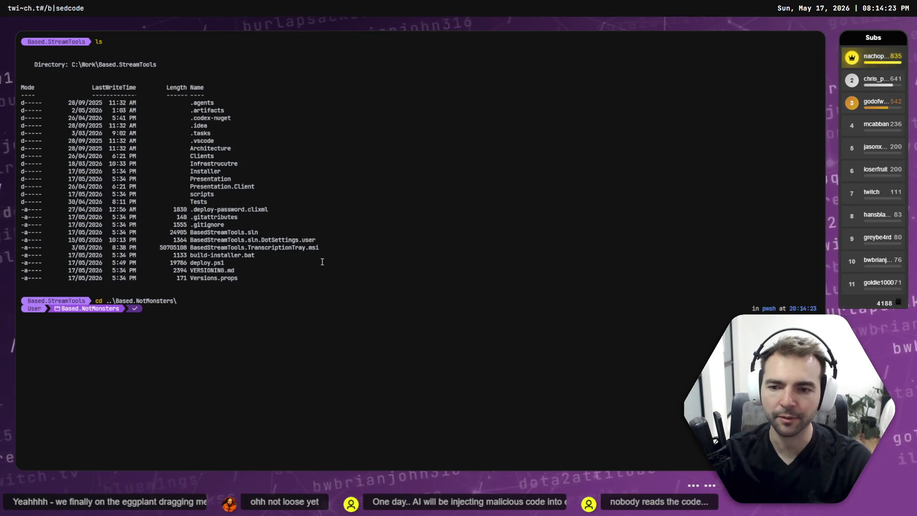
pyautogui.write('ls')
pyautogui.press('Return')
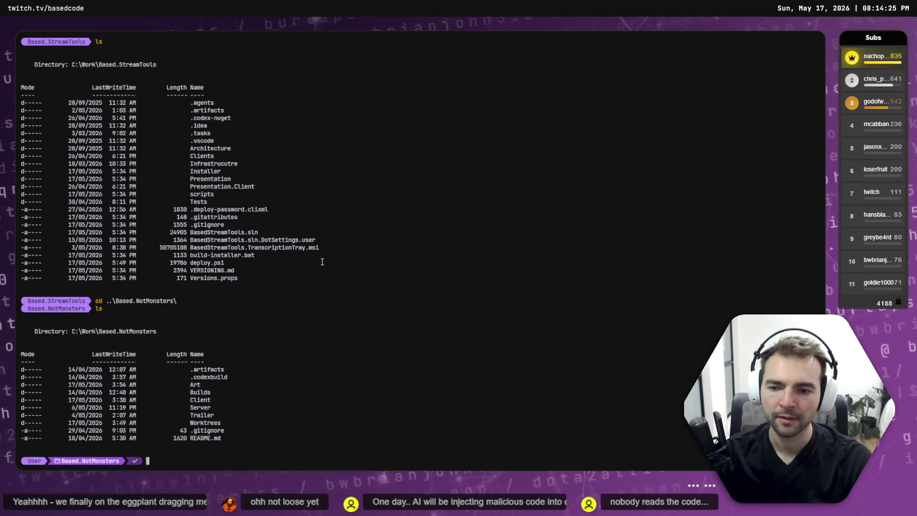
# Move up to C:\Work and open it in File Explorer with explorer
pyautogui.write('.')
pyautogui.press('Return')
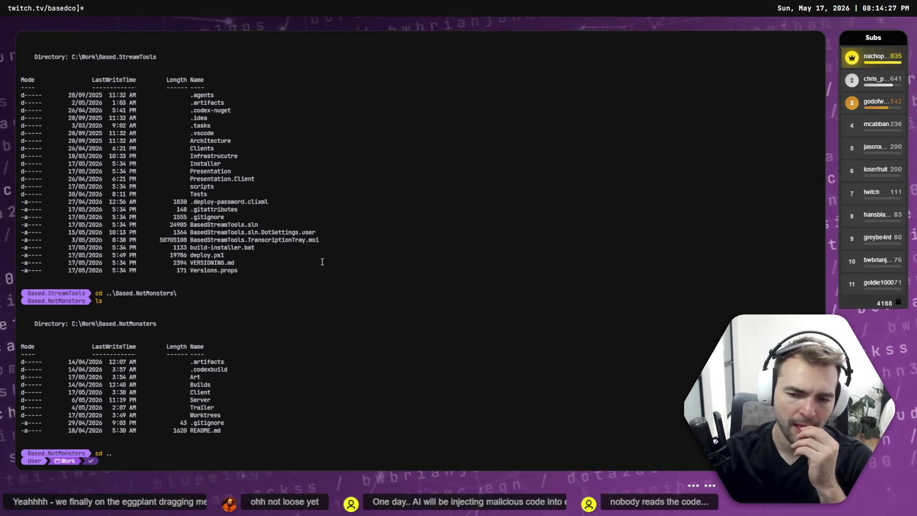
pyautogui.write('xplorer')
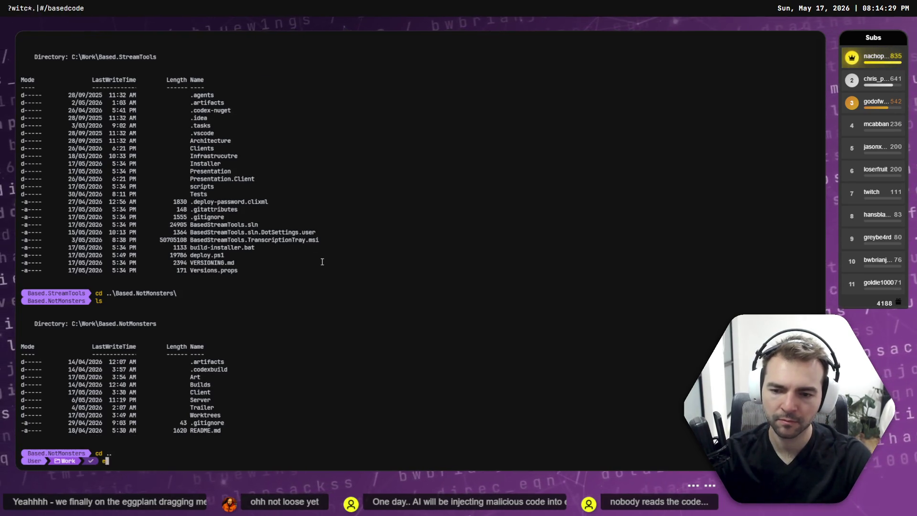
pyautogui.press('Return')
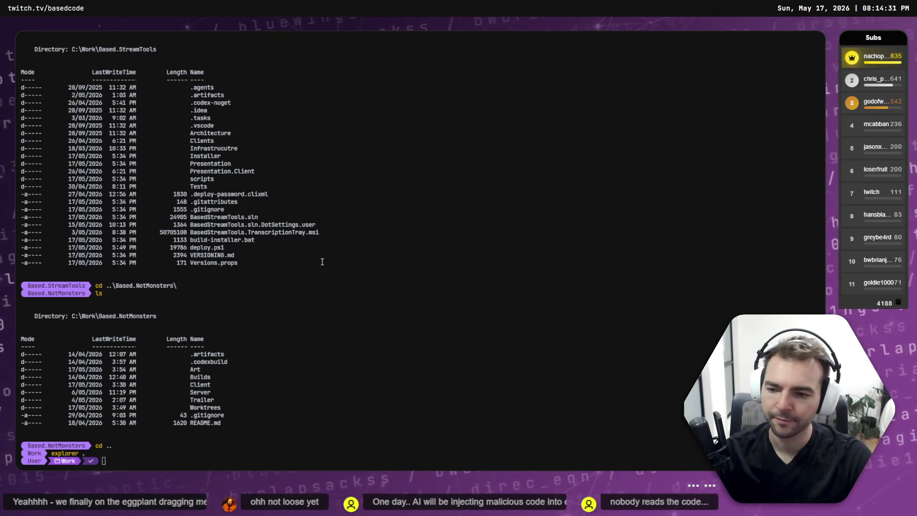
# Peek inside the empty Based._ folder, return to Work, and close the Explorer window
pyautogui.press('b')
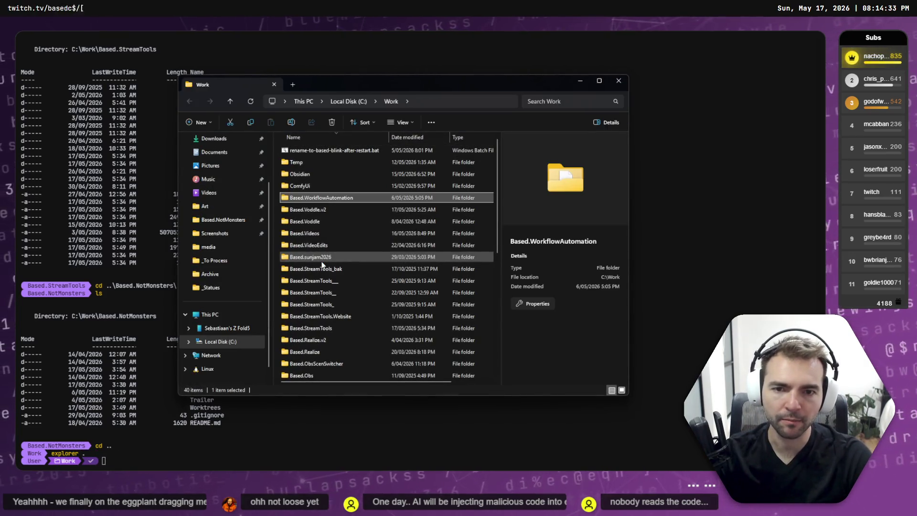
pyautogui.press('b')
pyautogui.scroll(-7, 329, 282)
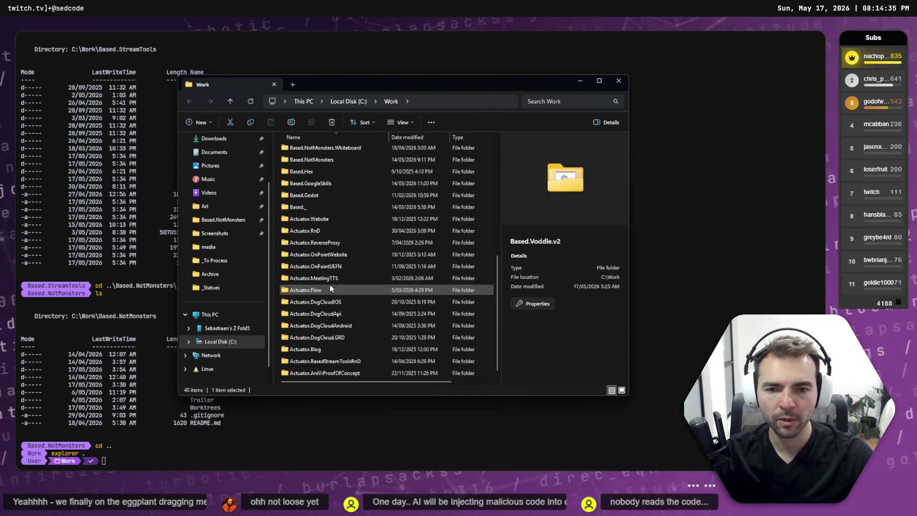
pyautogui.doubleClick(306, 207)
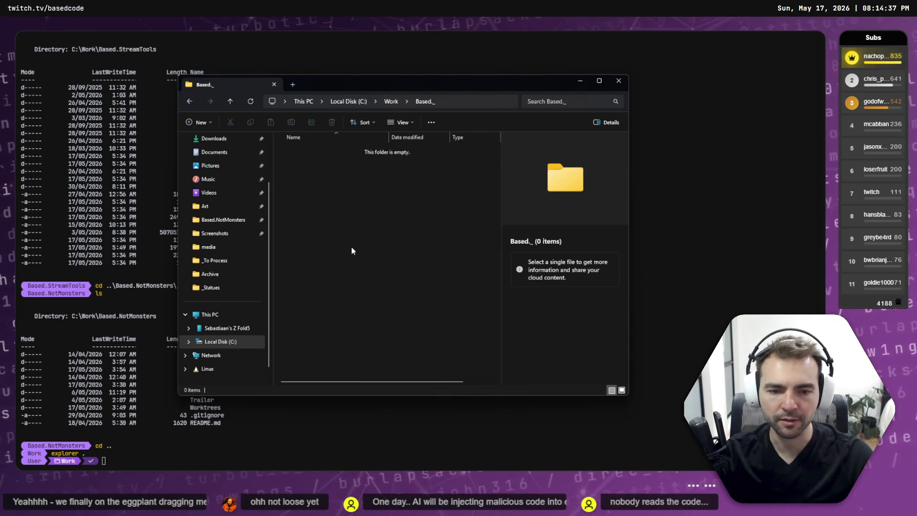
pyautogui.hotkey('alt', 'Left')
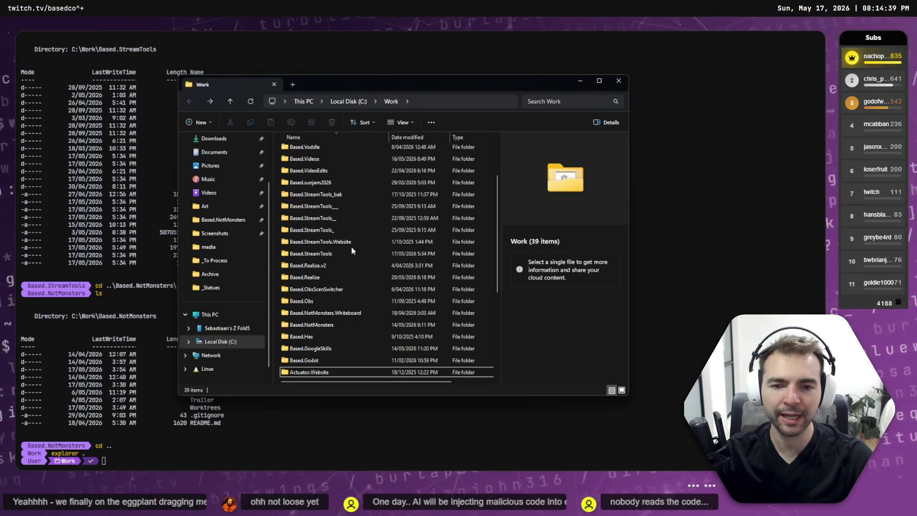
pyautogui.hotkey('alt', 'F4')
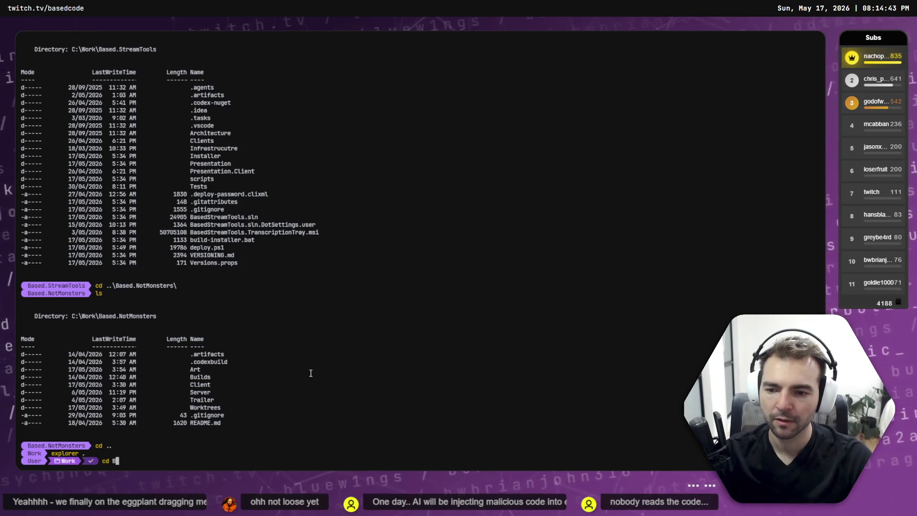
# Navigate into Based.NotMonsters and then its Worktrees folder, listing each
pyautogui.press('BackSpace')
pyautogui.press('BackSpace')
pyautogui.press('BackSpace')
pyautogui.write('N')
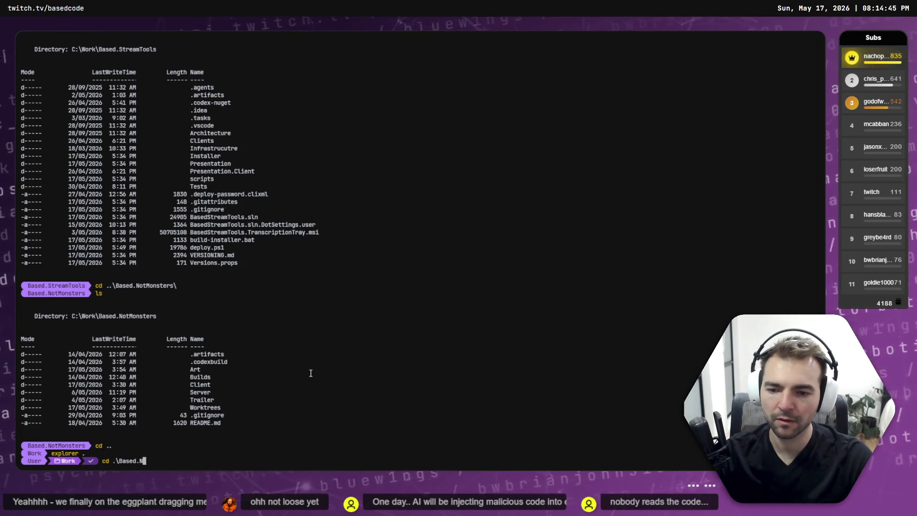
pyautogui.press('Tab')
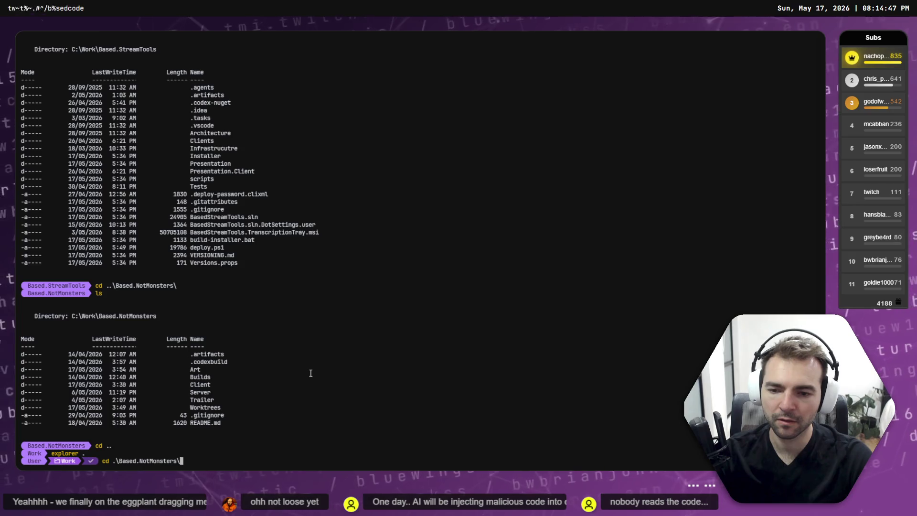
pyautogui.press('Return')
pyautogui.write('ls')
pyautogui.press('Return')
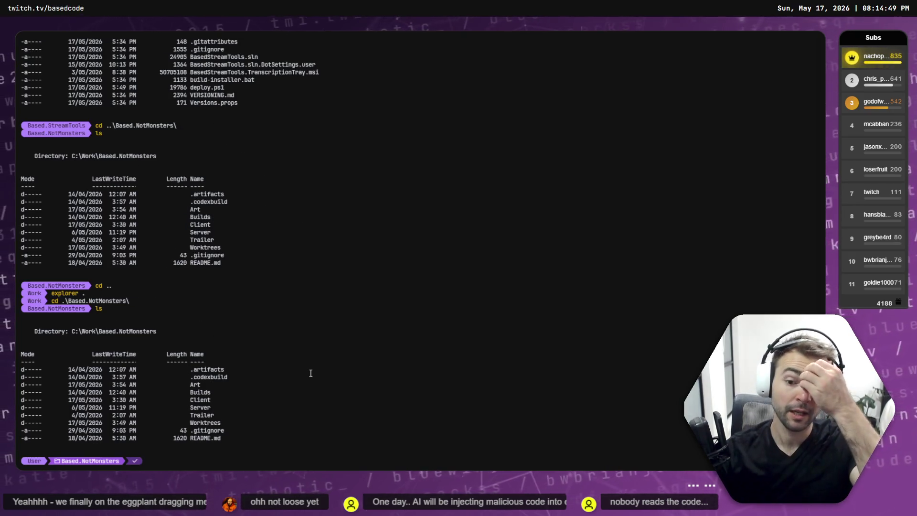
pyautogui.write('cd Wo')
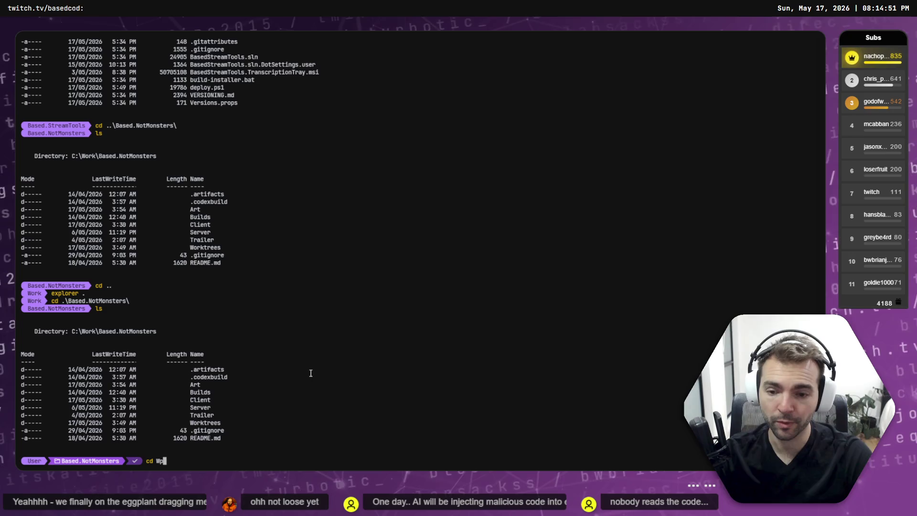
pyautogui.press('Return')
pyautogui.write('ls')
pyautogui.press('Return')
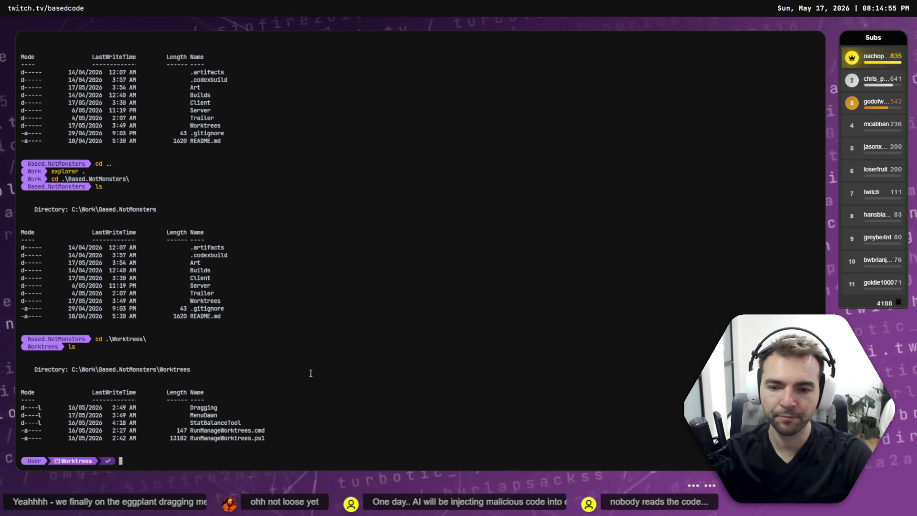
# Enter the Dragging worktree and start Codex there
pyautogui.write('cd .\\Dragging\\')
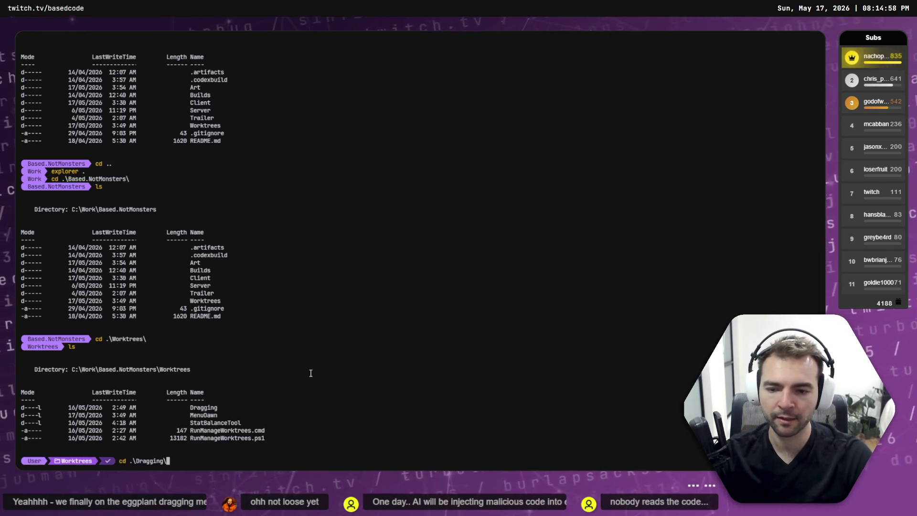
pyautogui.press('Return')
pyautogui.write('codex')
pyautogui.press('Return')
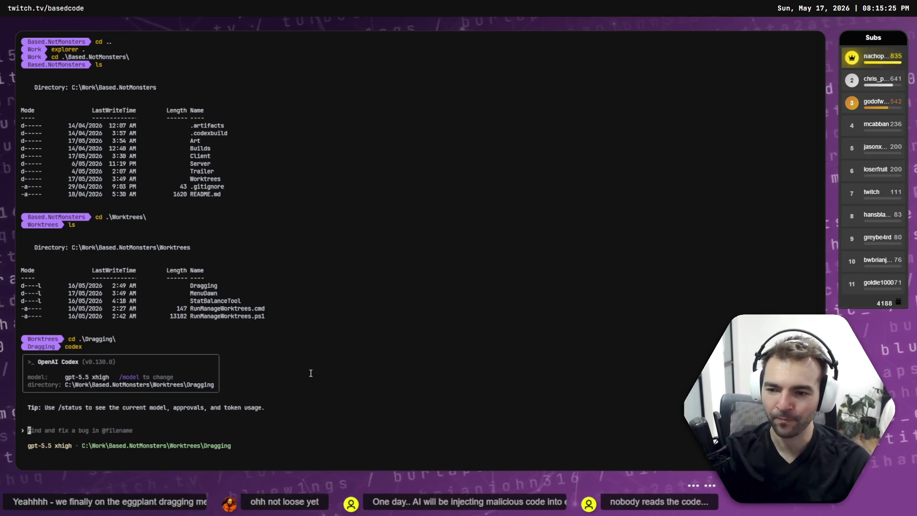
# Resume the 'Plan cube dragging feature' session through the /resume command
pyautogui.write('/review ')
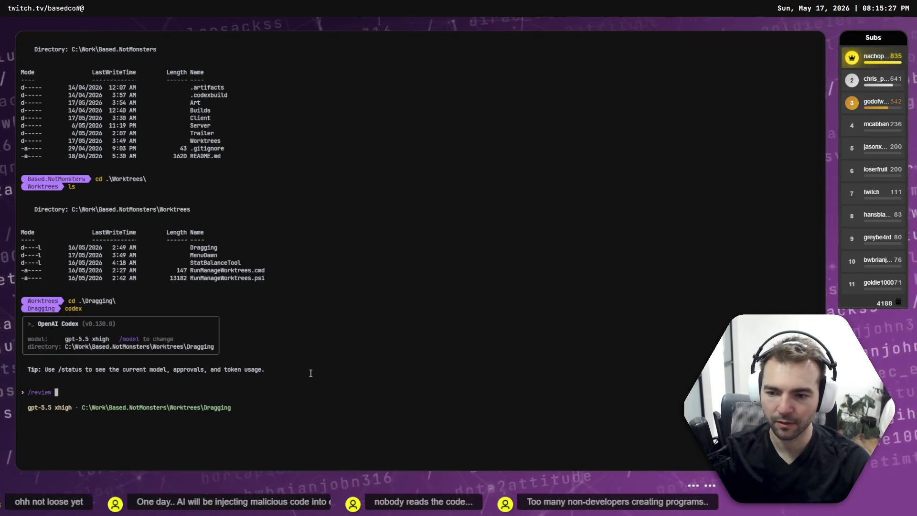
pyautogui.press('BackSpace')
pyautogui.press('BackSpace')
pyautogui.press('BackSpace')
pyautogui.press('BackSpace')
pyautogui.press('BackSpace')
pyautogui.write('su')
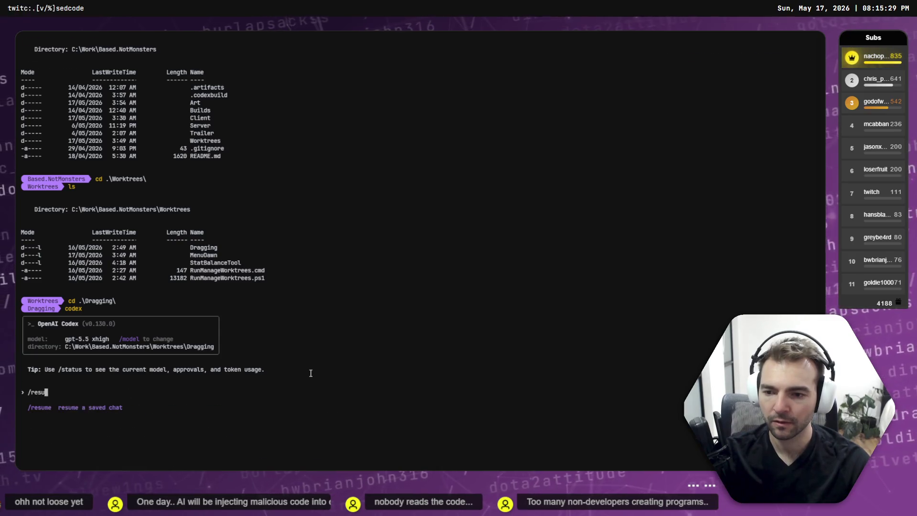
pyautogui.press('Return')
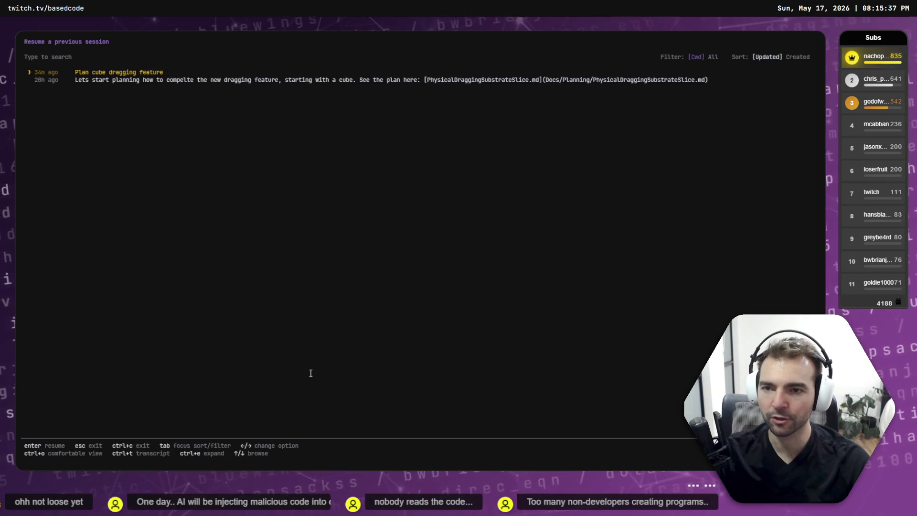
pyautogui.press('Return')
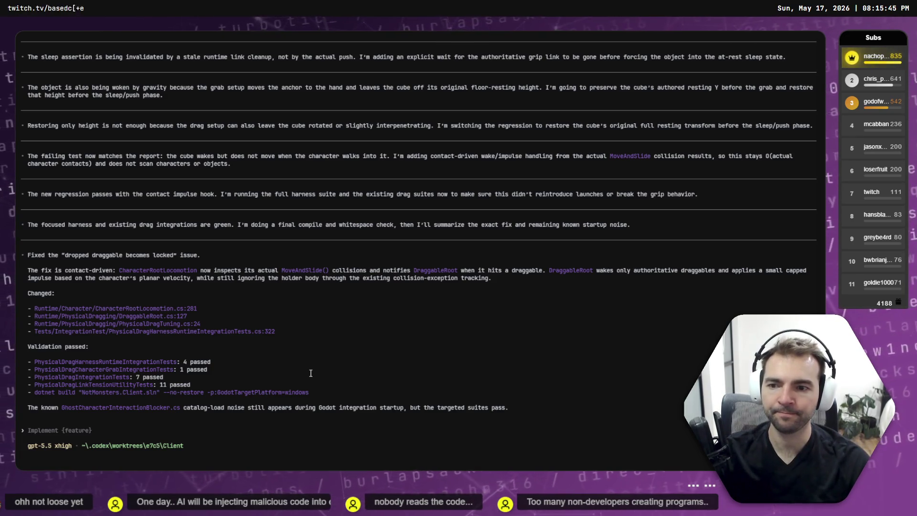
# Dictate the ice-like sliding, ungrabbable-objects bug, send it to Codex, then switch to Fork
pyautogui.press('super+h')
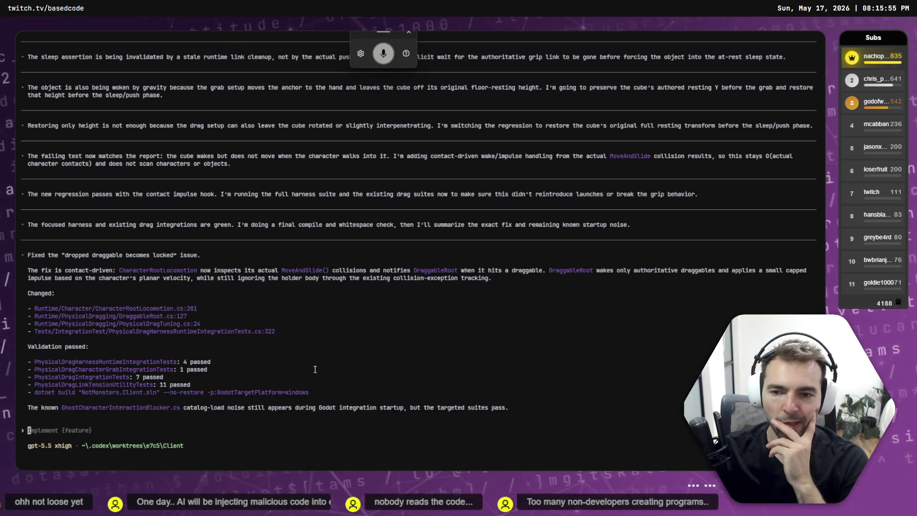
pyautogui.write('it seems that')
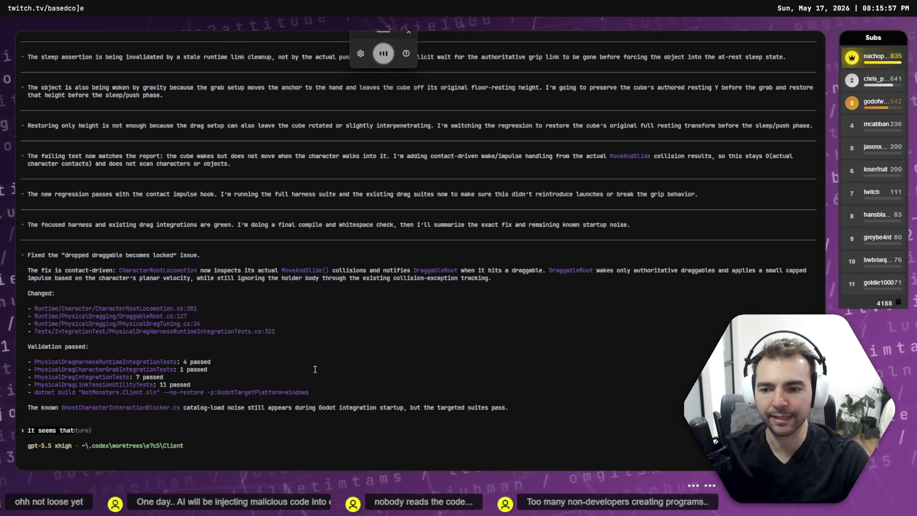
pyautogui.press('BackSpace')
pyautogui.press('BackSpace')
pyautogui.press('BackSpace')
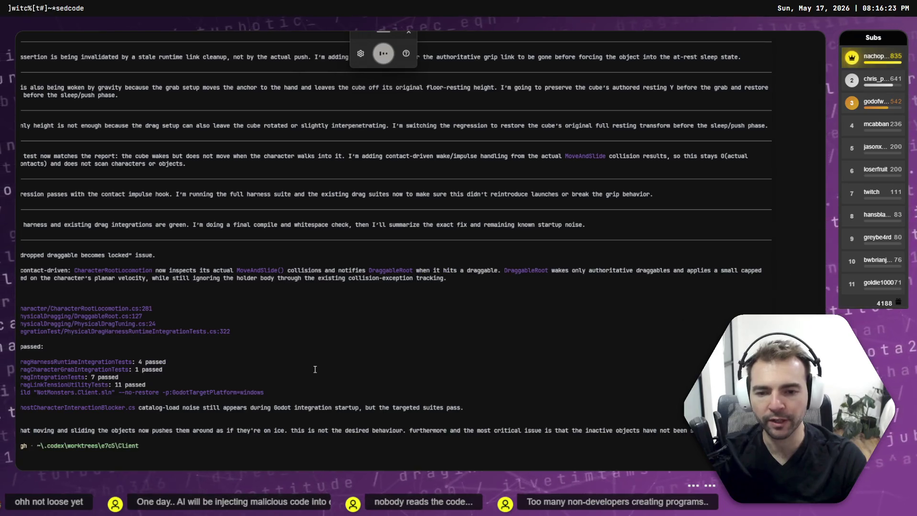
pyautogui.hotkey('ctrl', '+')
pyautogui.hotkey('ctrl', '+')
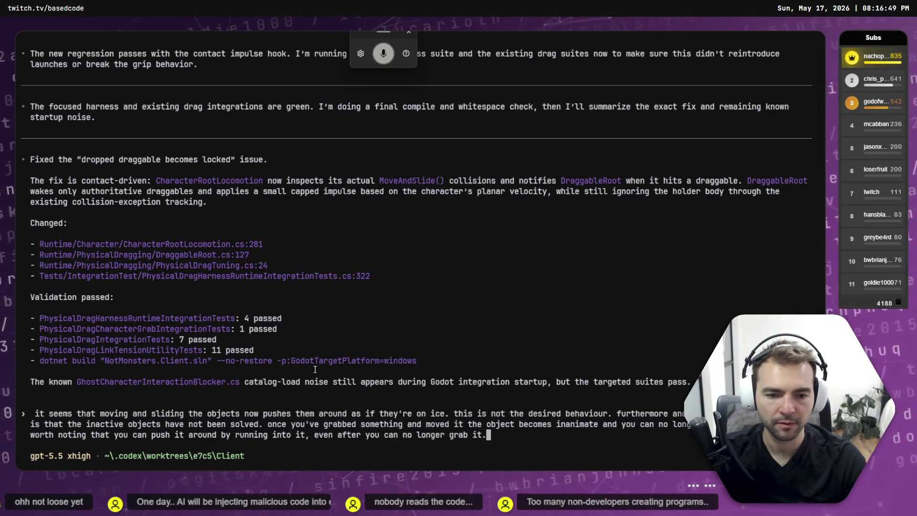
pyautogui.hotkey('shift', 'Return')
pyautogui.hotkey('shift', 'Return')
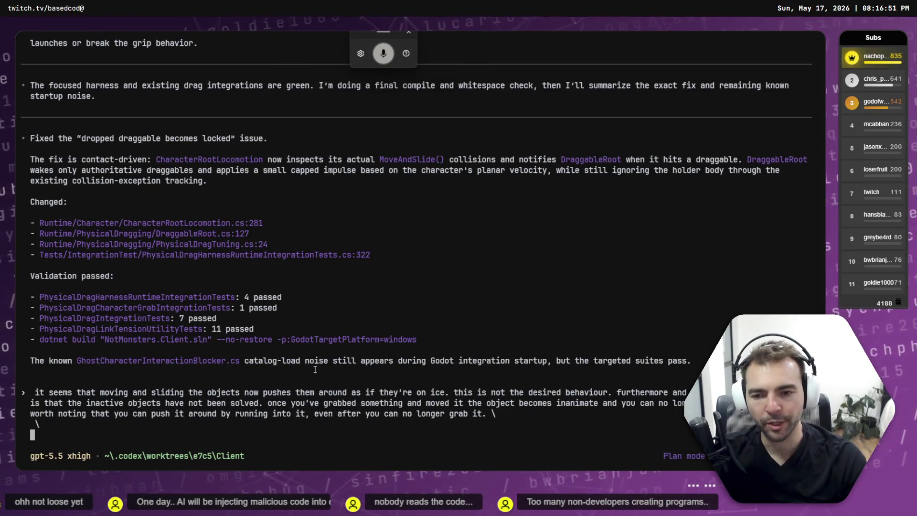
pyautogui.write('what could be causing this issue?')
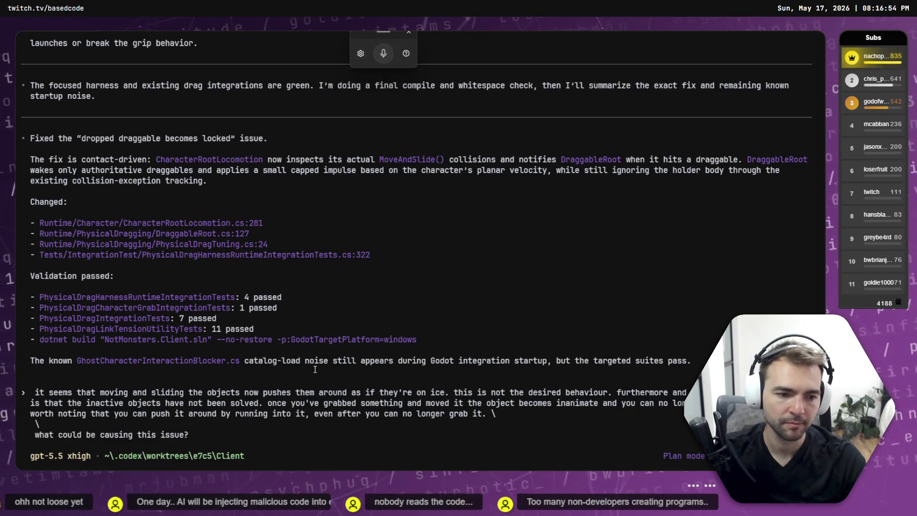
pyautogui.write('?')
pyautogui.press('Return')
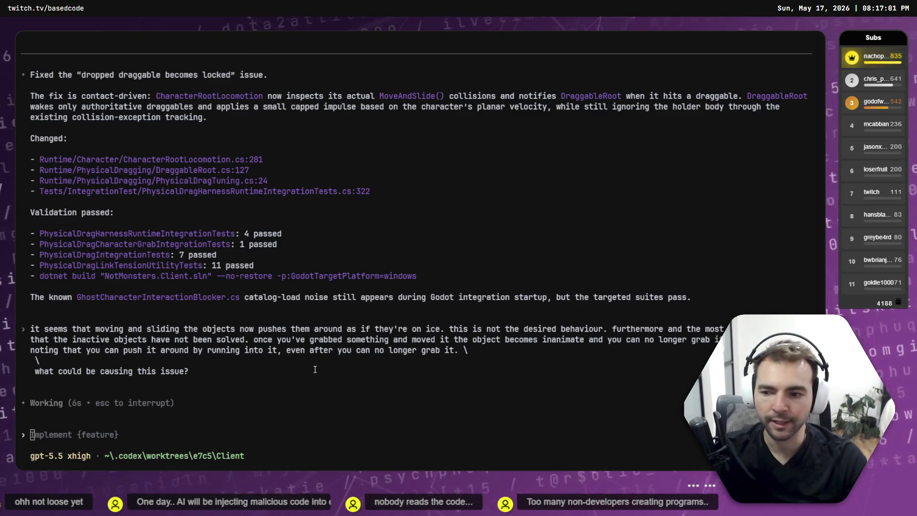
pyautogui.hotkey('alt', 'Tab')
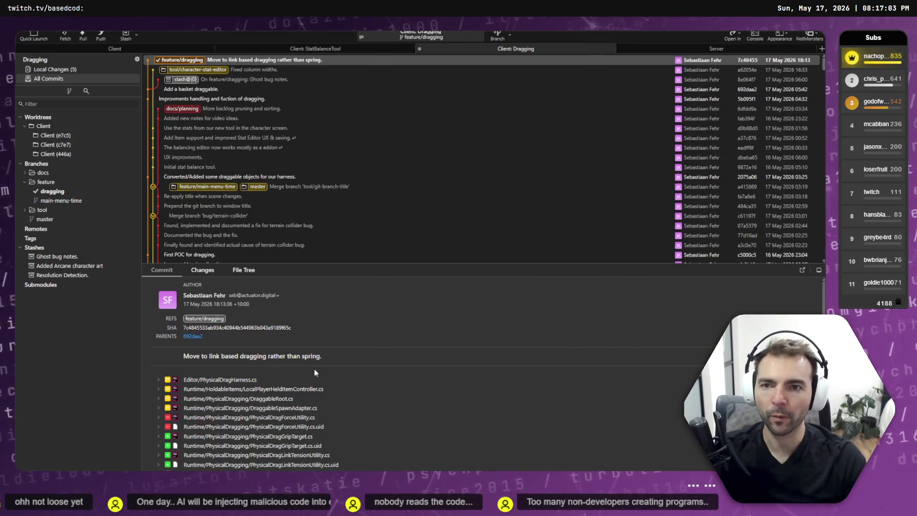
# Review the uncommitted changes to CharacterRootLocomotion.cs, DraggableRoot.cs, PhysicalDragTuning.cs and the integration test
pyautogui.click(53, 69)
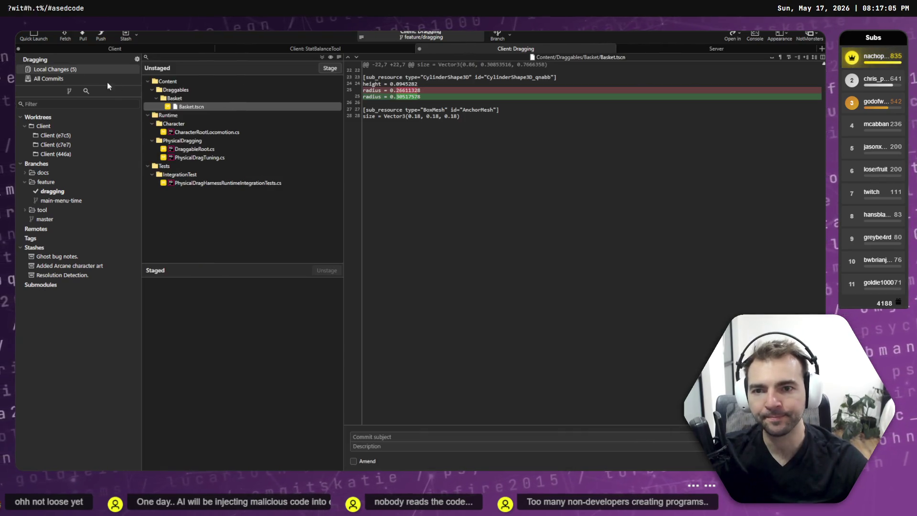
pyautogui.click(227, 134)
pyautogui.click(225, 148)
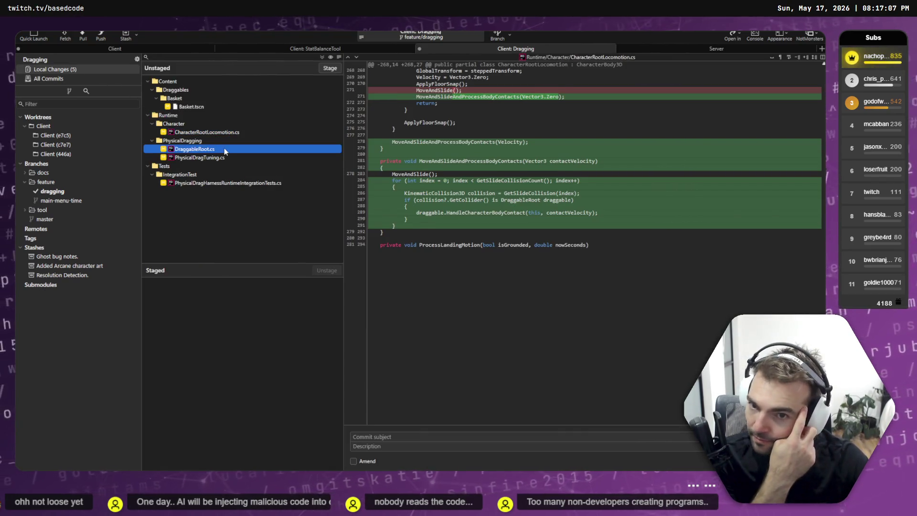
pyautogui.click(222, 158)
pyautogui.click(224, 183)
# Browse the dragging branch: the basket draggable commit, Ghost bug notes stash and Move to link based dragging commit
pyautogui.click(127, 191)
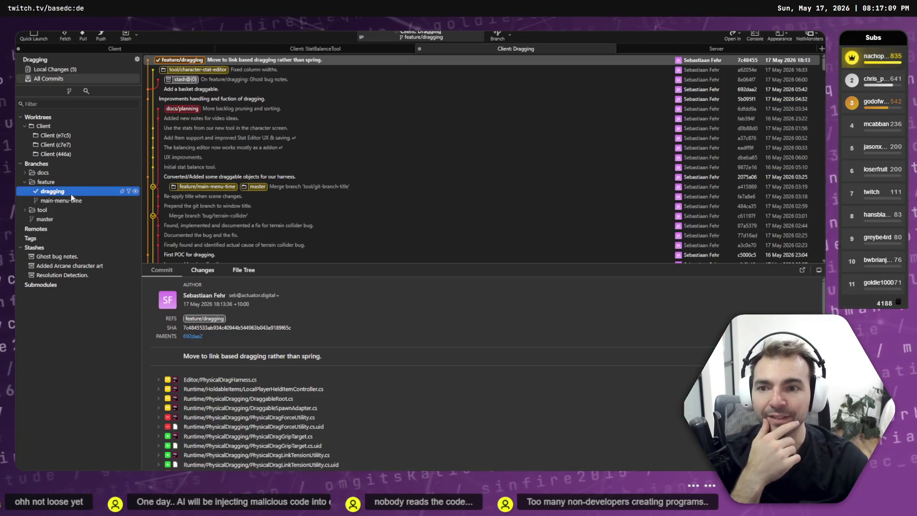
pyautogui.click(194, 89)
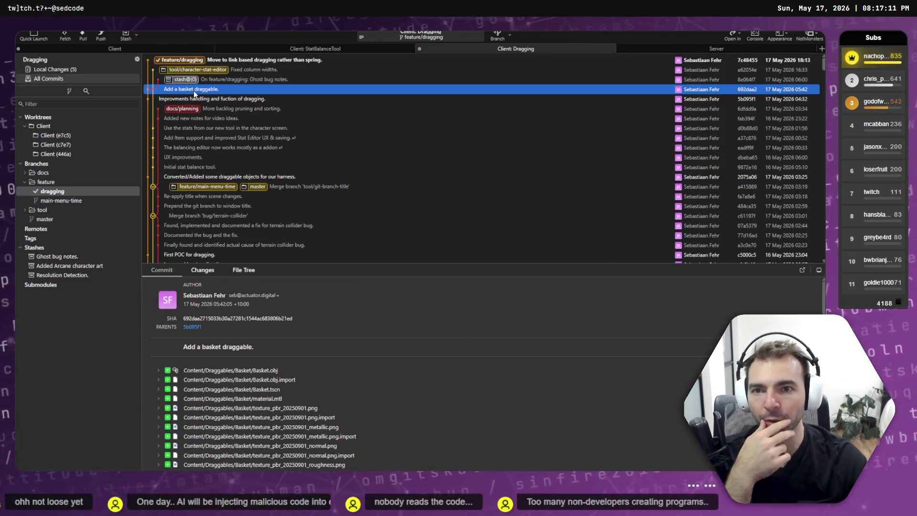
pyautogui.click(189, 81)
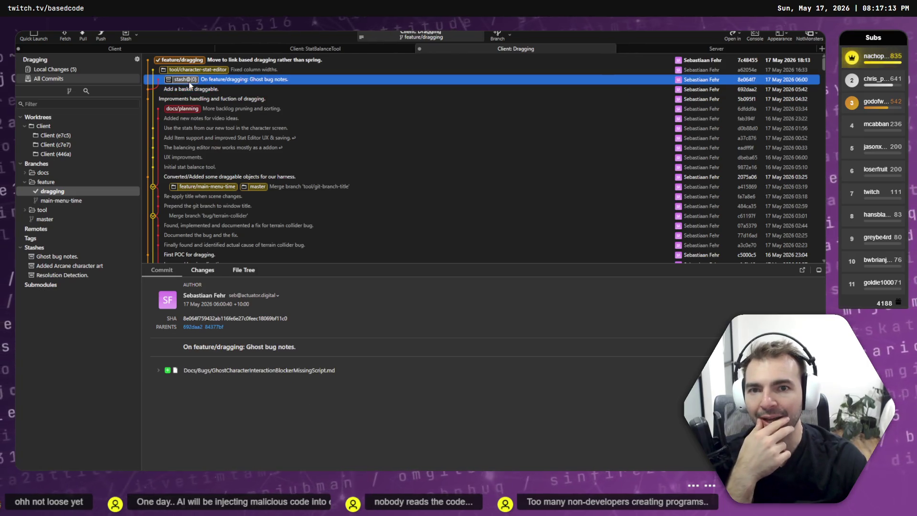
pyautogui.scroll(-3, 171, 196)
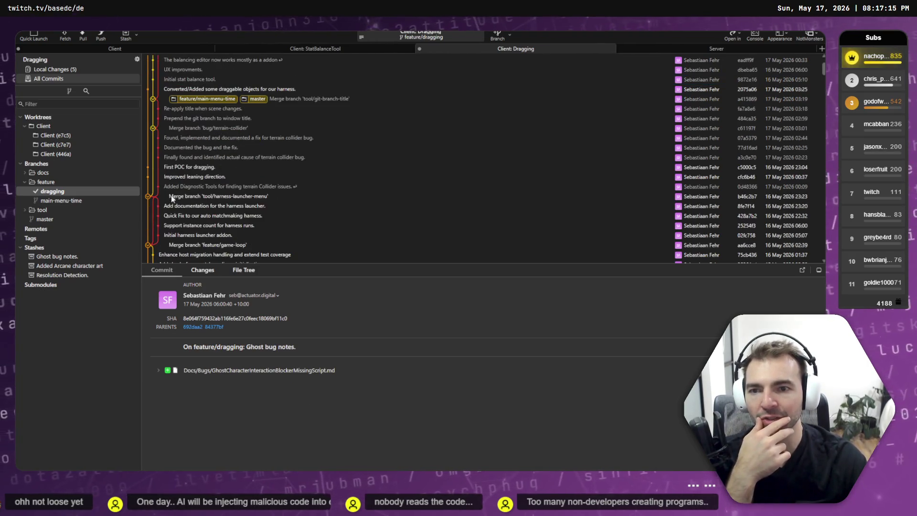
pyautogui.scroll(3, 167, 196)
pyautogui.click(200, 62)
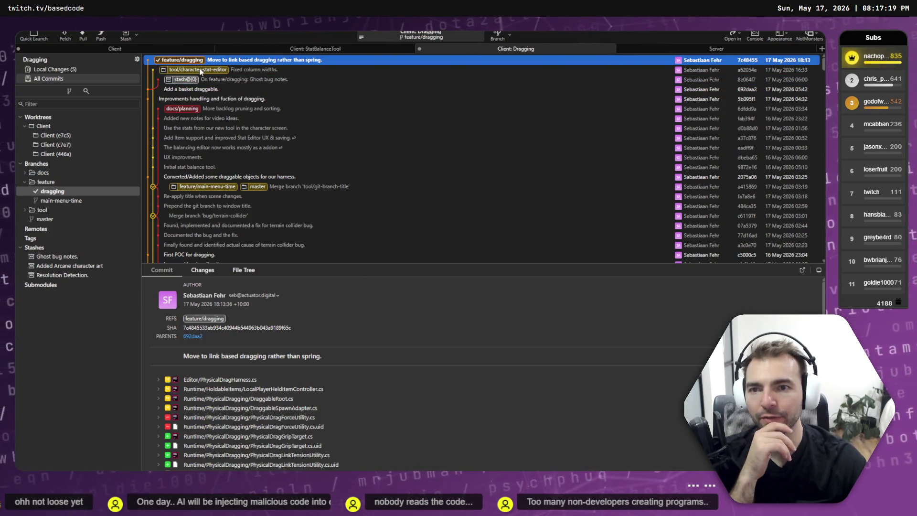
# Check the Fixed column widths commit's changed file, then split a new PowerShell pane beside Codex
pyautogui.click(48, 70)
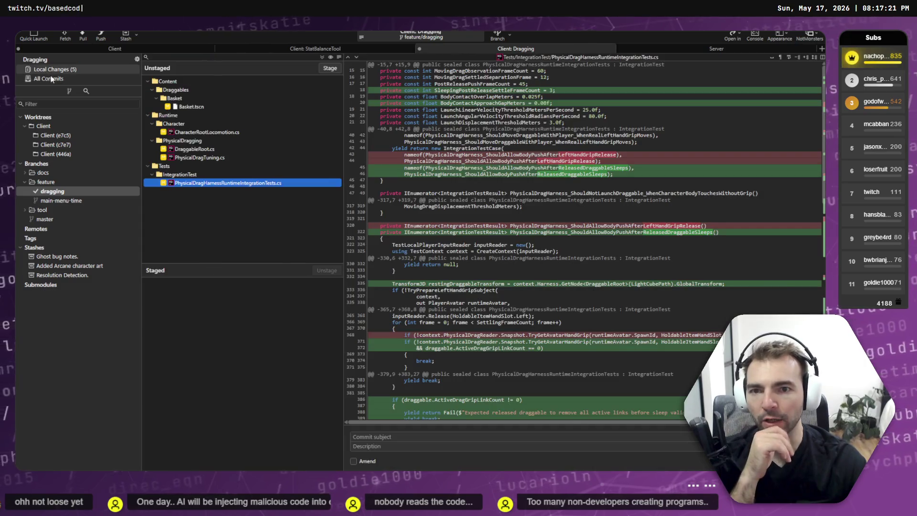
pyautogui.click(55, 79)
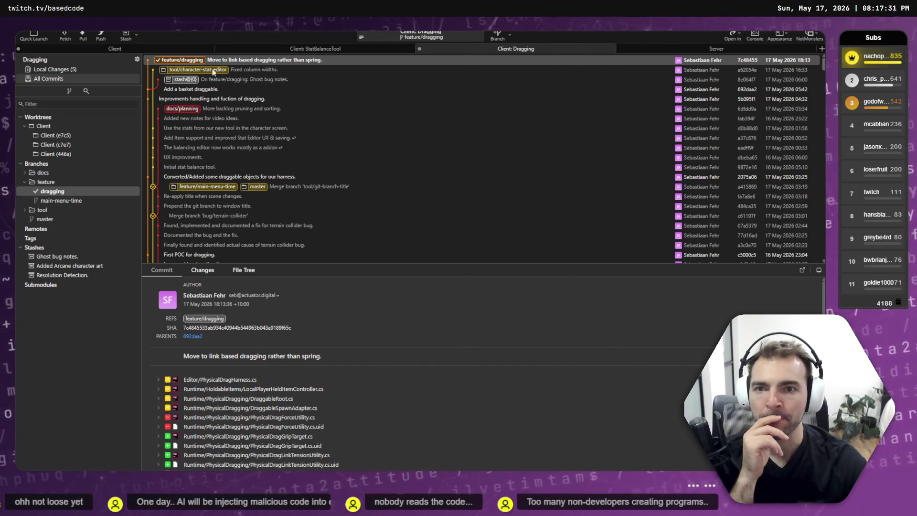
pyautogui.click(210, 72)
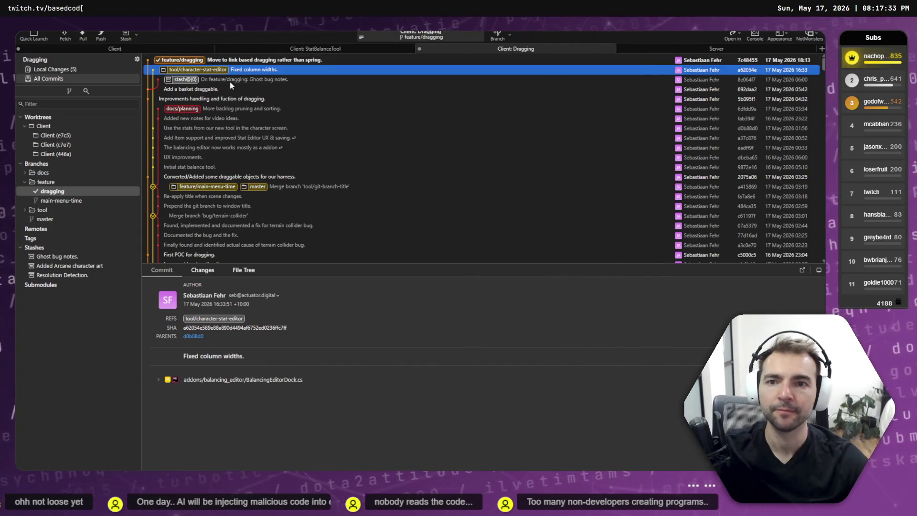
pyautogui.hotkey('alt', 'Tab')
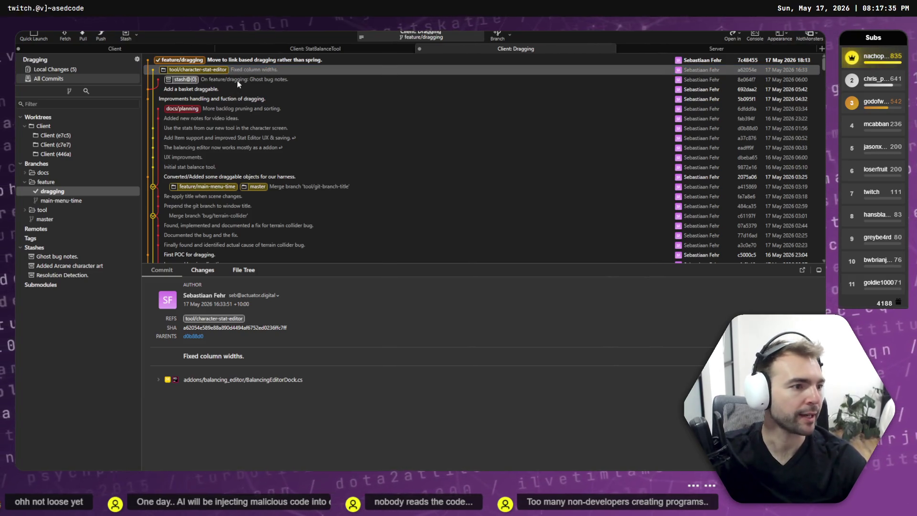
pyautogui.hotkey('alt', 'Return')
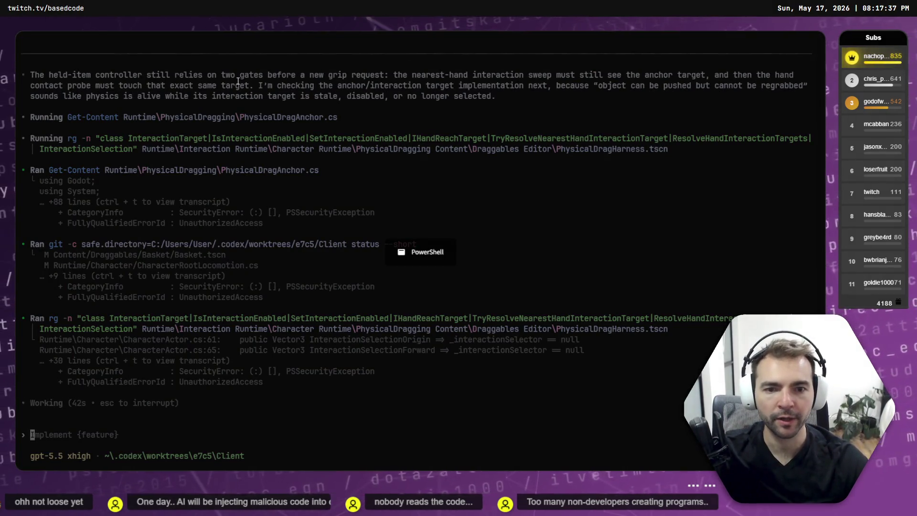
# Change directory to the Based.NotMonsters folder
pyautogui.write('cd ../Based.Godot\\')
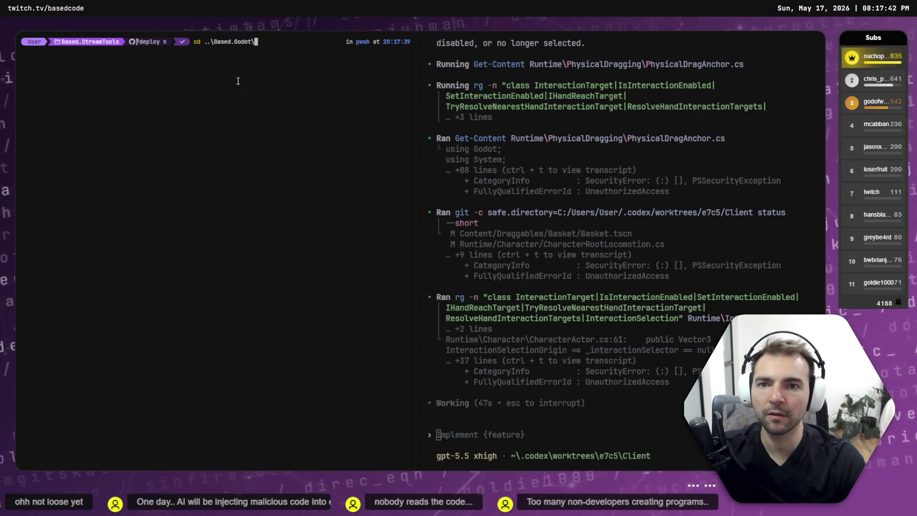
pyautogui.press('Tab')
pyautogui.hotkey('ctrl', 'BackSpace')
pyautogui.hotkey('ctrl', 'BackSpace')
pyautogui.write('Bas')
pyautogui.press('Tab')
pyautogui.hotkey('ctrl', 'BackSpace')
pyautogui.hotkey('ctrl', 'BackSpace')
pyautogui.write('b')
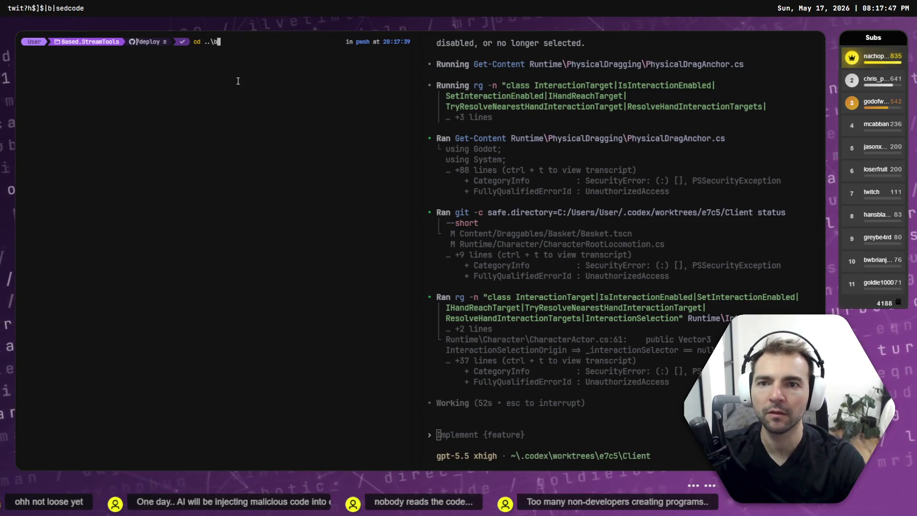
pyautogui.press('Tab')
pyautogui.press('BackSpace')
pyautogui.press('BackSpace')
pyautogui.press('BackSpace')
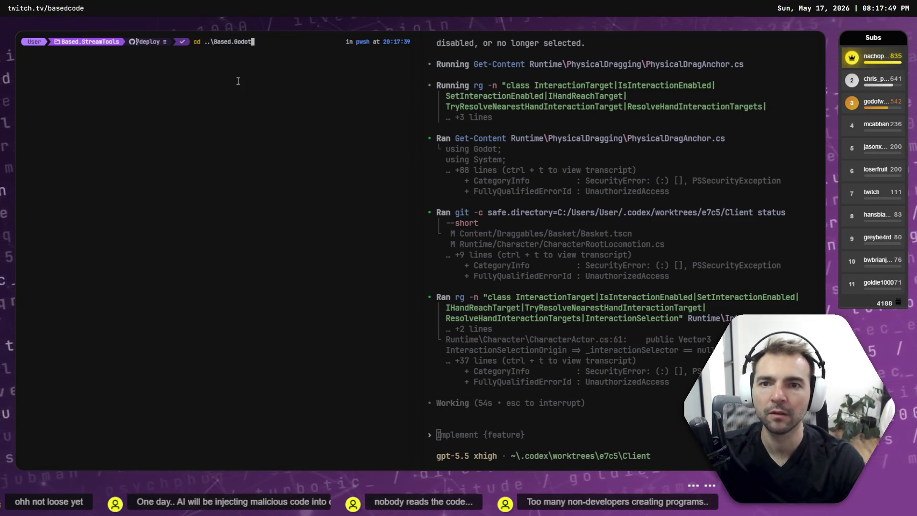
pyautogui.press('BackSpace')
pyautogui.press('BackSpace')
pyautogui.write('NotMonsters\\')
pyautogui.press('Tab')
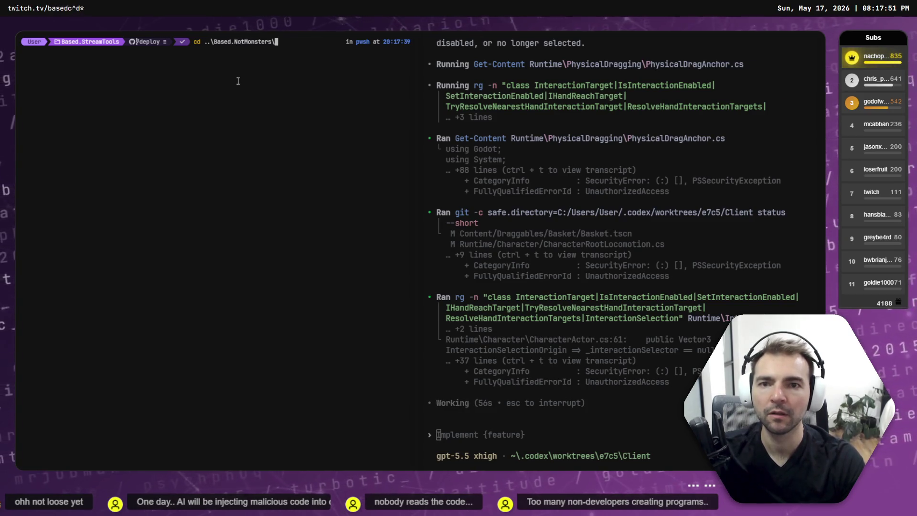
pyautogui.press('Return')
# Move into the Worktrees\StatBalanceTool worktree
pyautogui.write('cd .\\Worktrees\\')
pyautogui.press('Return')
pyautogui.write('ls')
pyautogui.press('Return')
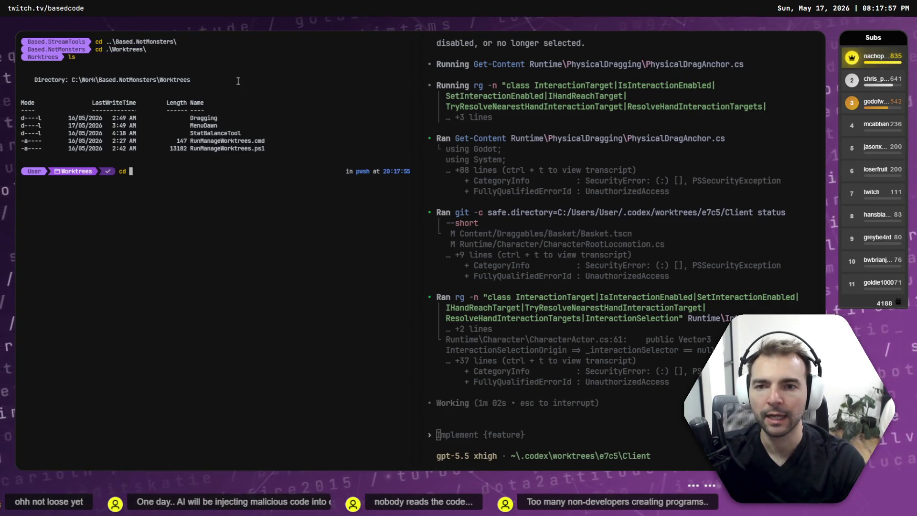
pyautogui.press('Tab')
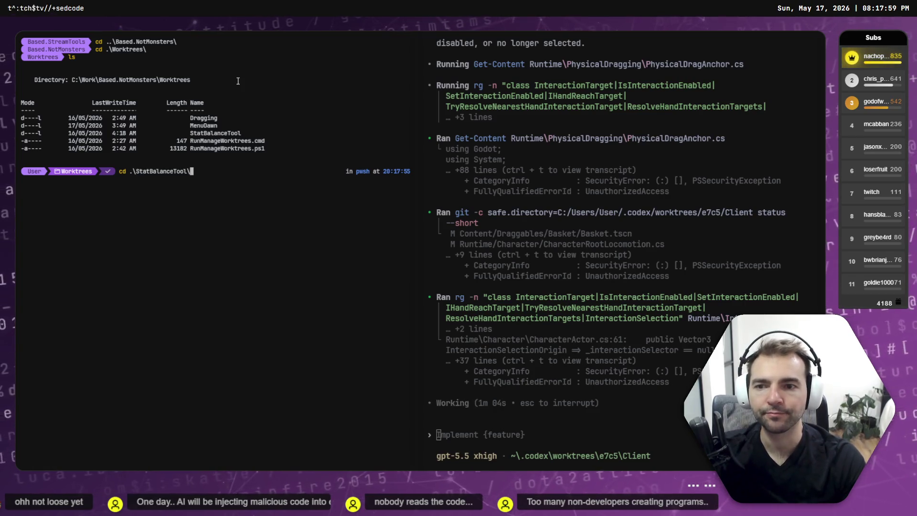
pyautogui.press('Return')
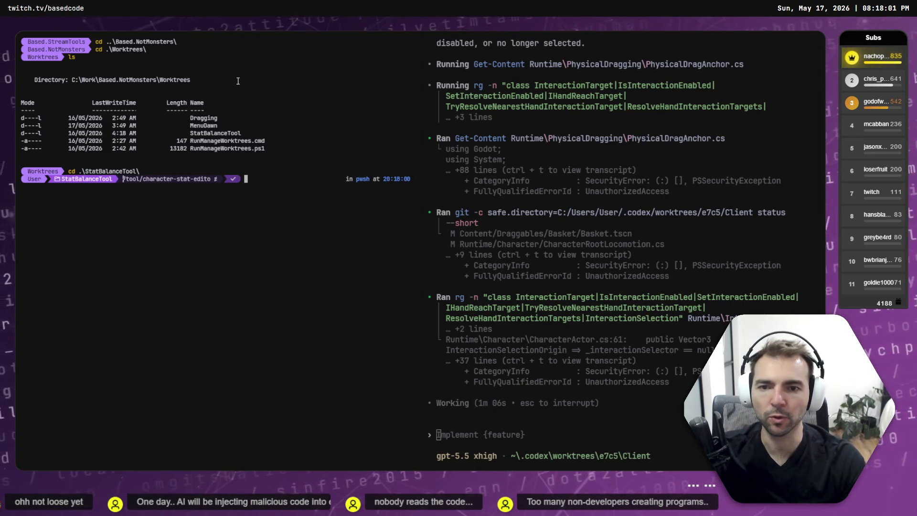
# Start codex there and /resume the most recent session
pyautogui.write('codex')
pyautogui.press('Return')
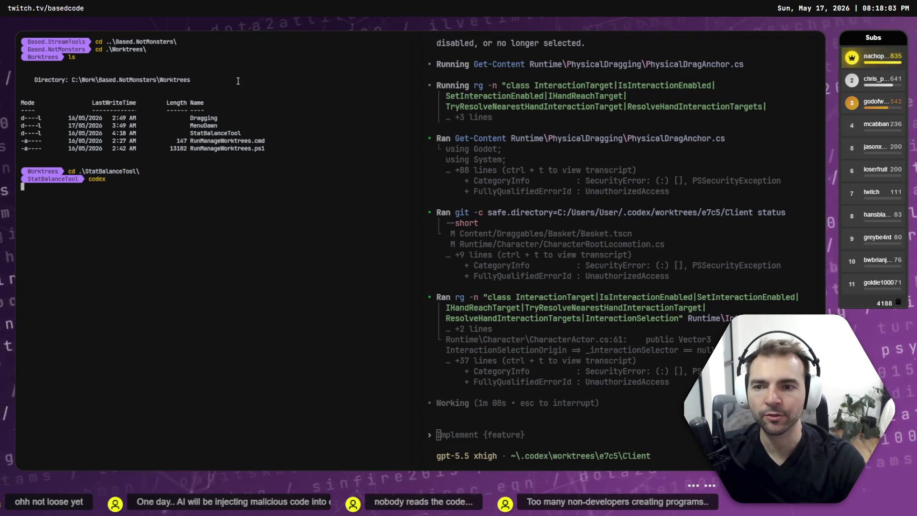
pyautogui.write('/resu')
pyautogui.press('Return')
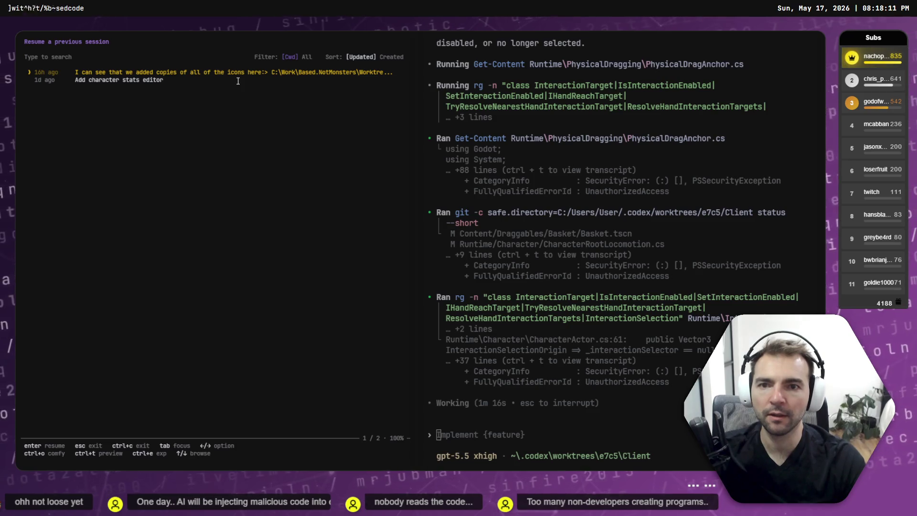
pyautogui.press('Down')
pyautogui.press('Up')
pyautogui.press('Return')
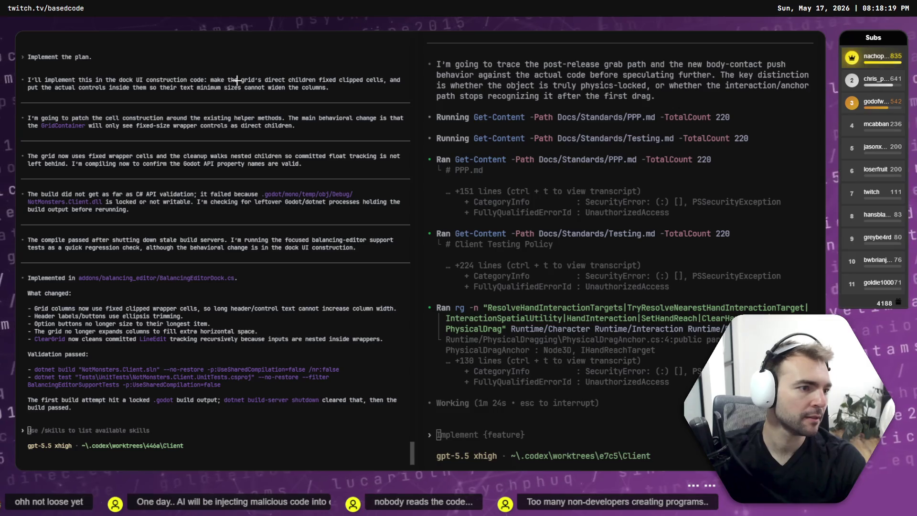
pyautogui.hotkey('alt', 'Tab')
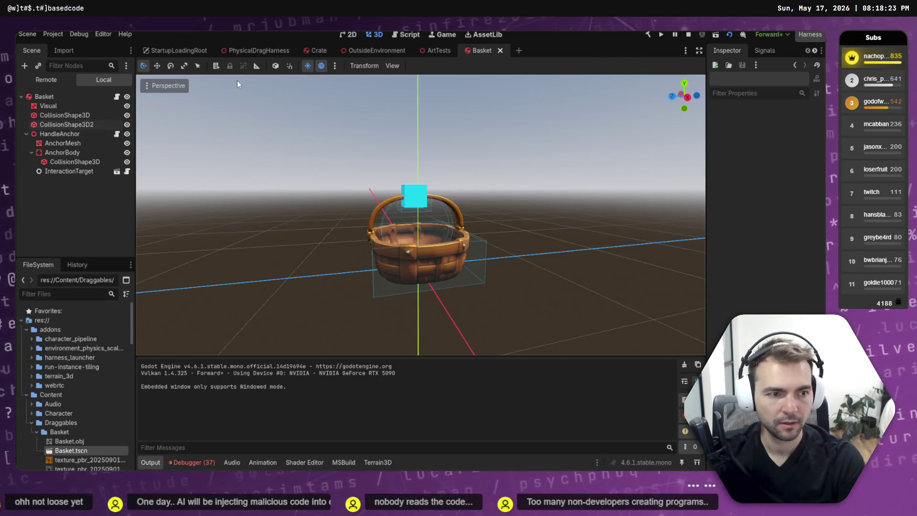
# Stop the running game with F8 and look through the editor menus
pyautogui.press('F8')
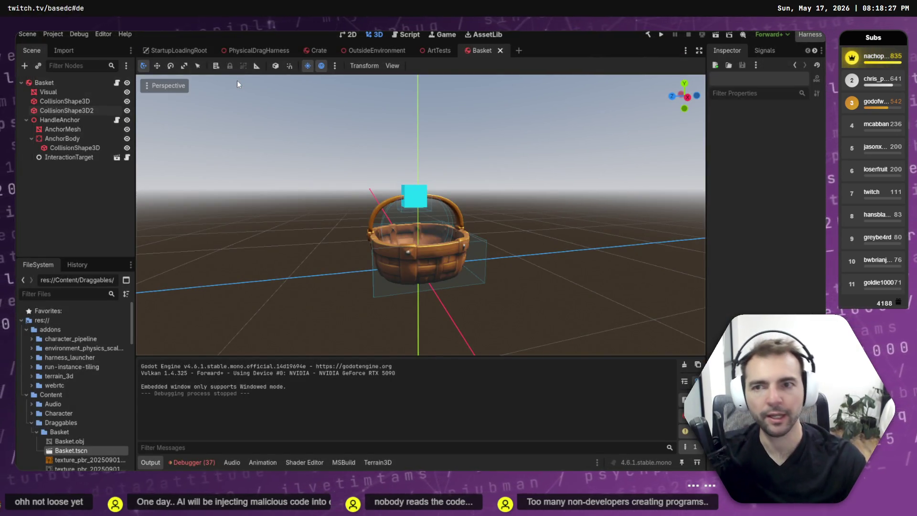
pyautogui.click(79, 34)
pyautogui.moveTo(109, 39)
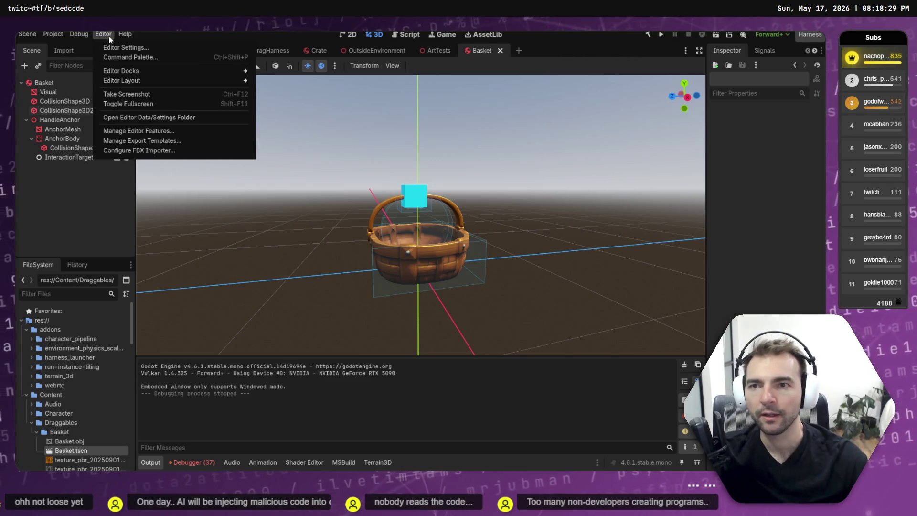
pyautogui.moveTo(229, 72)
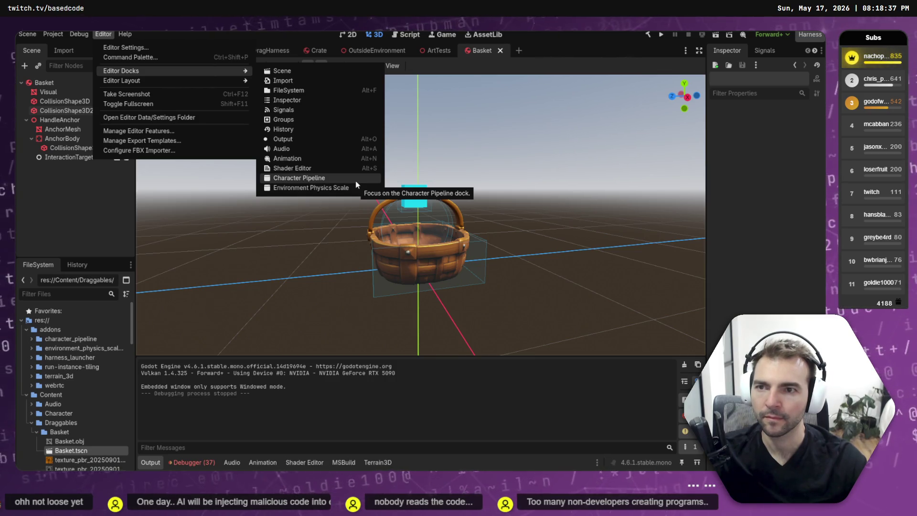
pyautogui.click(785, 169)
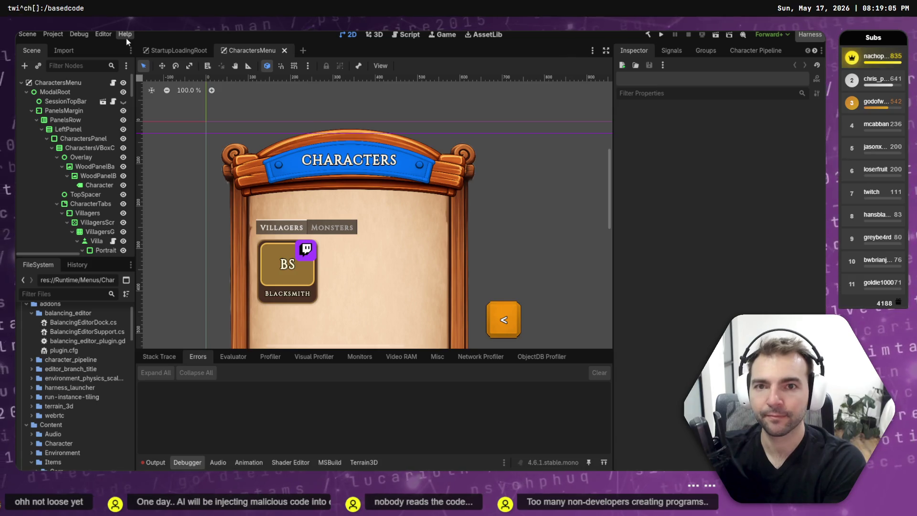
# Open the Balancing Editor from the Editor Docks menu
pyautogui.click(70, 35)
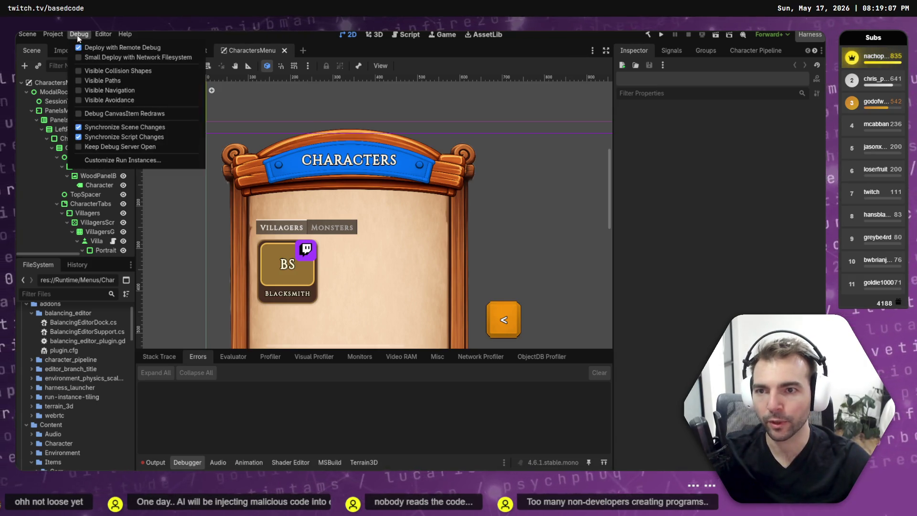
pyautogui.moveTo(103, 34)
pyautogui.moveTo(145, 71)
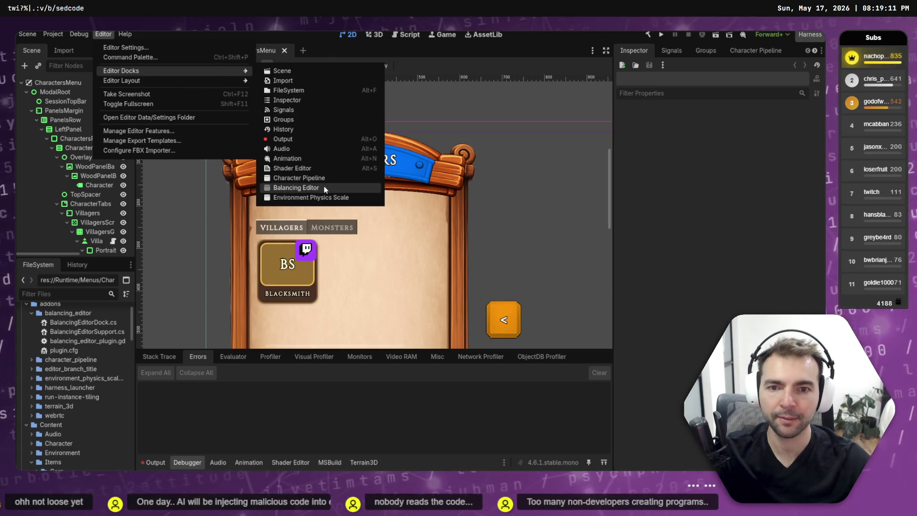
pyautogui.click(309, 187)
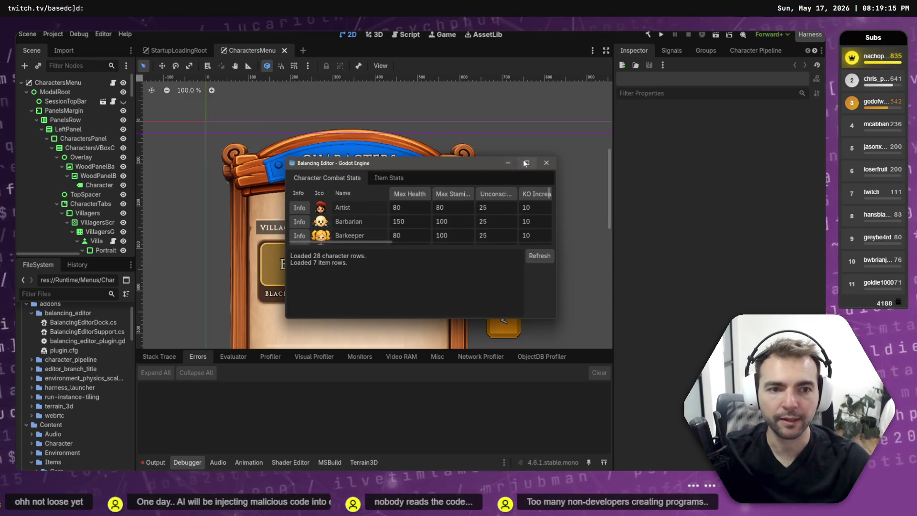
# Maximize the Balancing Editor and check Longsword's Attack 1 choices under Item Stats, leaving it unchanged
pyautogui.doubleClick(463, 167)
pyautogui.click(122, 34)
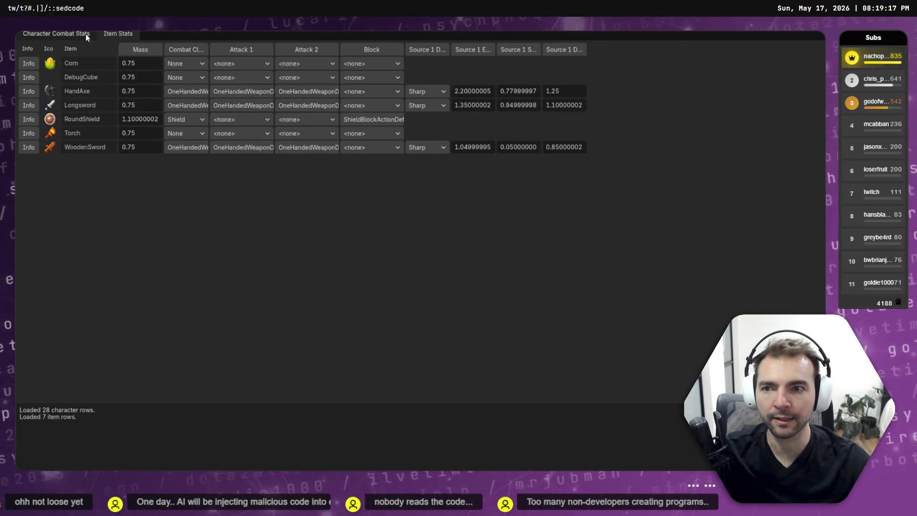
pyautogui.click(239, 101)
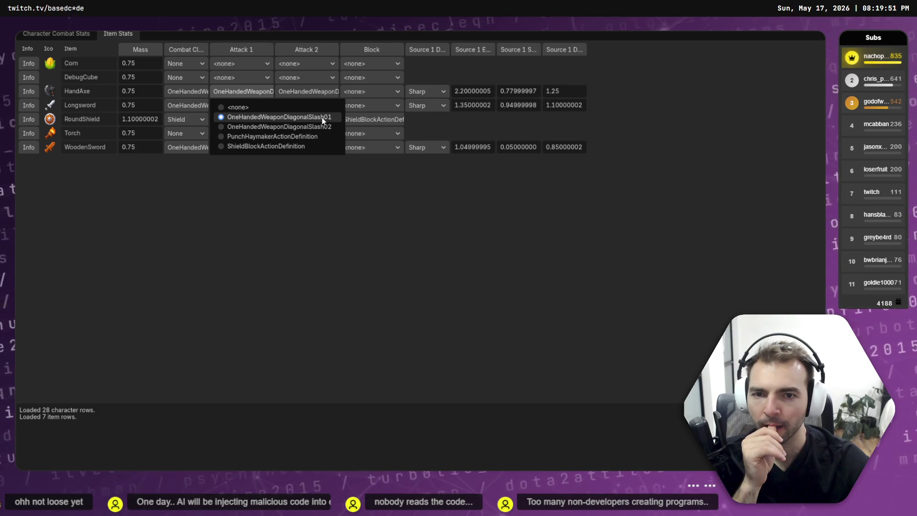
pyautogui.click(476, 235)
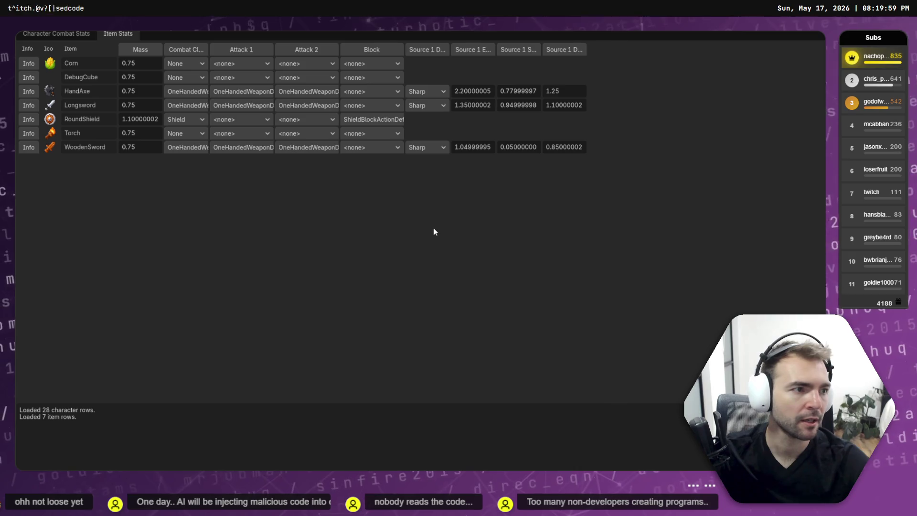
pyautogui.hotkey('alt', 'Tab')
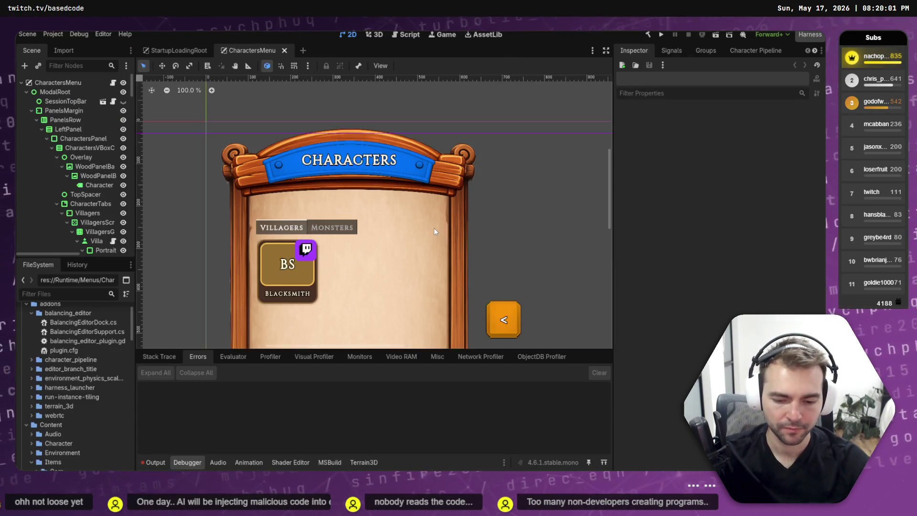
# Launch the Character Hand IK harness from the harness launcher
pyautogui.hotkey('ctrl', 'shift', 'h')
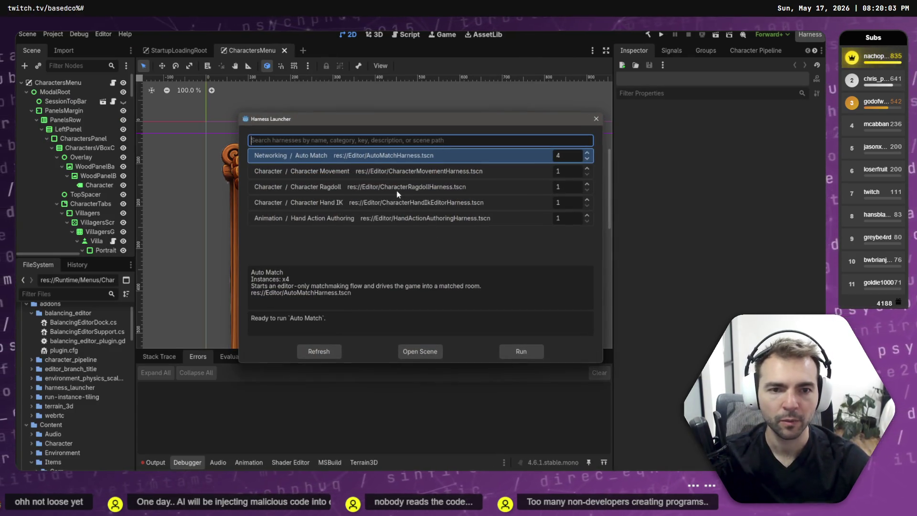
pyautogui.press('Down')
pyautogui.press('Down')
pyautogui.press('Up')
pyautogui.press('Up')
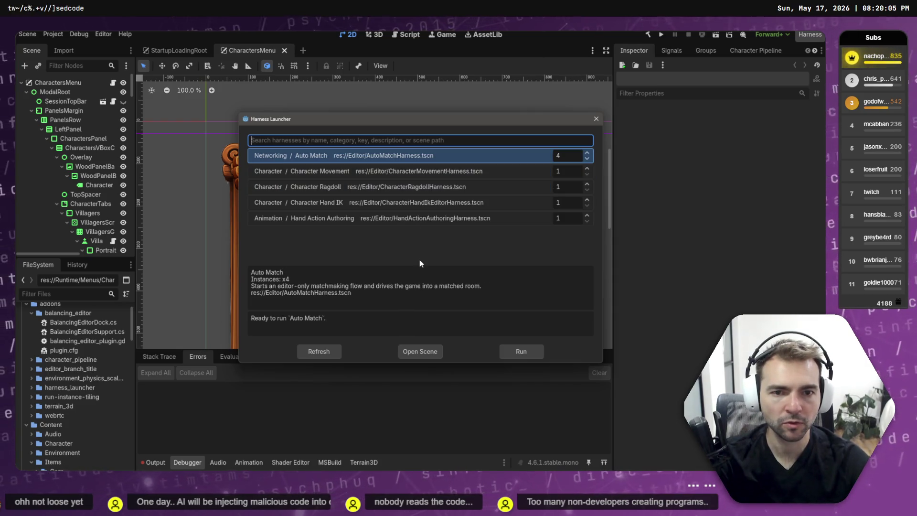
pyautogui.press('Down')
pyautogui.press('Down')
pyautogui.press('Down')
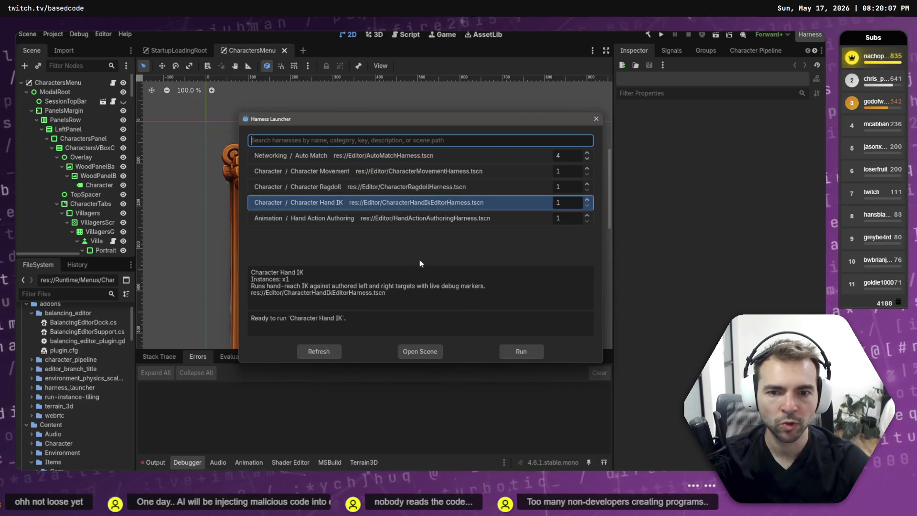
pyautogui.press('Return')
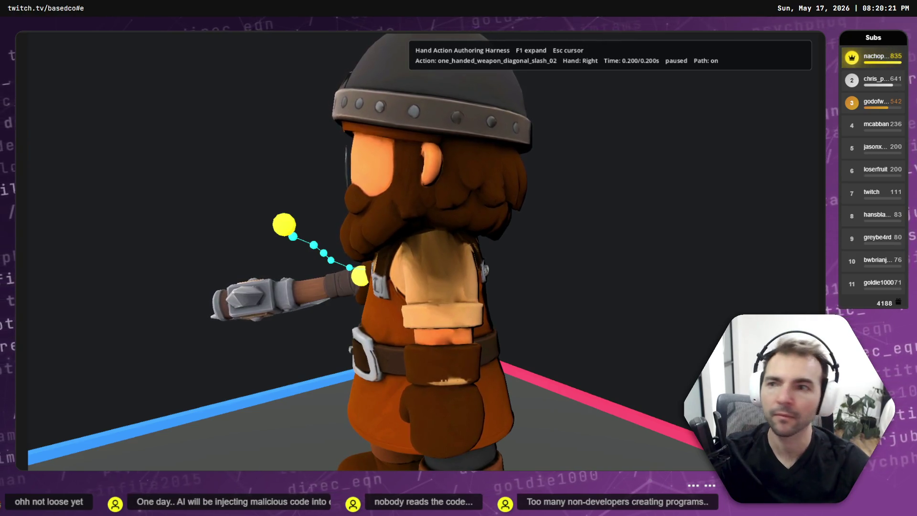
# Preview punch_haymaker and the diagonal slash in the harness, then close it
pyautogui.click(258, 152)
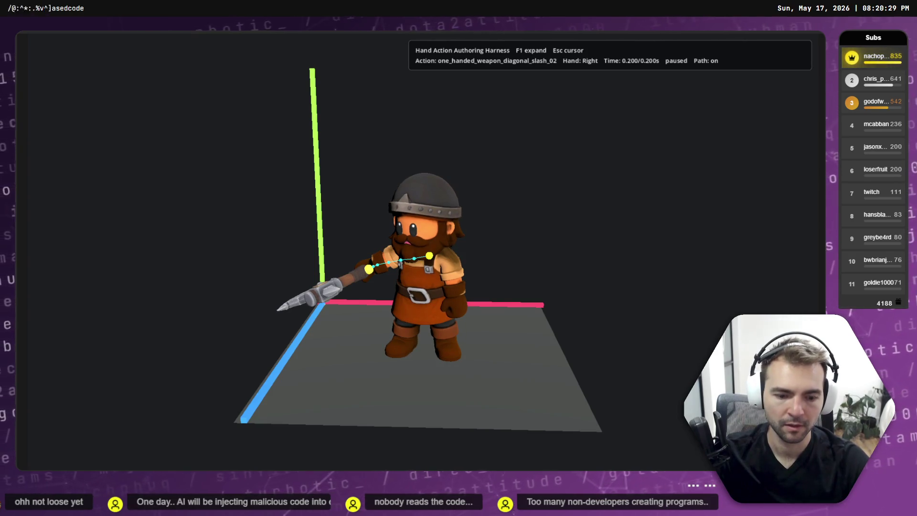
pyautogui.press('Right')
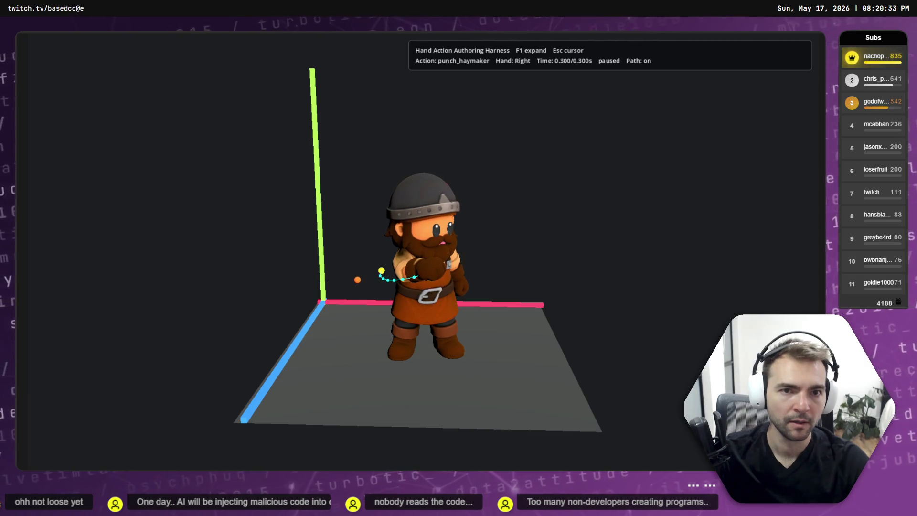
pyautogui.press('Left')
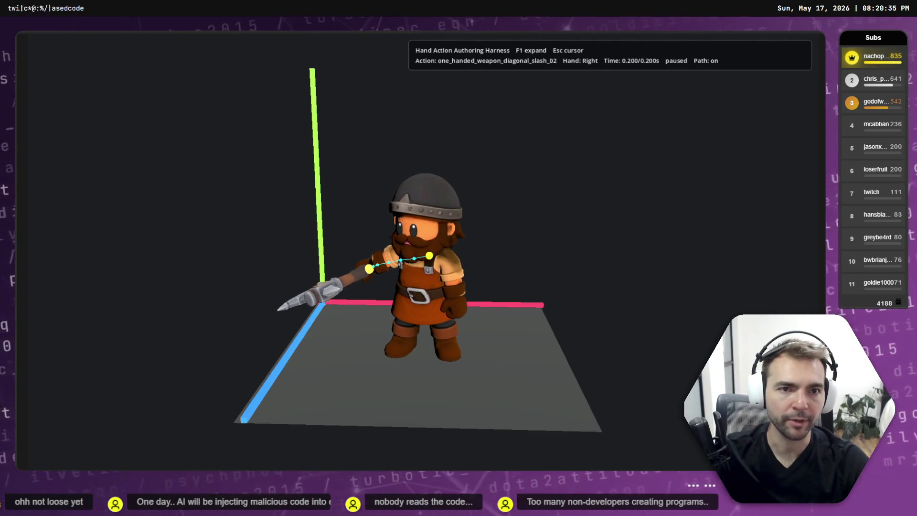
pyautogui.press('Right')
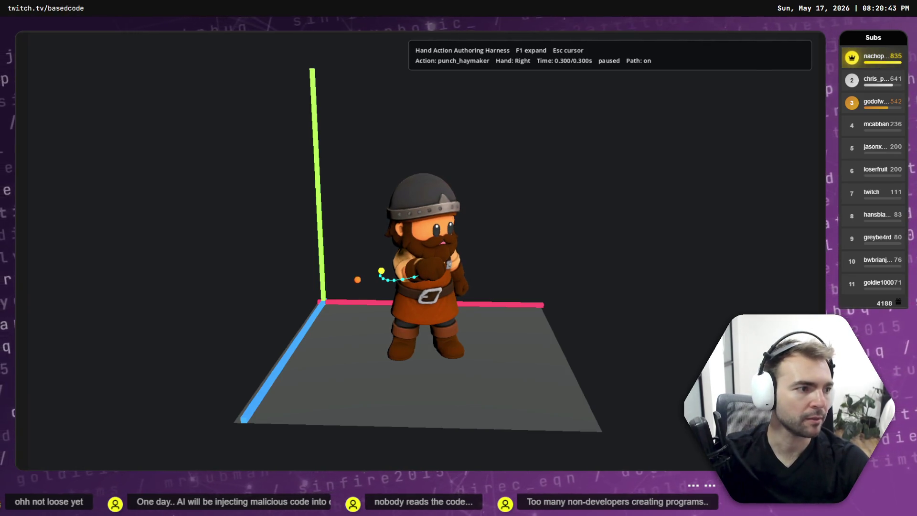
pyautogui.press('F8')
pyautogui.click(84, 294)
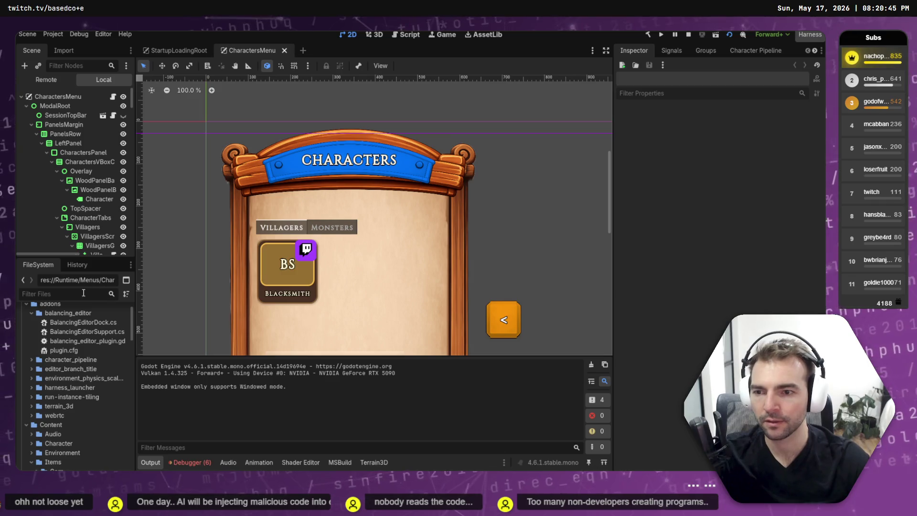
# Filter files for 'Punch', inspect the PunchHaymakerAction definition and show the Animation panel
pyautogui.write('Punch')
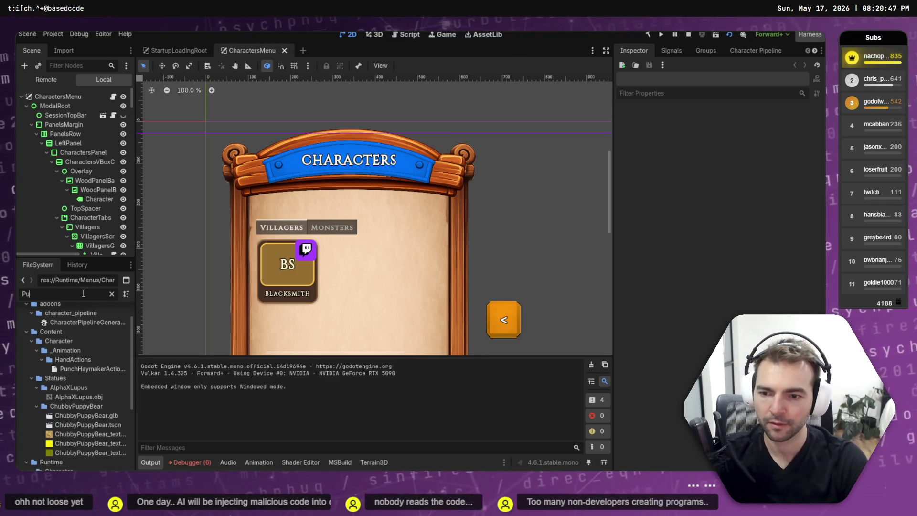
pyautogui.doubleClick(91, 366)
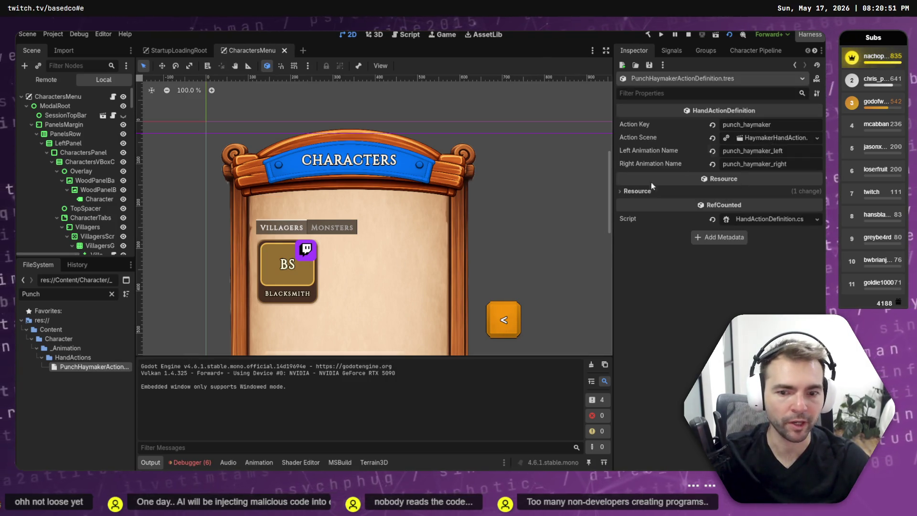
pyautogui.click(258, 464)
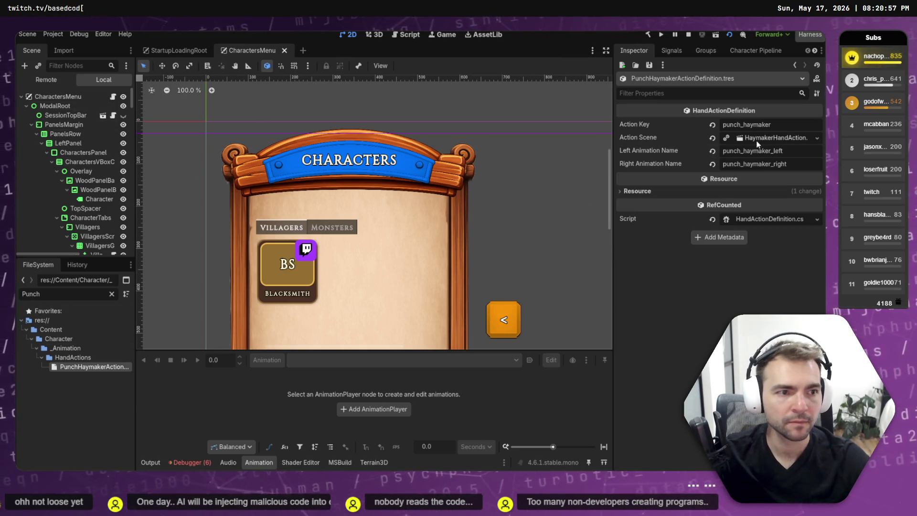
# Open HaymakerHandAction.tscn and check its punch_haymaker_left and punch_haymaker_right animations
pyautogui.click(113, 294)
pyautogui.doubleClick(112, 434)
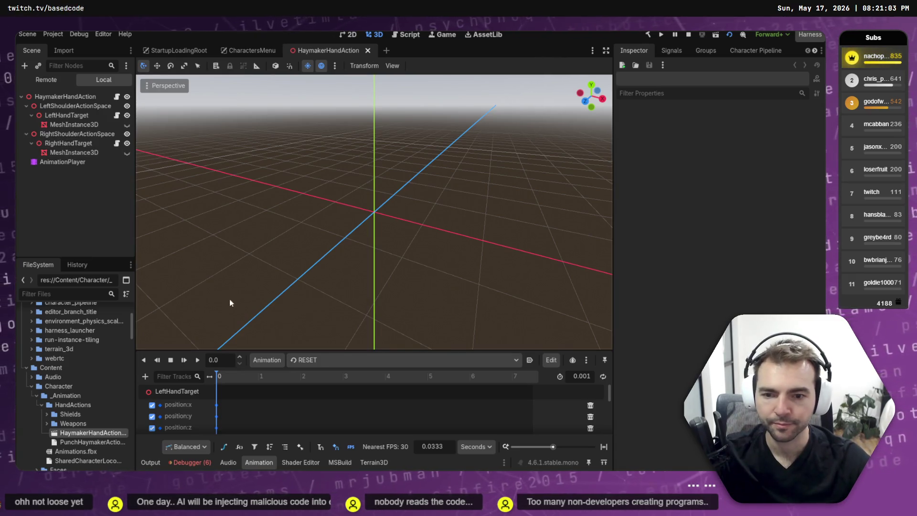
pyautogui.click(334, 360)
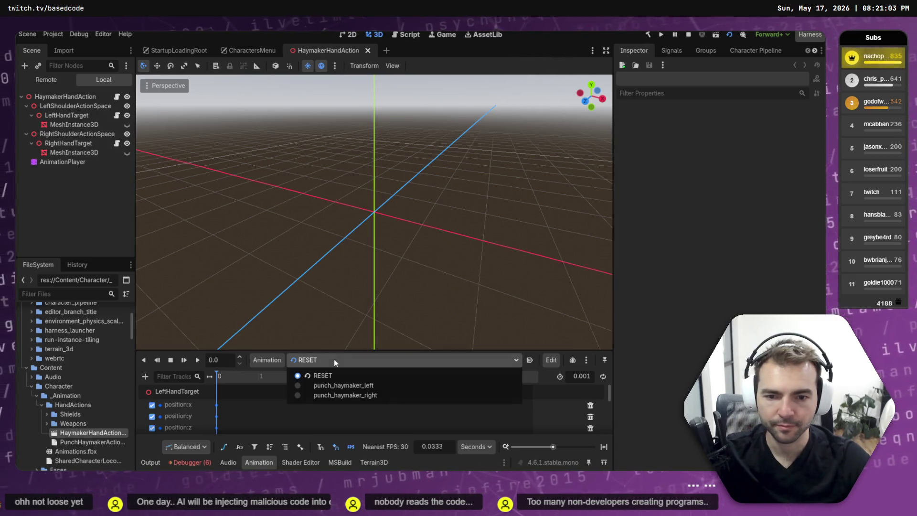
pyautogui.click(370, 386)
pyautogui.click(363, 359)
pyautogui.click(351, 395)
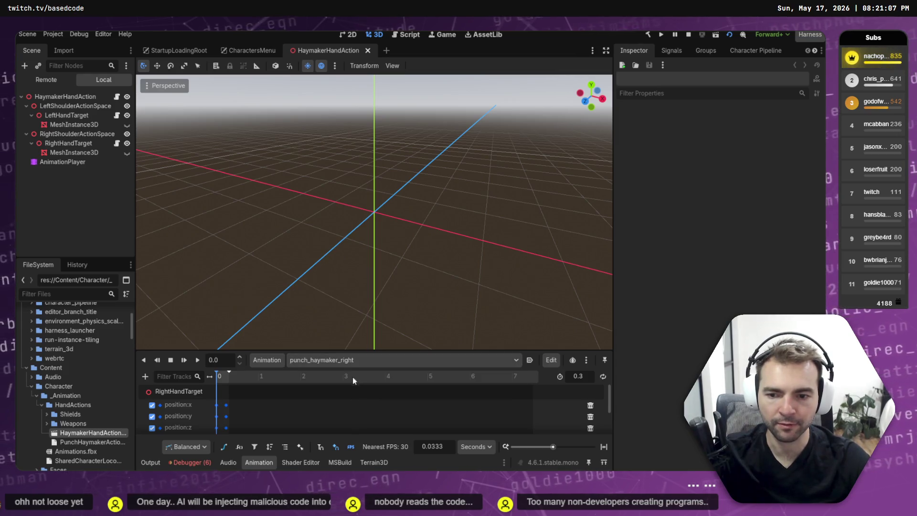
pyautogui.click(348, 360)
pyautogui.click(348, 388)
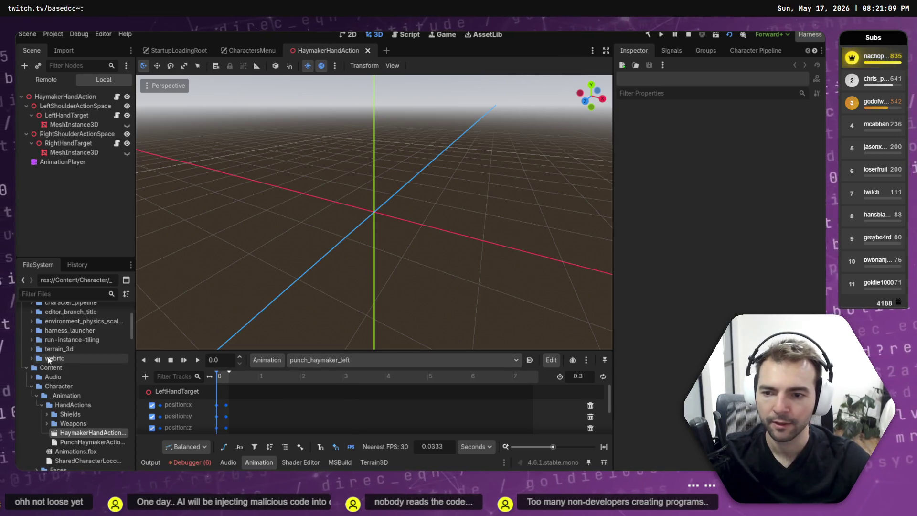
pyautogui.scroll(-2, 35, 380)
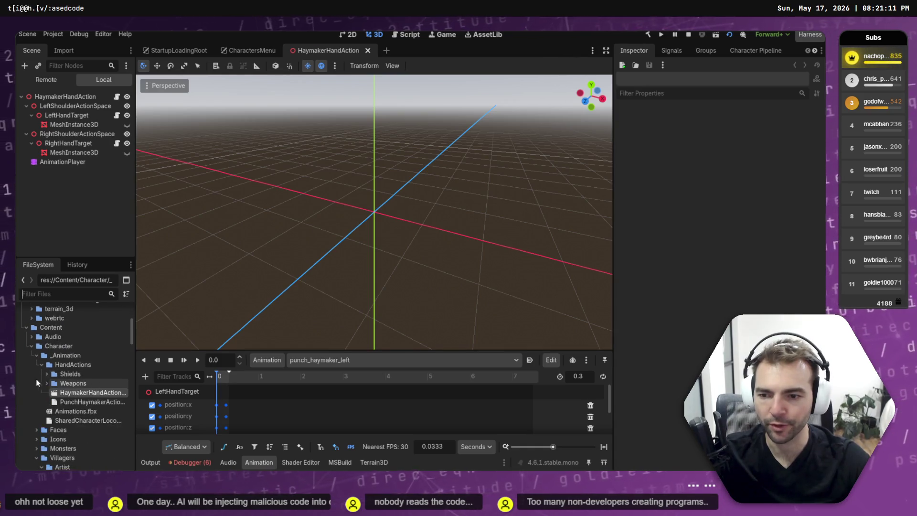
# Open the OneHandedWeaponSlashHandAction scene from the Weapons folder and list its animations
pyautogui.click(46, 383)
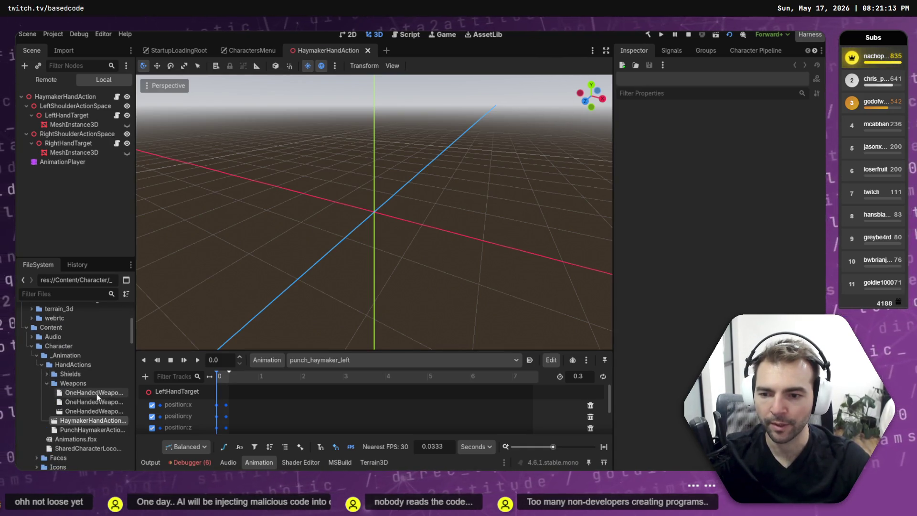
pyautogui.click(96, 411)
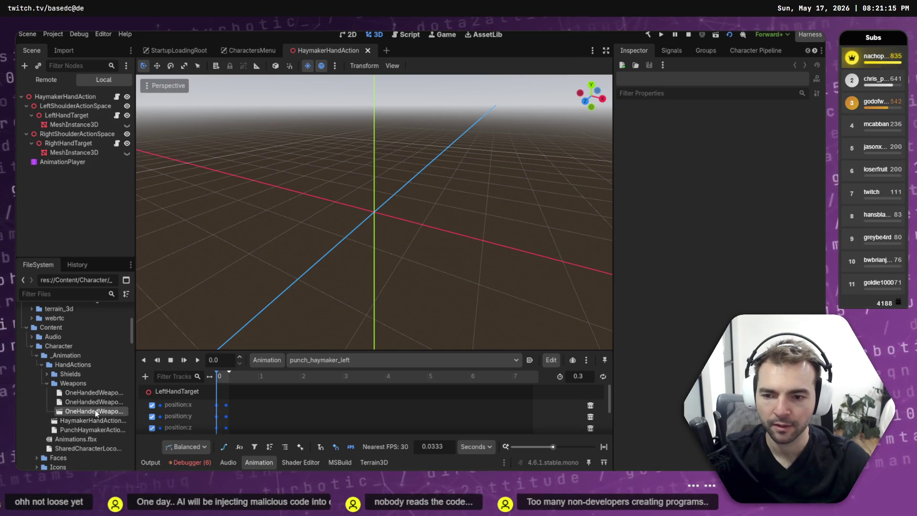
pyautogui.doubleClick(95, 411)
pyautogui.click(330, 362)
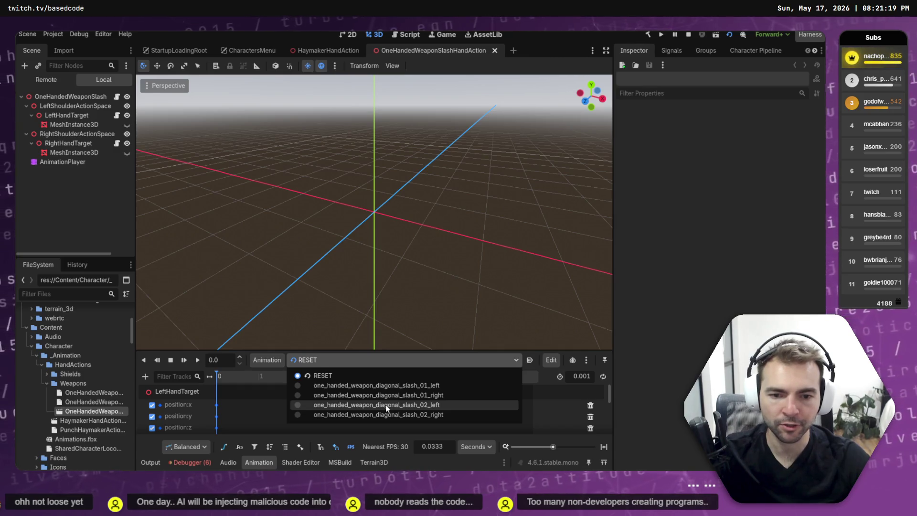
# Preview one_handed_weapon_diagonal_slash_01_left in the harness, then switch to the Codex terminal
pyautogui.click(391, 385)
pyautogui.press('F5')
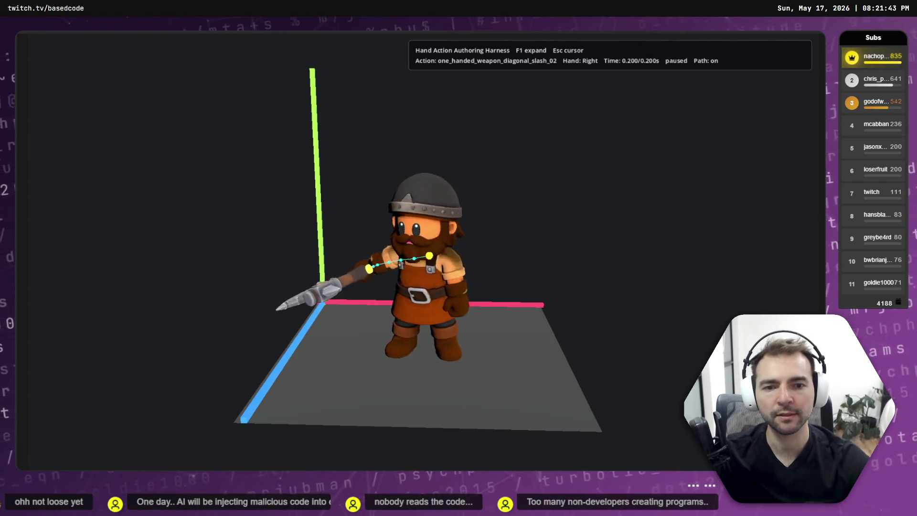
pyautogui.hotkey('alt', 'Tab')
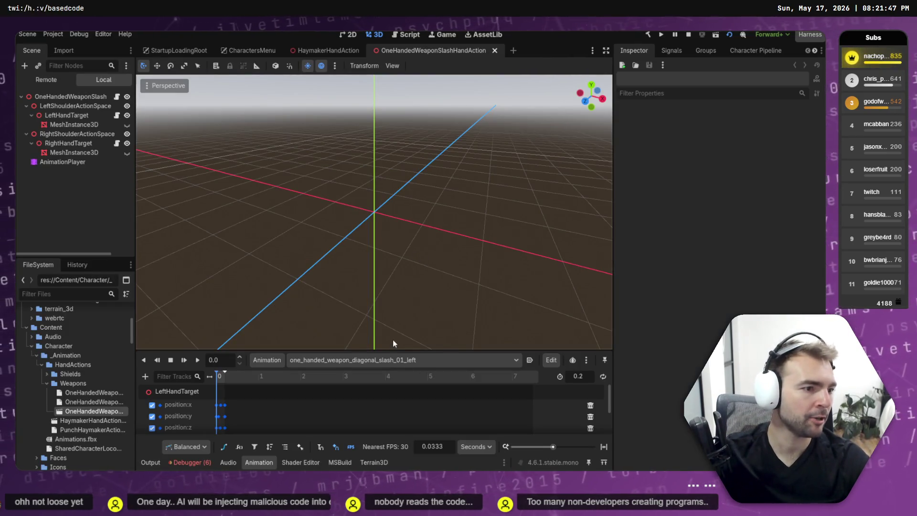
pyautogui.hotkey('alt', 'Tab')
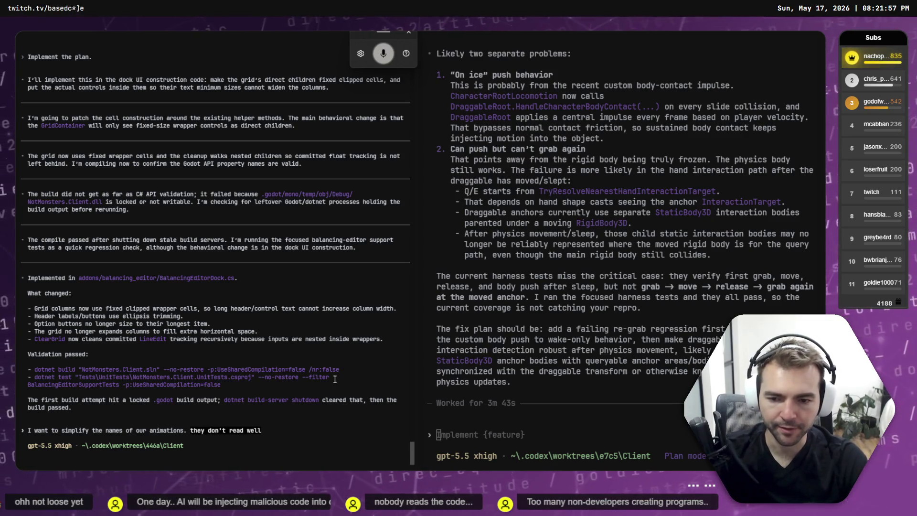
# Extend the Codex prompt with 'here's the renaming I'd like to:' after checking Godot's animation names
pyautogui.write(' in the user interface.')
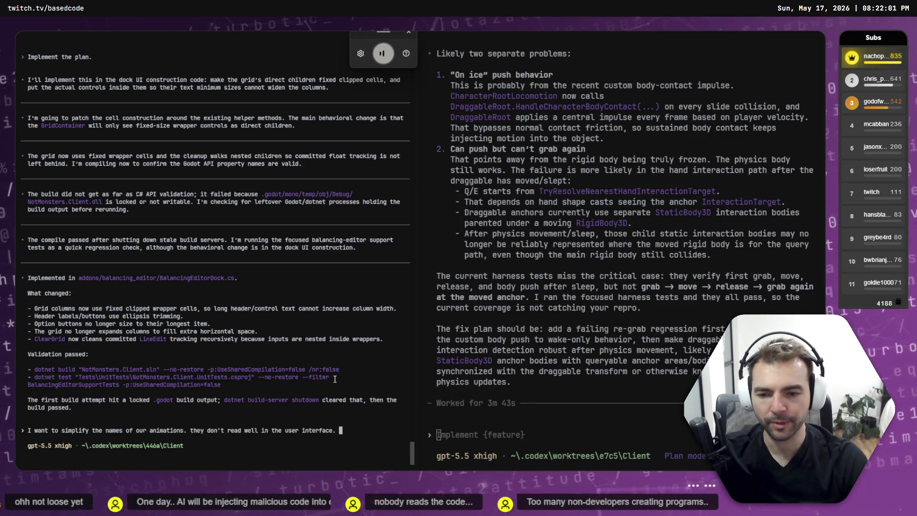
pyautogui.write(" here's the renaming I'd like to")
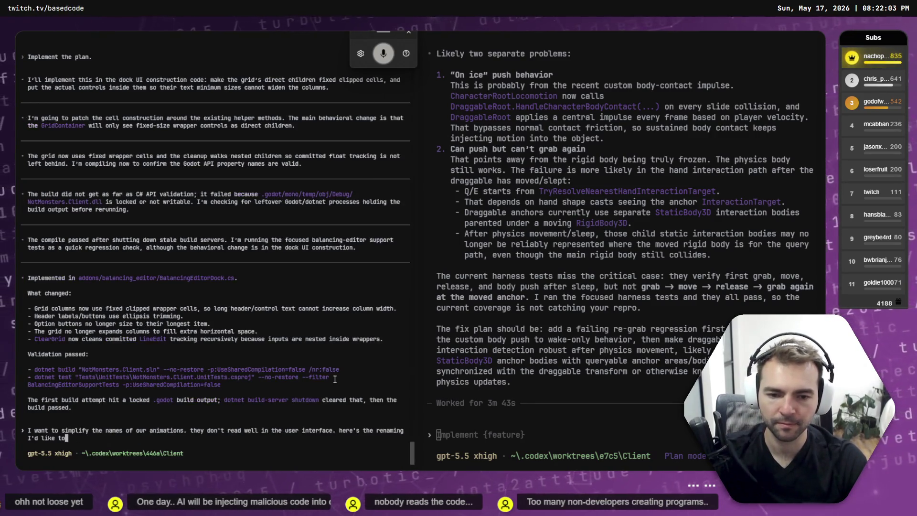
pyautogui.write(': \\')
pyautogui.press('Return')
pyautogui.write('\\')
pyautogui.press('Return')
pyautogui.hotkey('alt', 'Tab')
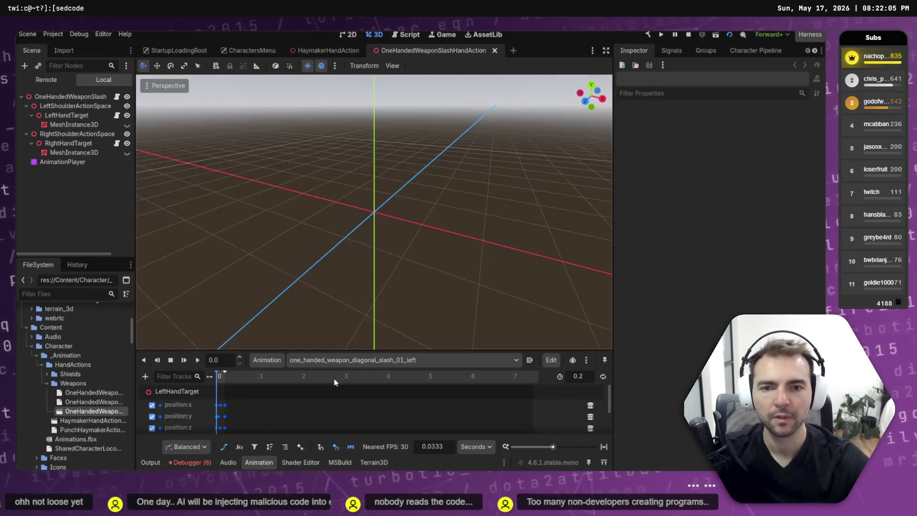
pyautogui.click(354, 361)
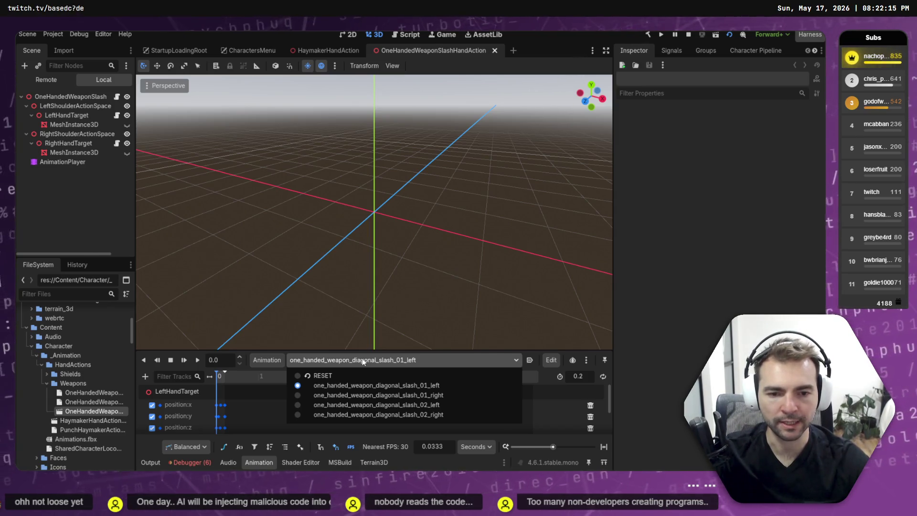
pyautogui.hotkey('alt', 'Tab')
# Add the one_handed_diagonal_slash_01_left entry followed by an arrow for its new name
pyautogui.write('n')
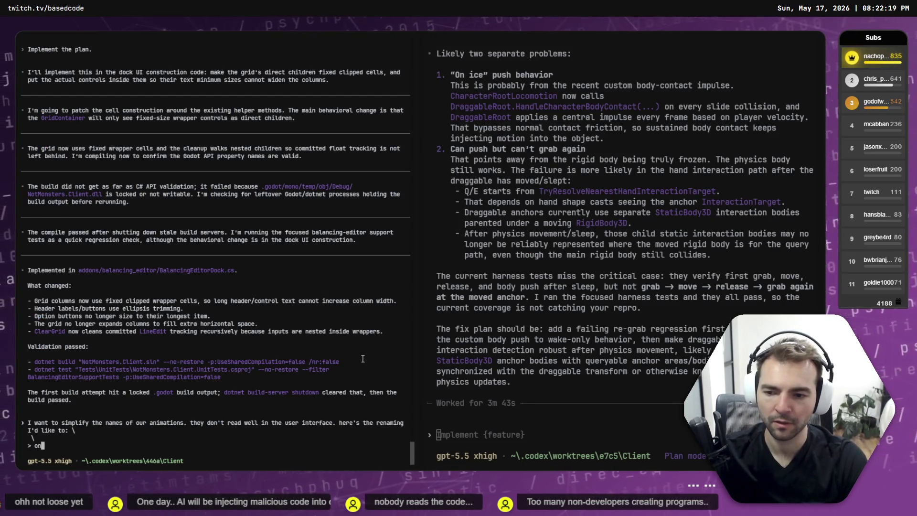
pyautogui.write('e_han_handed_diagonal_slash')
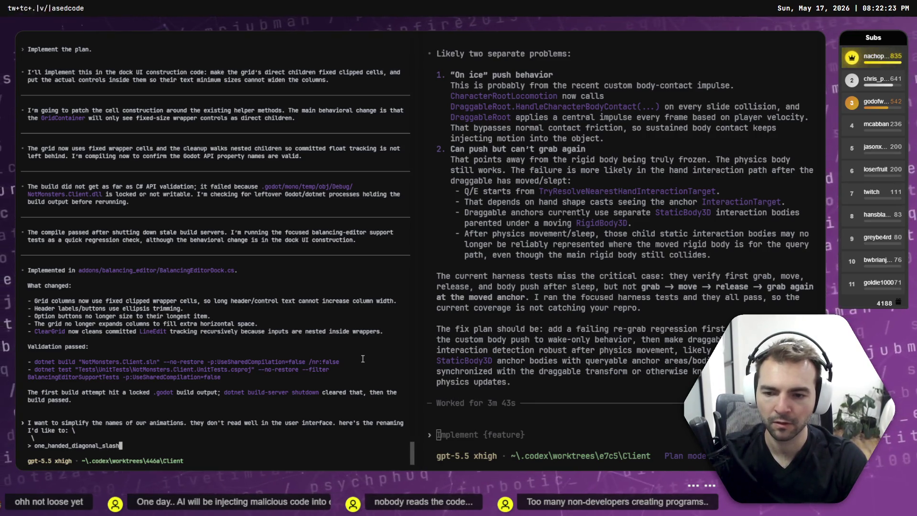
pyautogui.hotkey('alt', 'Tab')
pyautogui.hotkey('alt', 'Tab')
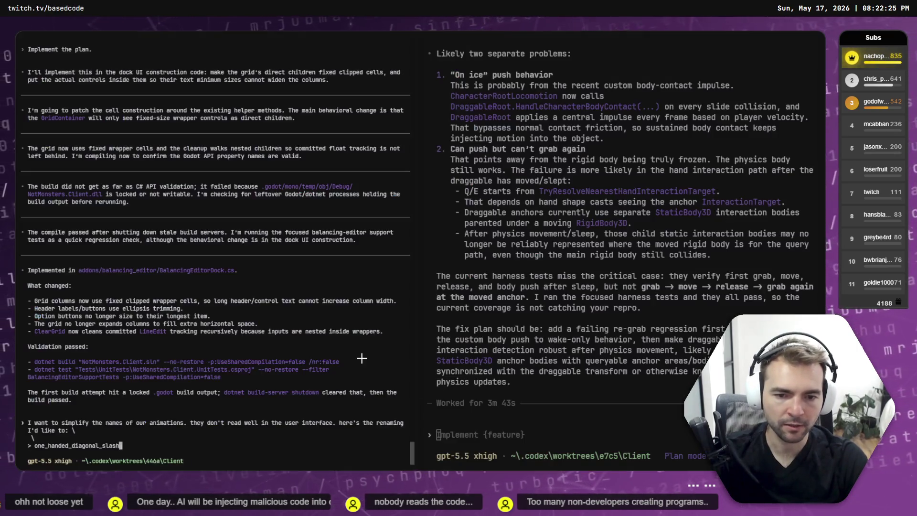
pyautogui.write('_01')
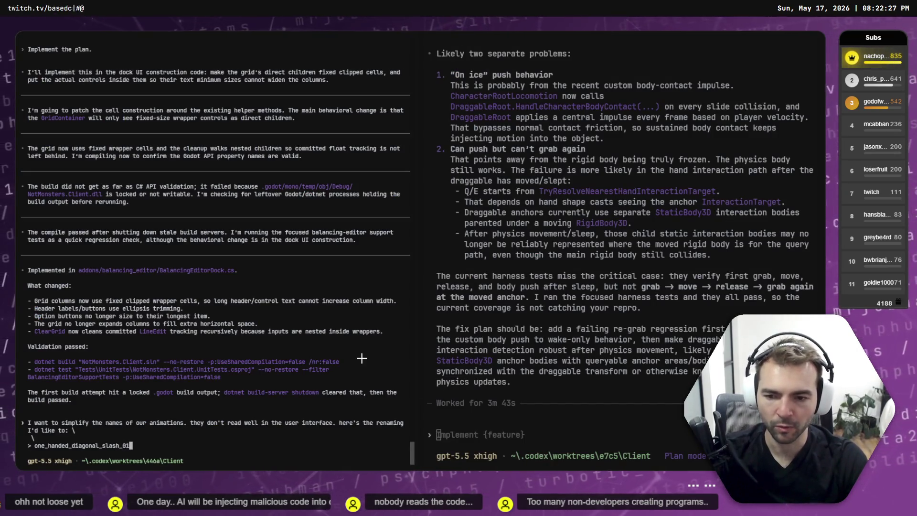
pyautogui.write('_left')
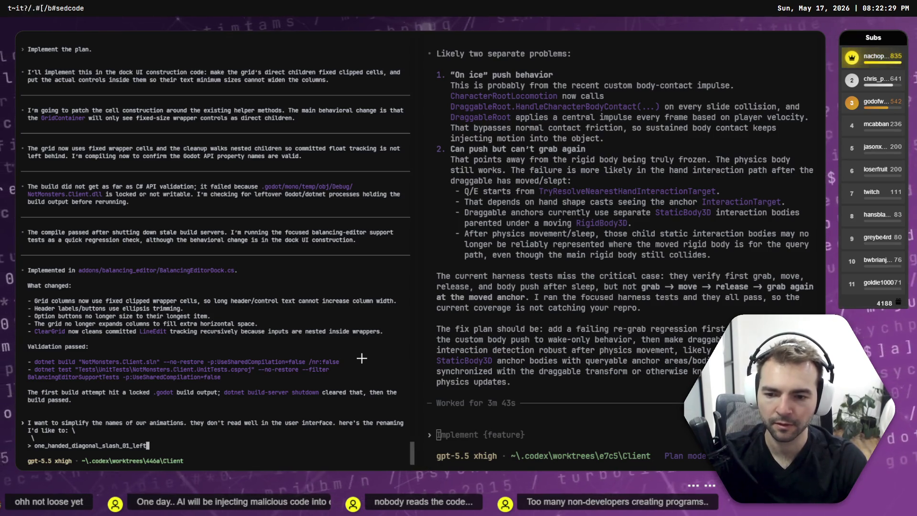
pyautogui.write(' >  \\')
pyautogui.press('Return')
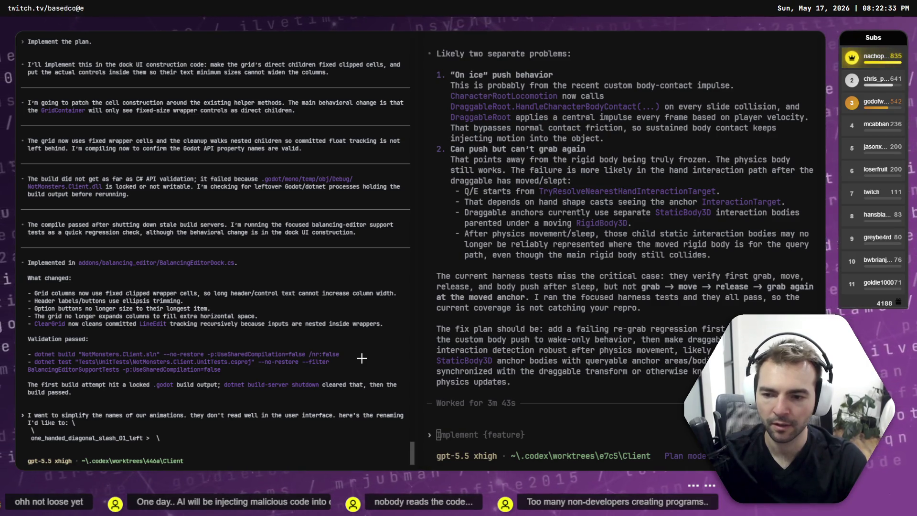
pyautogui.write('-')
pyautogui.press('Down')
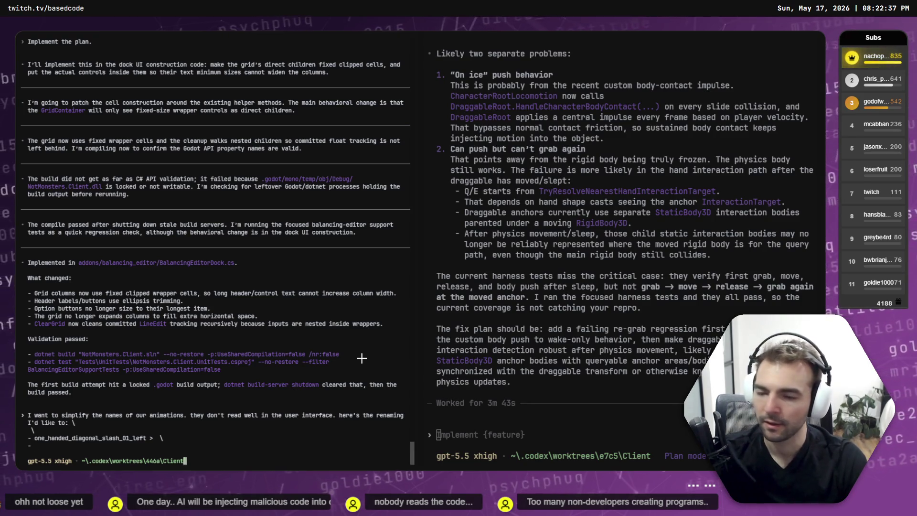
pyautogui.press('BackSpace')
pyautogui.press('BackSpace')
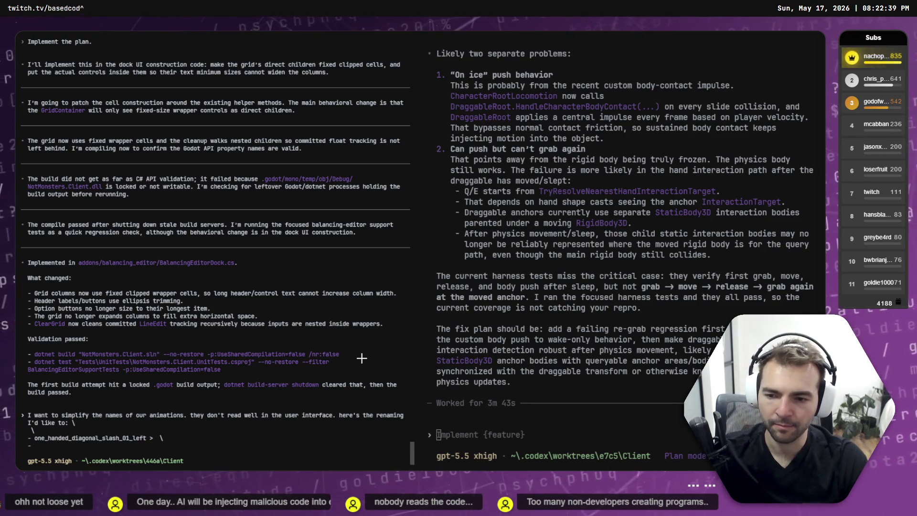
# Duplicate that line as one_handed_diagonal_slash_01_right with its own arrow
pyautogui.hotkey('alt', 'Tab')
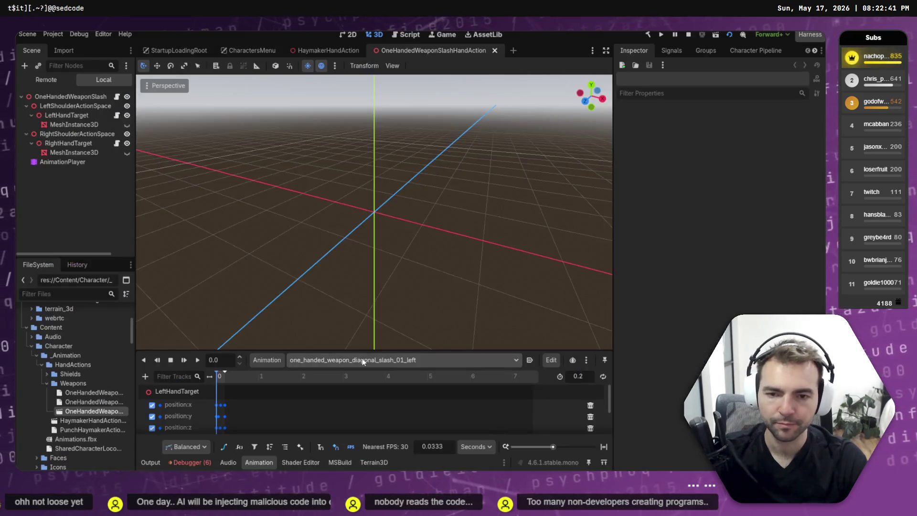
pyautogui.click(362, 360)
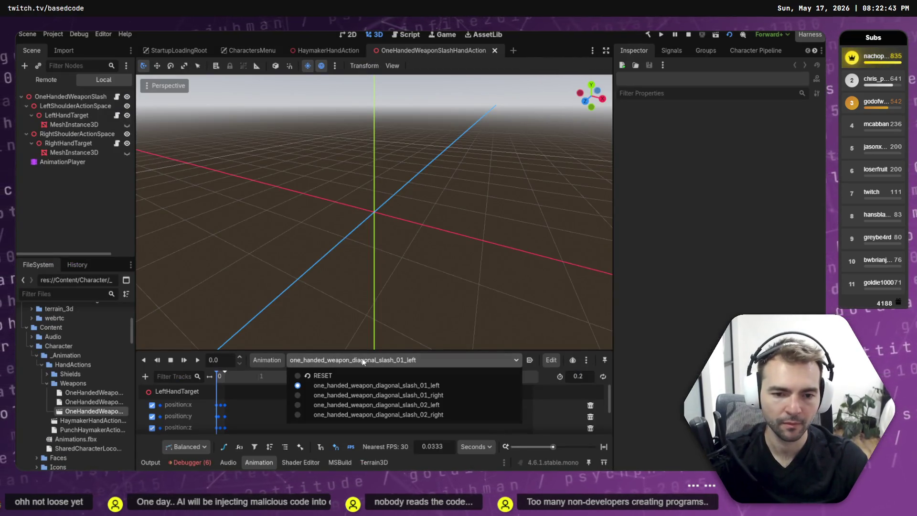
pyautogui.hotkey('alt', 'Tab')
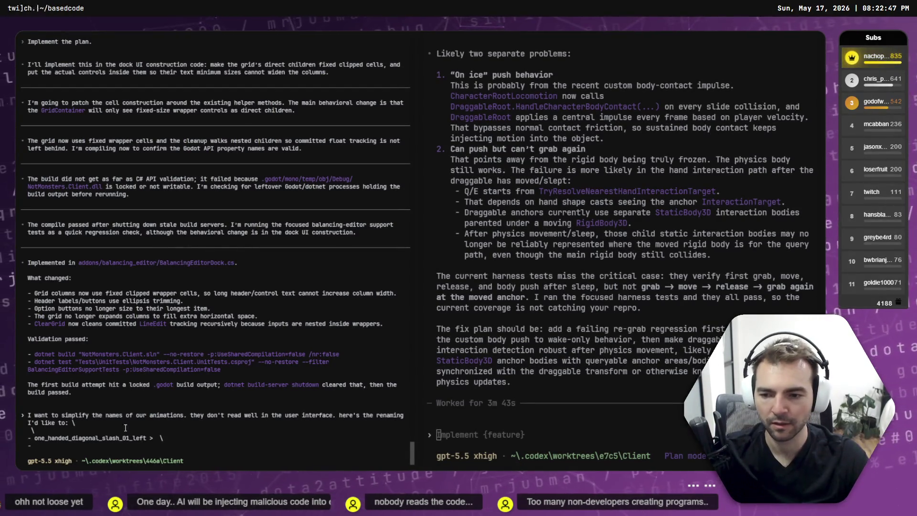
pyautogui.moveTo(32, 438); pyautogui.dragTo(150, 441)
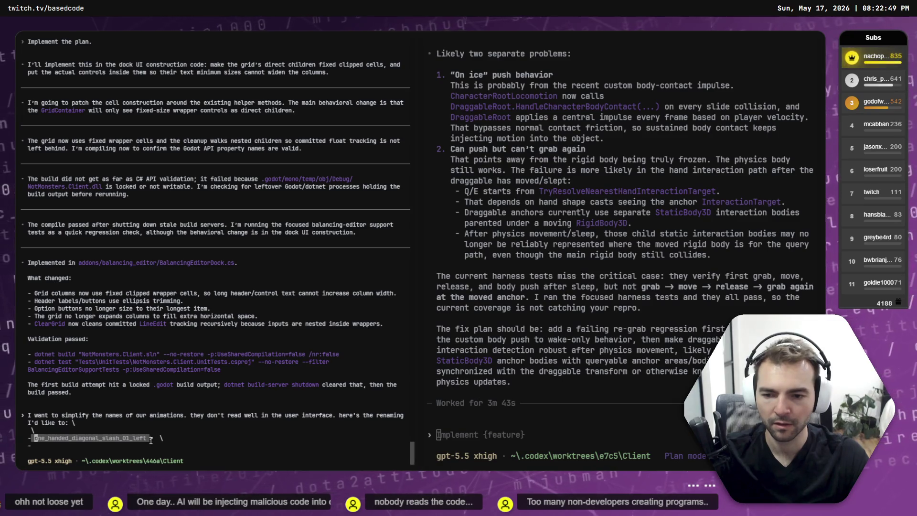
pyautogui.hotkey('ctrl', 'c')
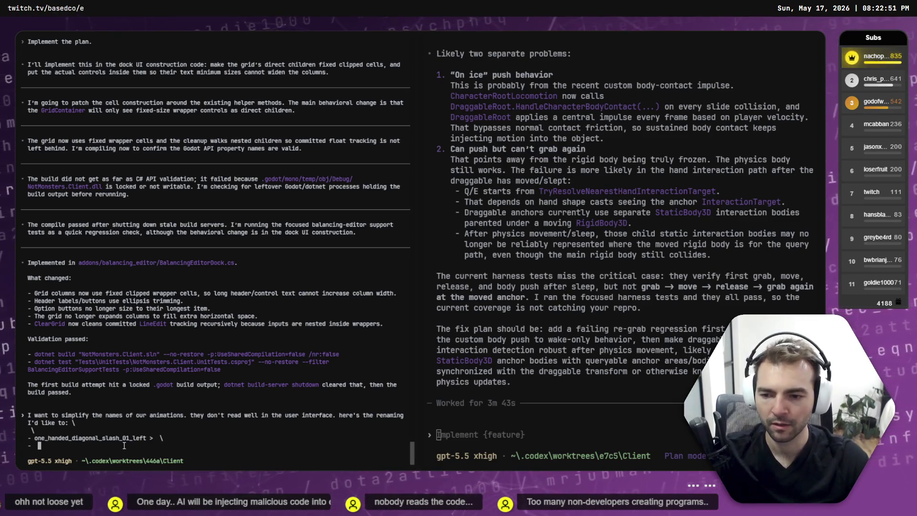
pyautogui.hotkey('ctrl', 'v')
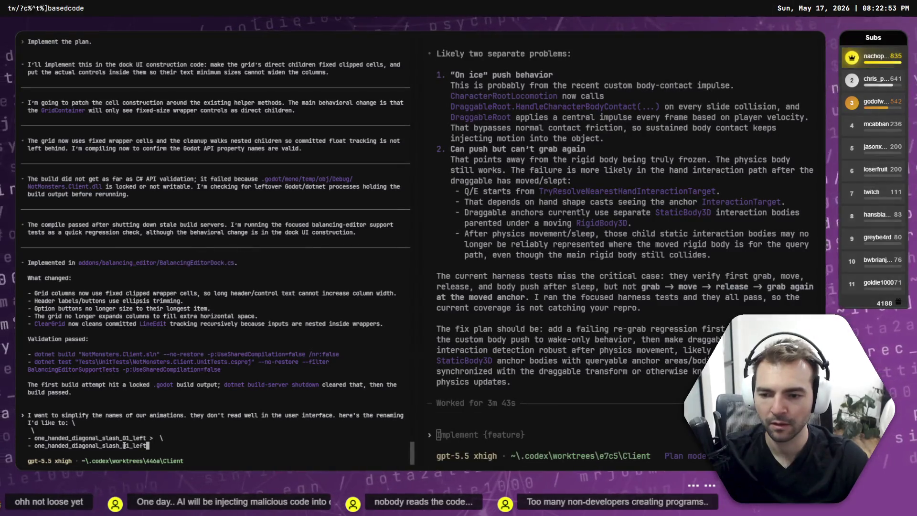
pyautogui.press('BackSpace')
pyautogui.press('BackSpace')
pyautogui.press('BackSpace')
pyautogui.write('rig')
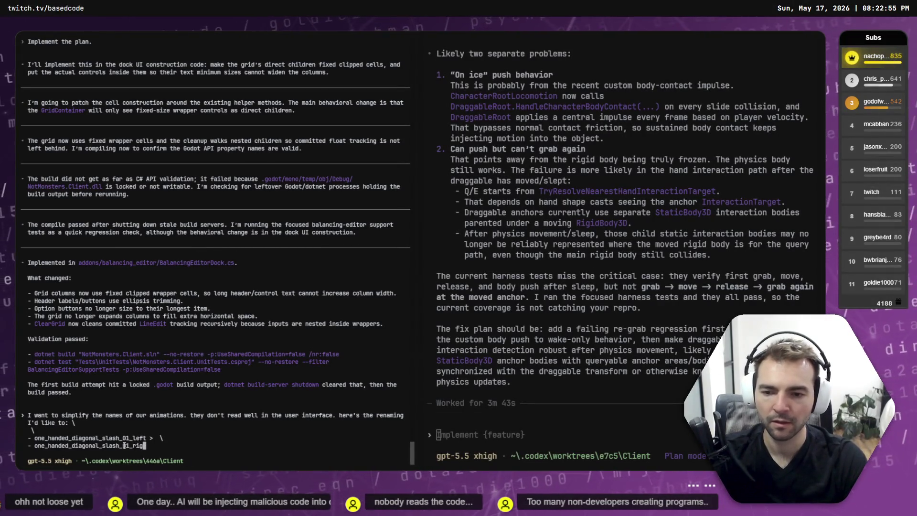
pyautogui.write('ht > \\ \\')
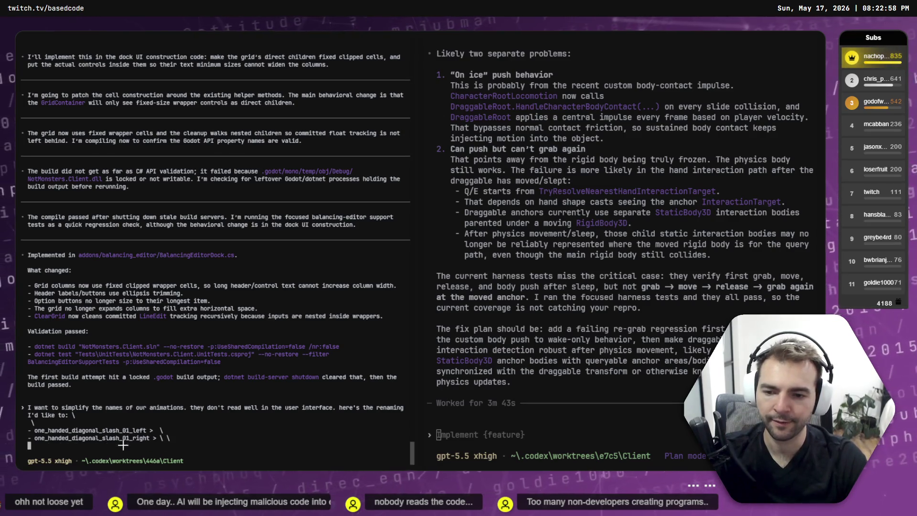
pyautogui.hotkey('alt', 'Tab')
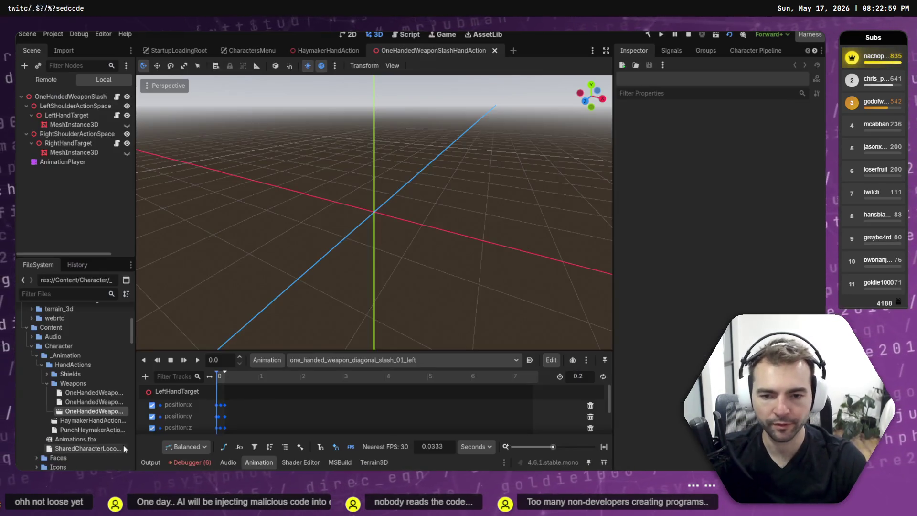
# Check diagonal_slash_02_left in Godot and add a one_handed_diagonal_slash_02_left line to the prompt
pyautogui.click(365, 361)
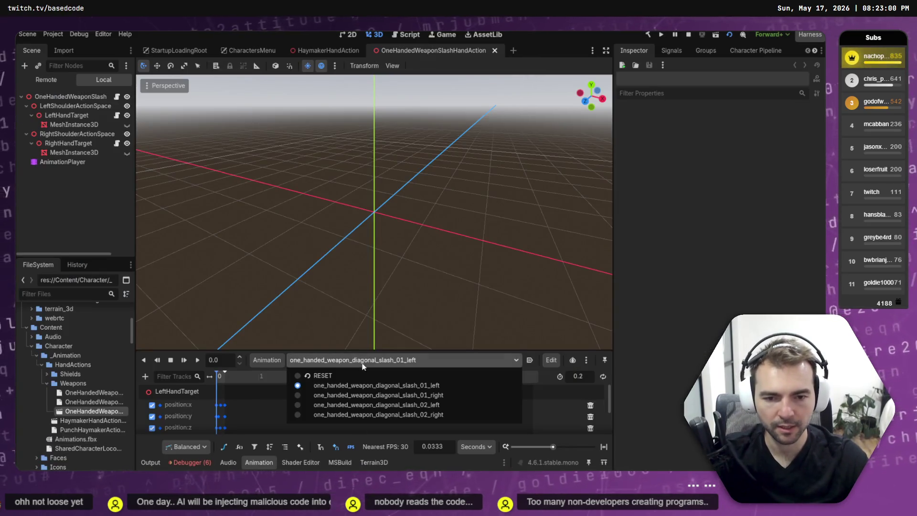
pyautogui.click(366, 405)
pyautogui.hotkey('alt', 'Tab')
pyautogui.write('-')
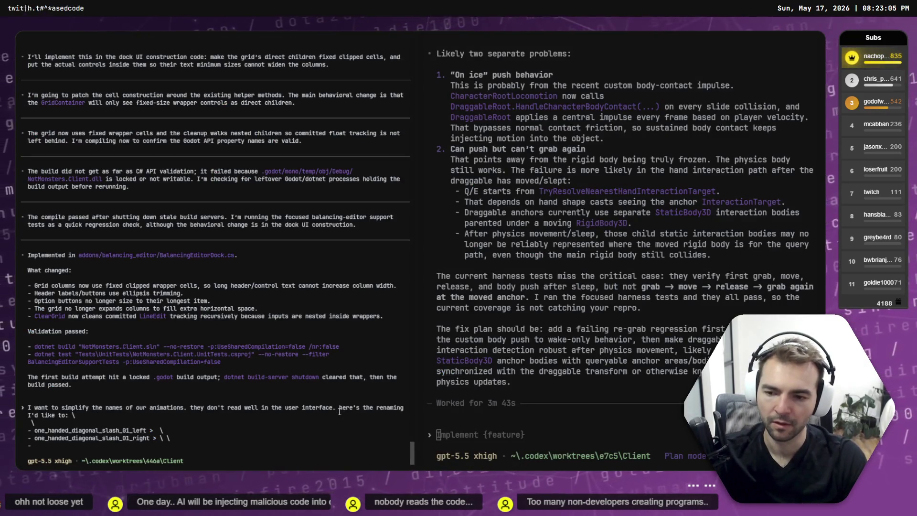
pyautogui.write(' o')
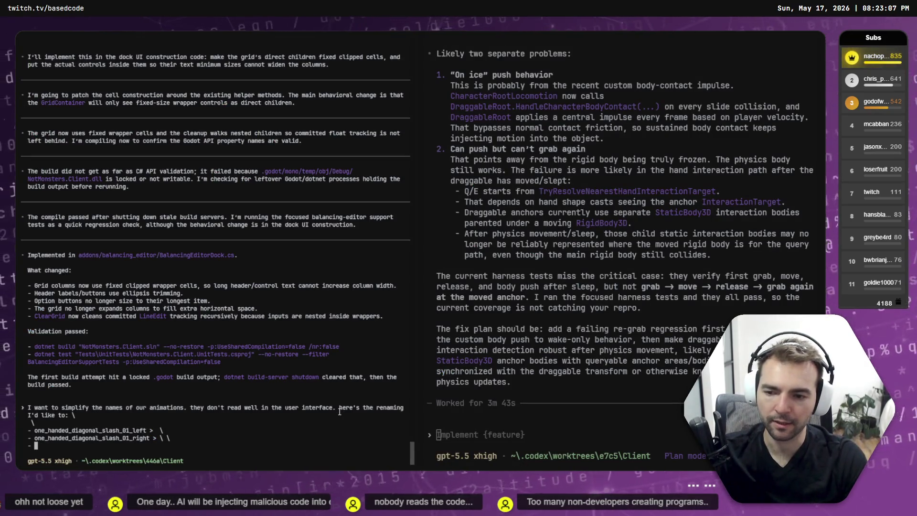
pyautogui.write('ne_handed')
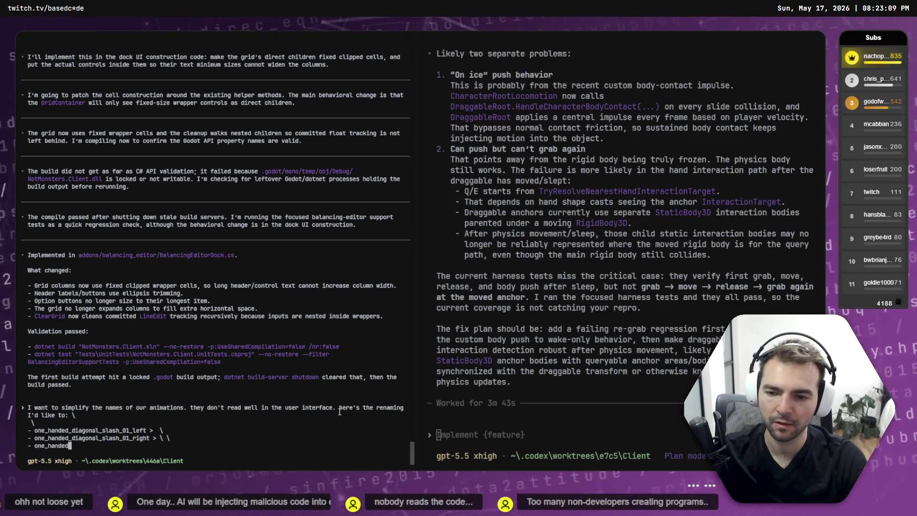
pyautogui.write('_diagonal')
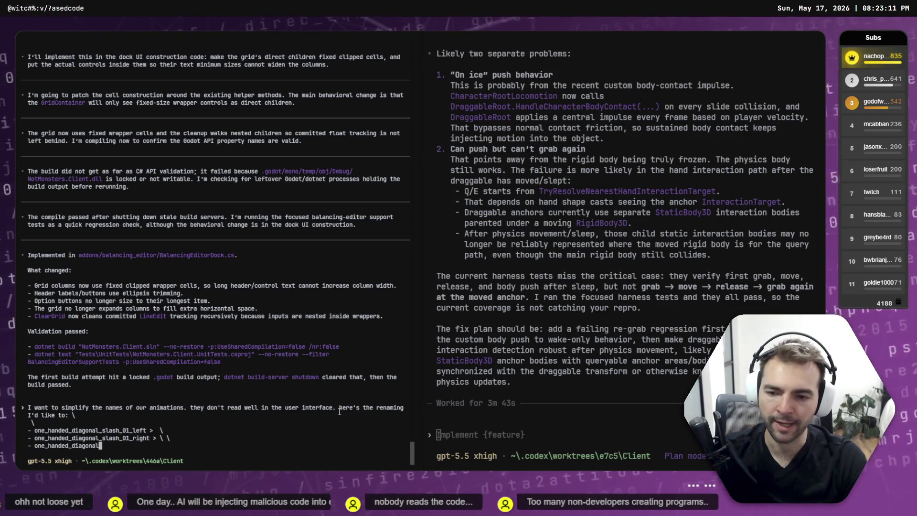
pyautogui.write('_slash_')
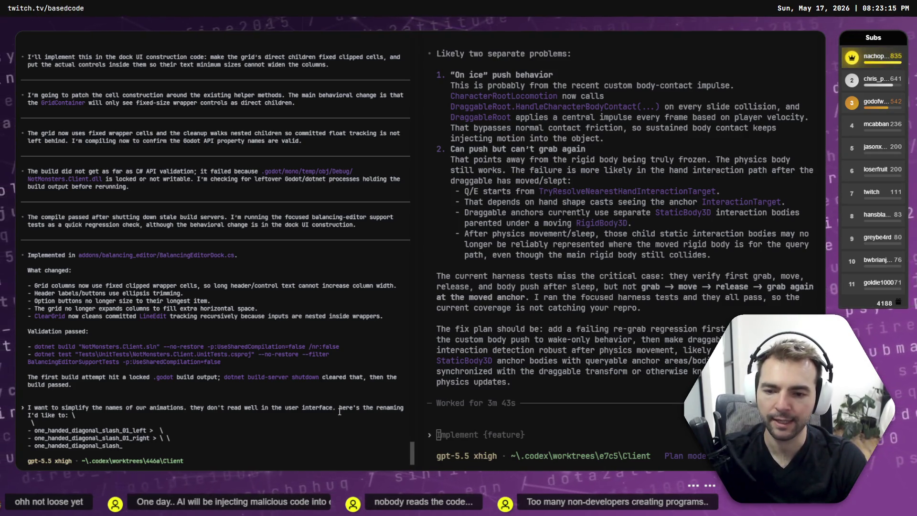
pyautogui.write('02_left >')
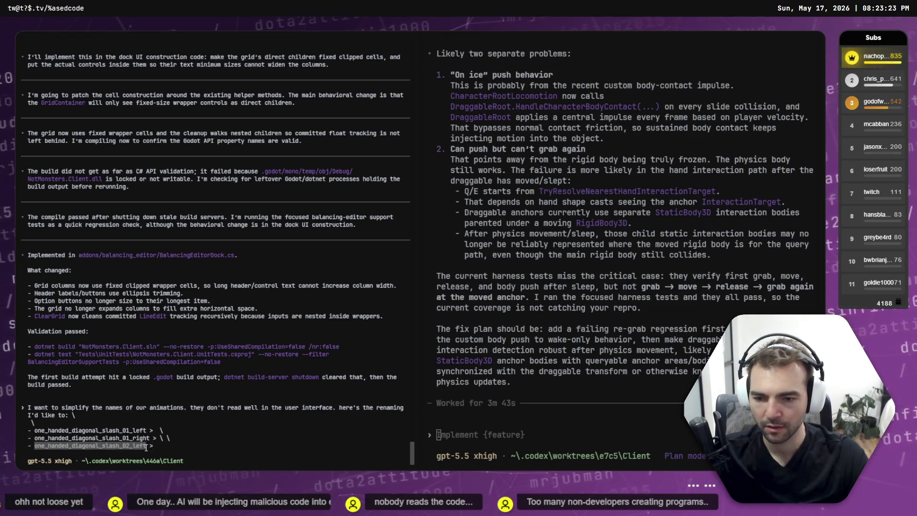
# Add the one_handed_diagonal_slash_02_right line and clean up the text after the first arrow
pyautogui.click(169, 447)
pyautogui.write('\\')
pyautogui.press('Return')
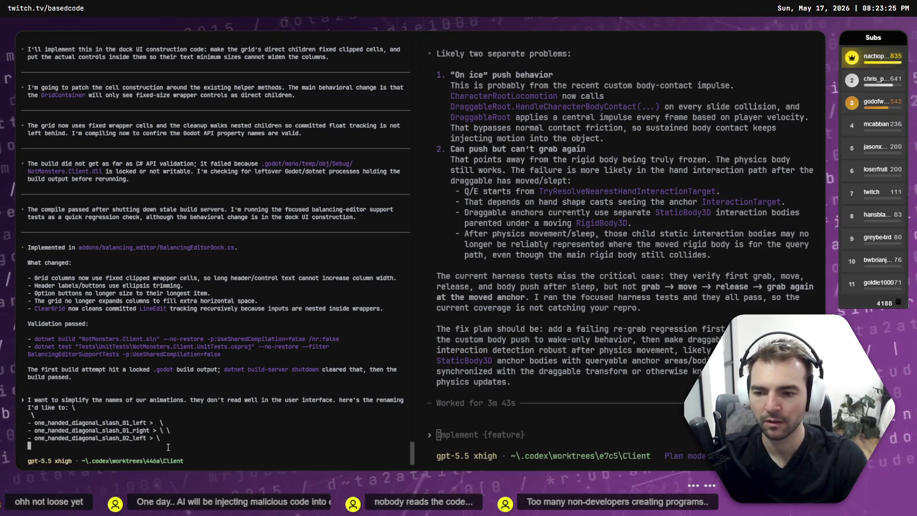
pyautogui.hotkey('ctrl', 'v')
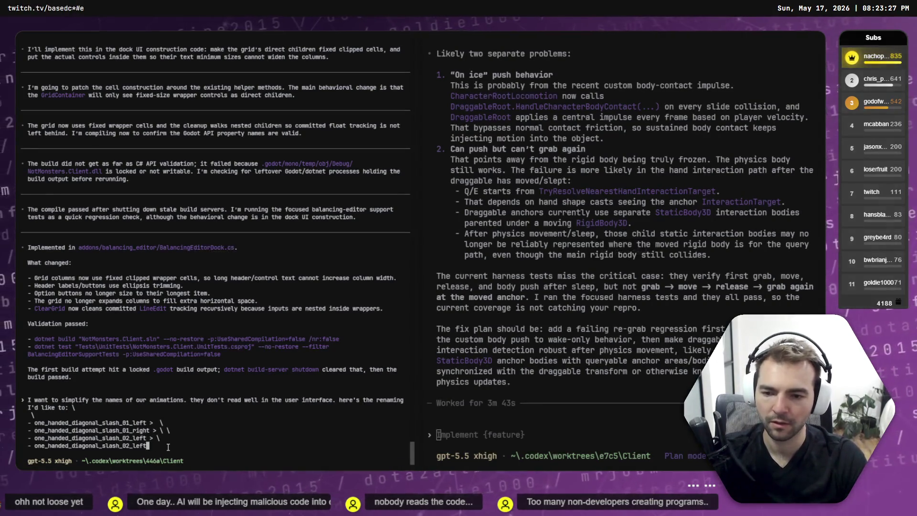
pyautogui.press('Left')
pyautogui.press('BackSpace')
pyautogui.press('BackSpace')
pyautogui.press('BackSpace')
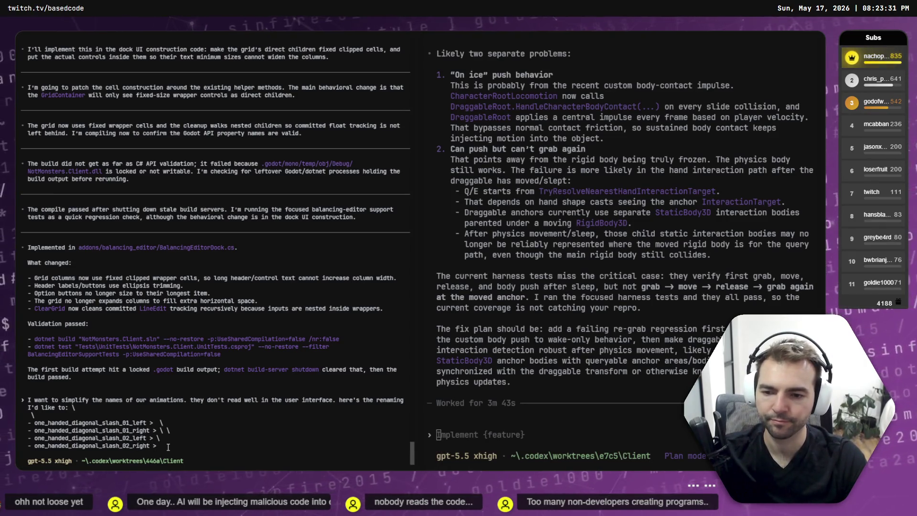
pyautogui.press('Right')
pyautogui.press('Right')
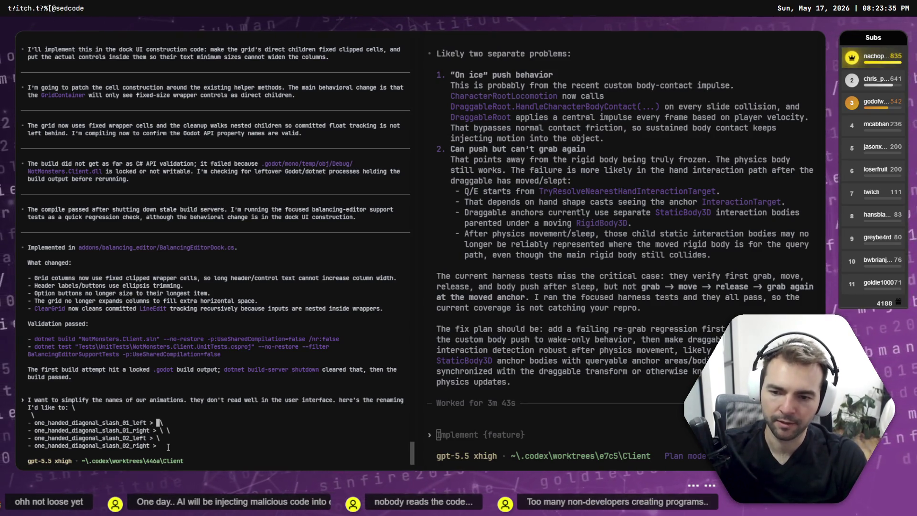
pyautogui.press('BackSpace')
pyautogui.press('BackSpace')
pyautogui.press('BackSpace')
pyautogui.write('slash_')
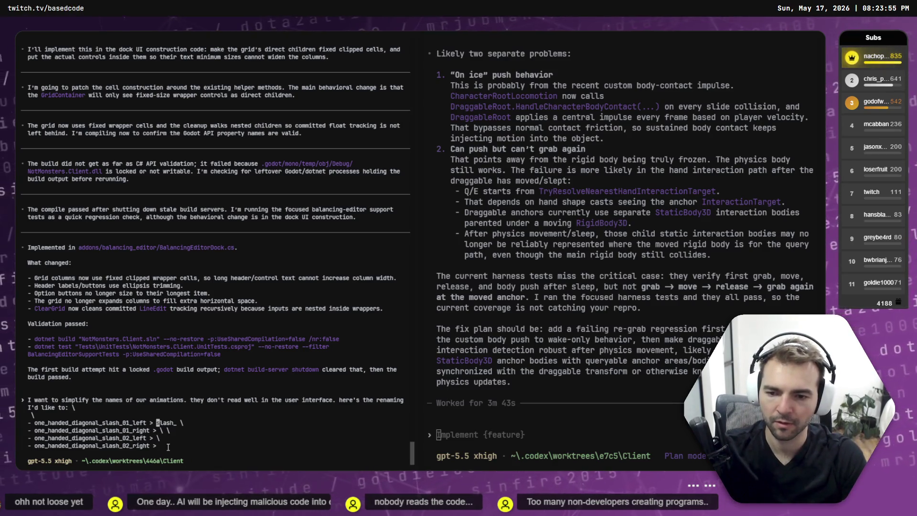
# Type the first two new slash names, then rework the first one to use 1h_ and hack
pyautogui.write('1h_slash_')
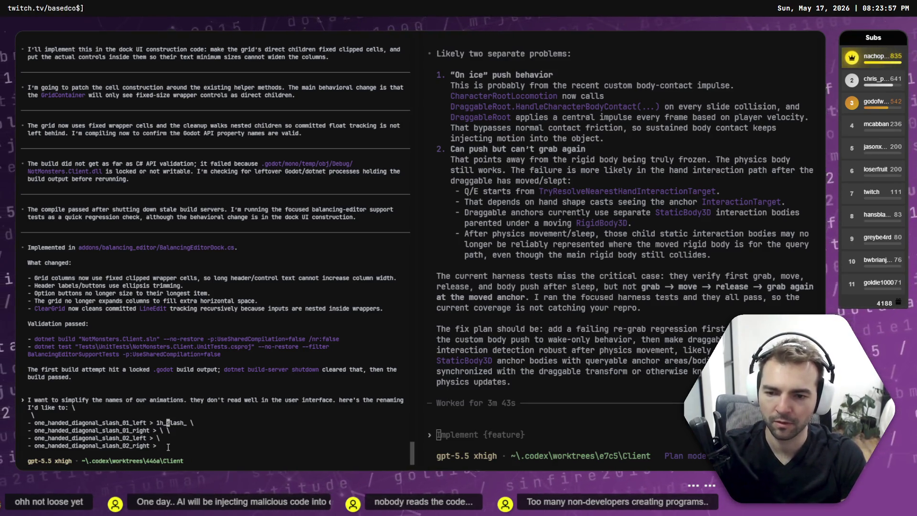
pyautogui.write('inward')
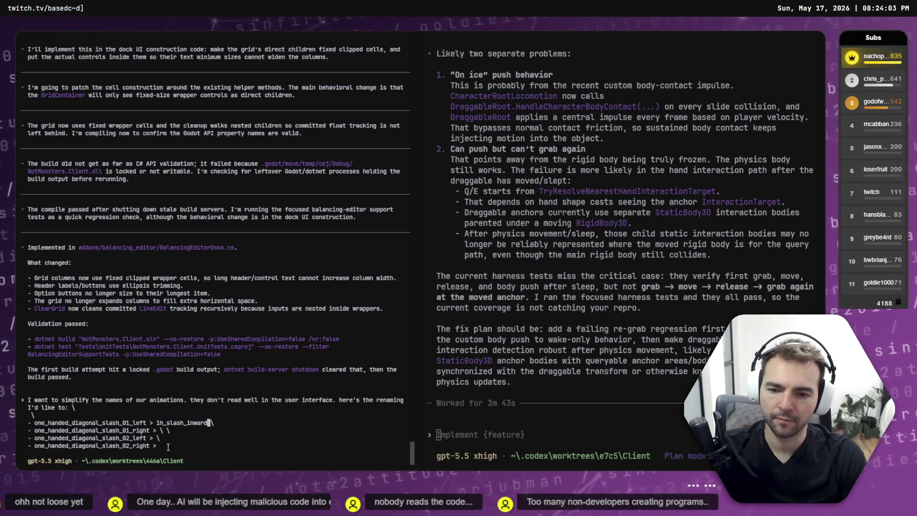
pyautogui.press('Down')
pyautogui.press('Left')
pyautogui.press('Left')
pyautogui.write('h_shash')
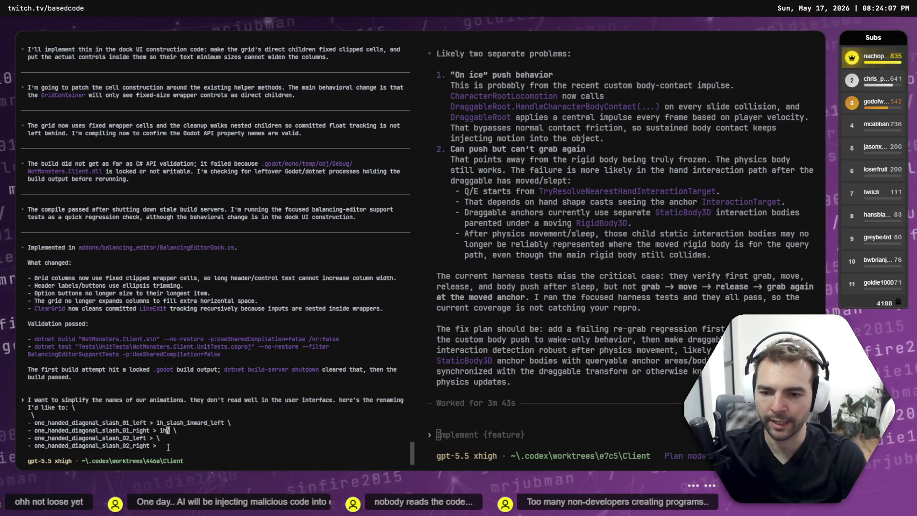
pyautogui.write('_outward')
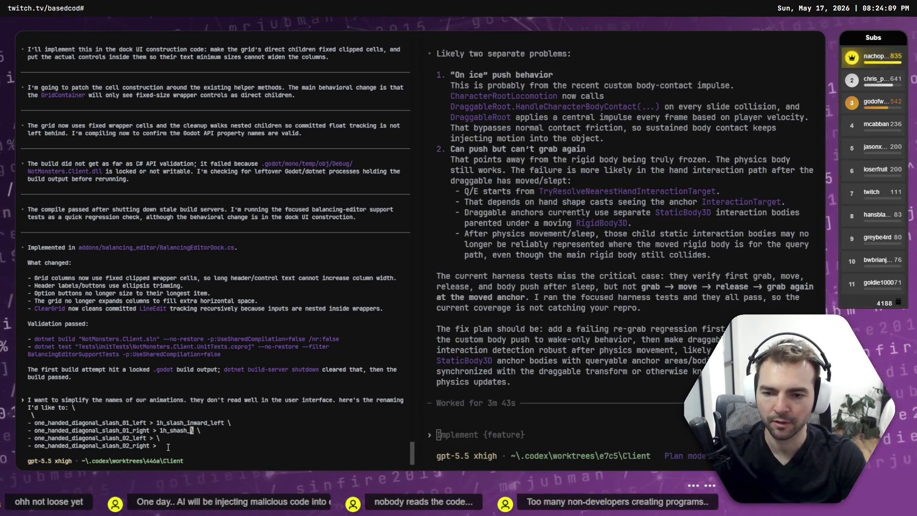
pyautogui.write('_\\')
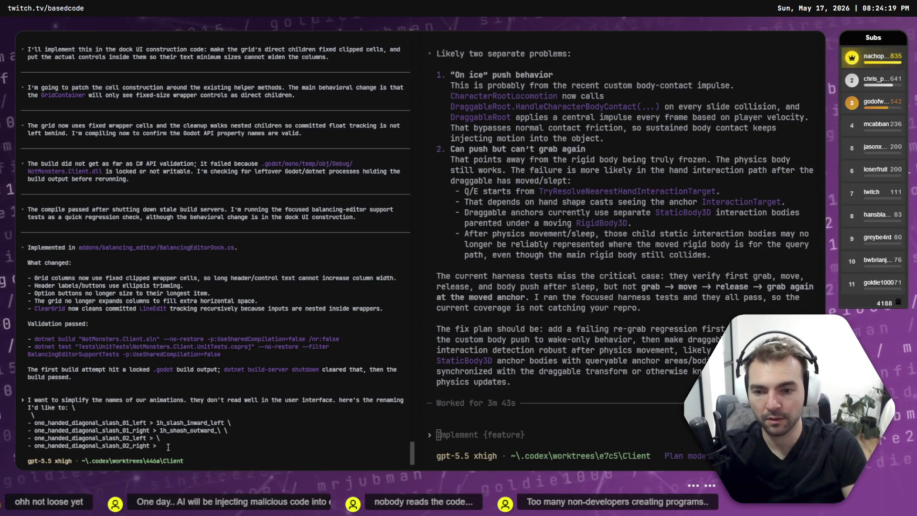
pyautogui.press('Up')
pyautogui.hotkey('ctrl', 'Left')
pyautogui.press('Right')
pyautogui.press('Right')
pyautogui.press('Right')
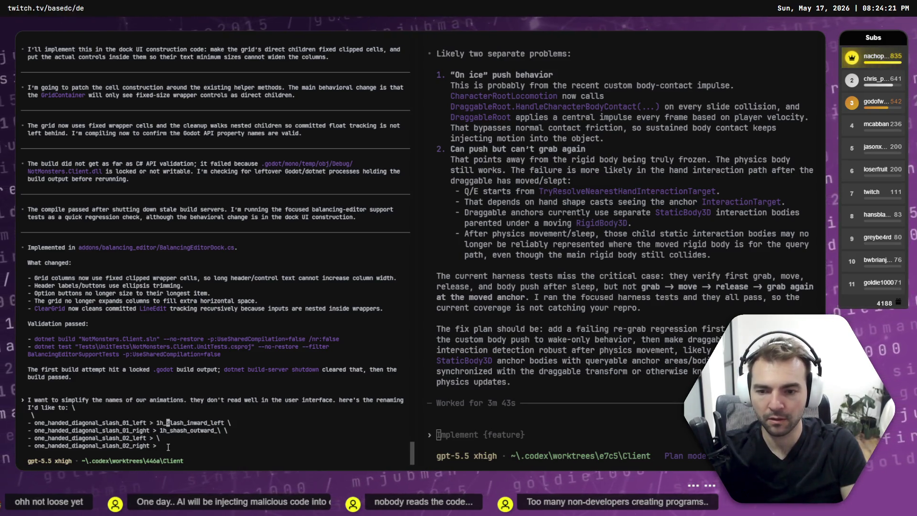
pyautogui.press('Delete')
pyautogui.press('Delete')
pyautogui.press('Delete')
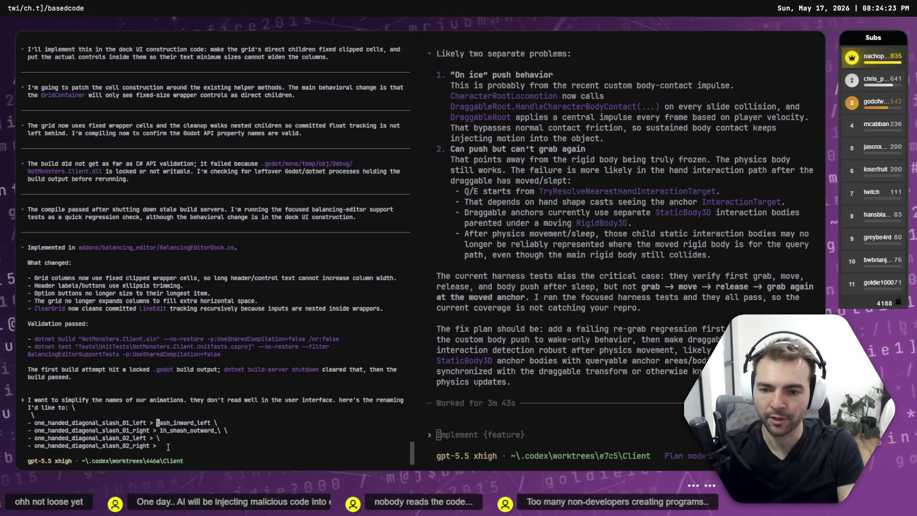
pyautogui.write('hack')
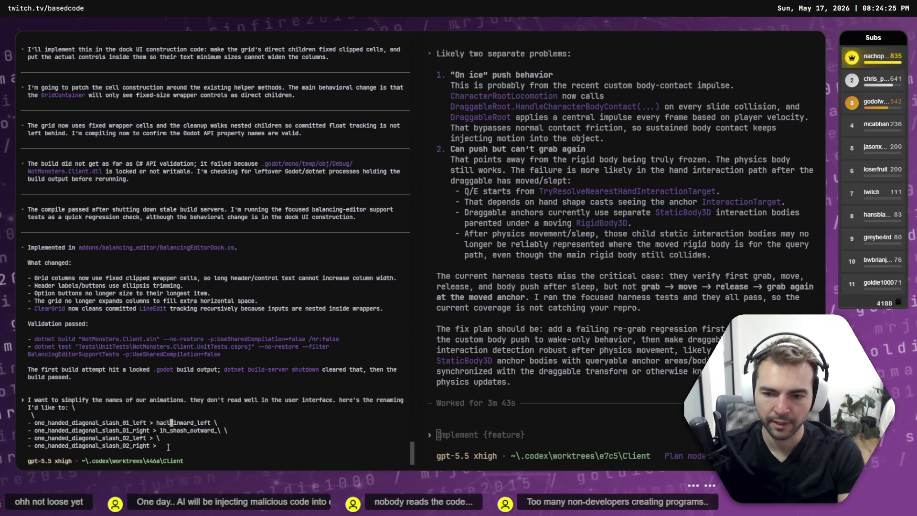
pyautogui.write('_')
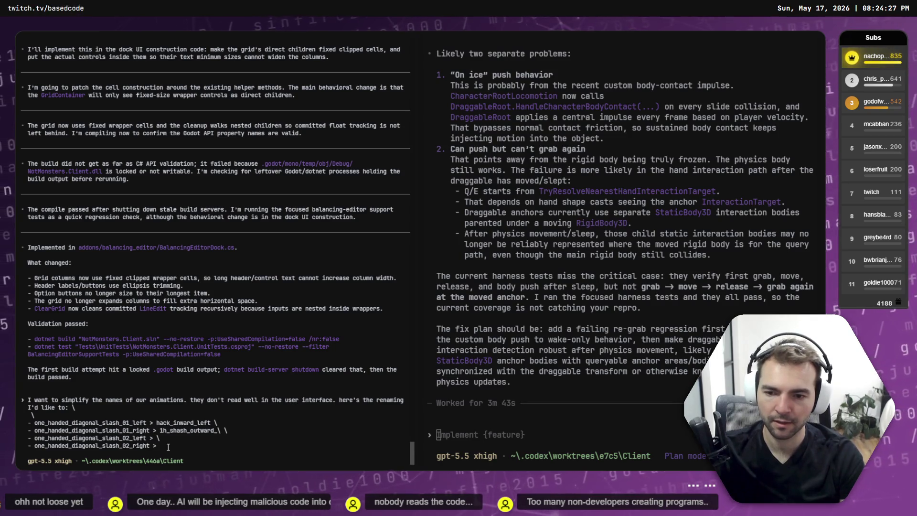
pyautogui.write('1h_')
# Change the second line's new name to a 1h_hack inward name ending in _left
pyautogui.press('Down')
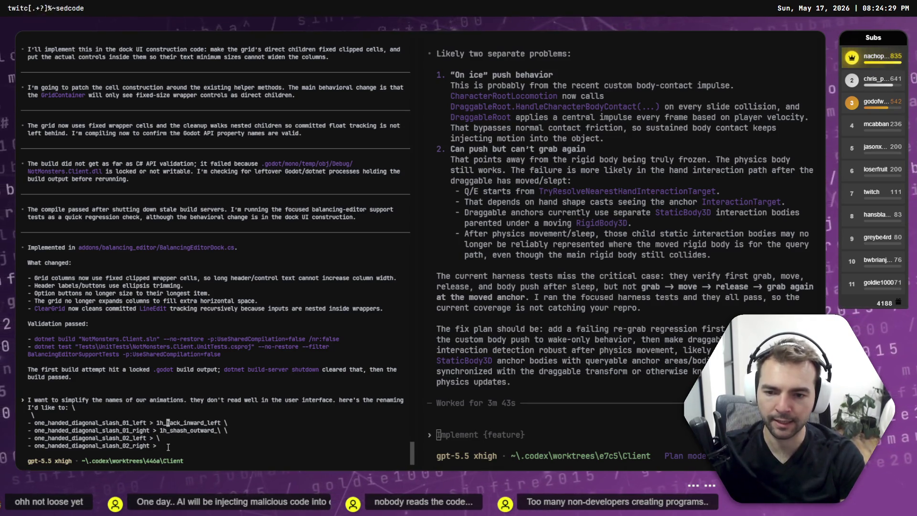
pyautogui.press('Right')
pyautogui.press('Right')
pyautogui.press('Delete')
pyautogui.press('Delete')
pyautogui.press('Delete')
pyautogui.press('End')
pyautogui.press('Left')
pyautogui.press('Left')
pyautogui.press('Left')
pyautogui.press('BackSpace')
pyautogui.press('BackSpace')
pyautogui.write('hack')
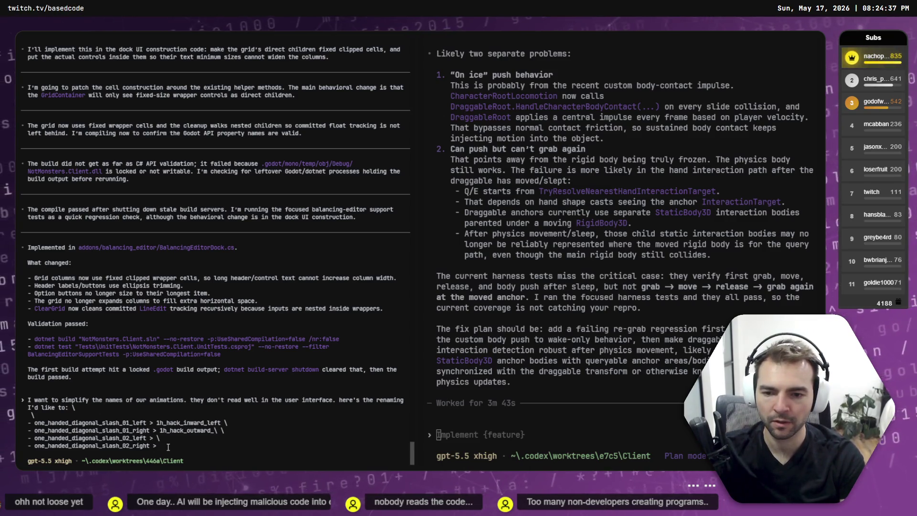
pyautogui.press('BackSpace')
pyautogui.press('BackSpace')
pyautogui.press('BackSpace')
pyautogui.write('on')
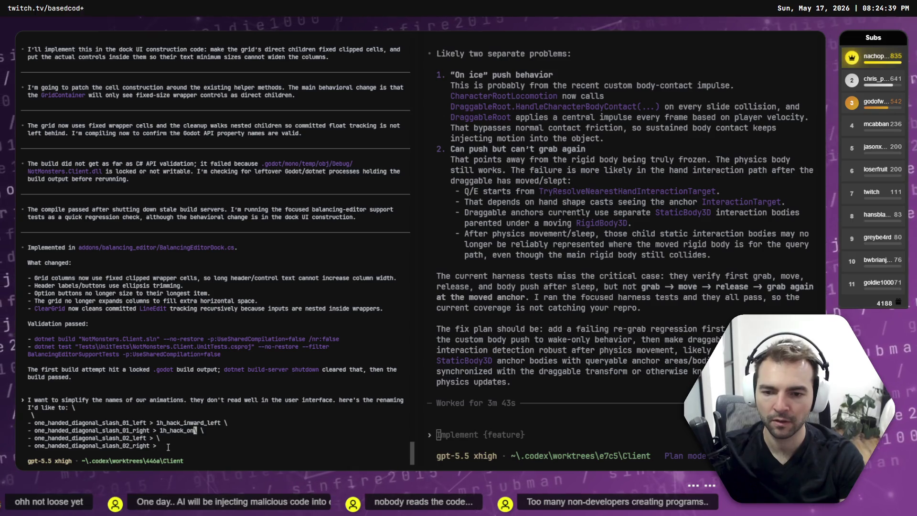
pyautogui.write('inward_left')
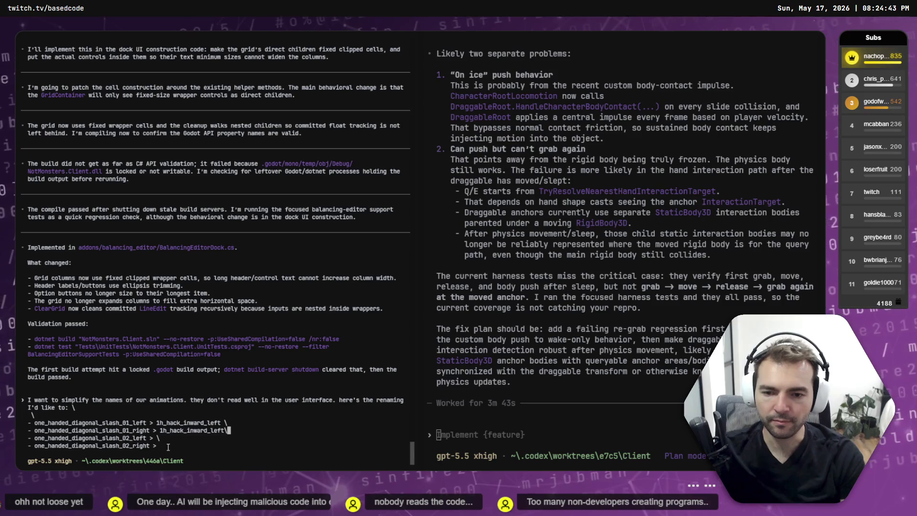
# Give the third line a 1h_ name ending in _left and space out the line-ending backslashes
pyautogui.press('Down')
pyautogui.write('1h_')
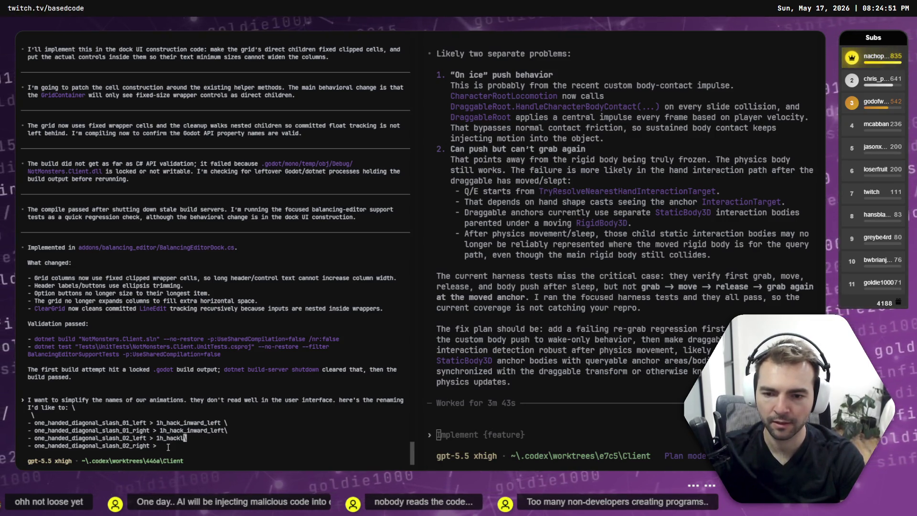
pyautogui.write('_left')
pyautogui.press('Up')
pyautogui.press('End')
pyautogui.press('Left')
pyautogui.press('Up')
pyautogui.press('End')
pyautogui.press('Left')
pyautogui.press('Up')
pyautogui.press('End')
# Start the last line's name as 1h_hack_outward and switch the slash_02_left mapping to a right suffix
pyautogui.press('Down')
pyautogui.press('Down')
pyautogui.press('Down')
pyautogui.write('1h')
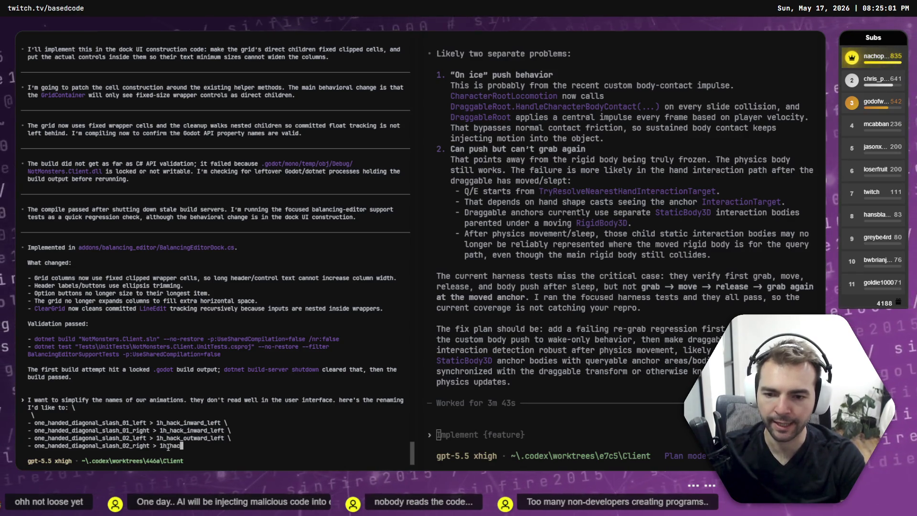
pyautogui.write('_hack_ouward_')
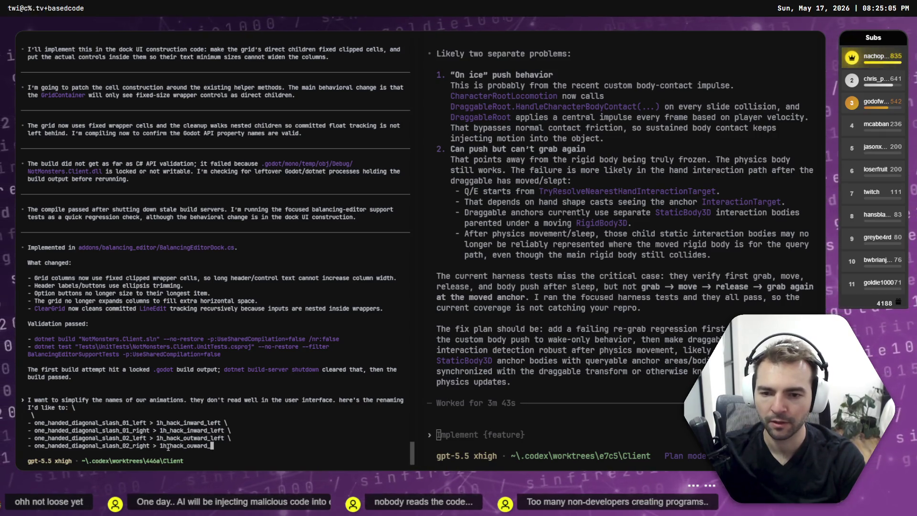
pyautogui.press('Up')
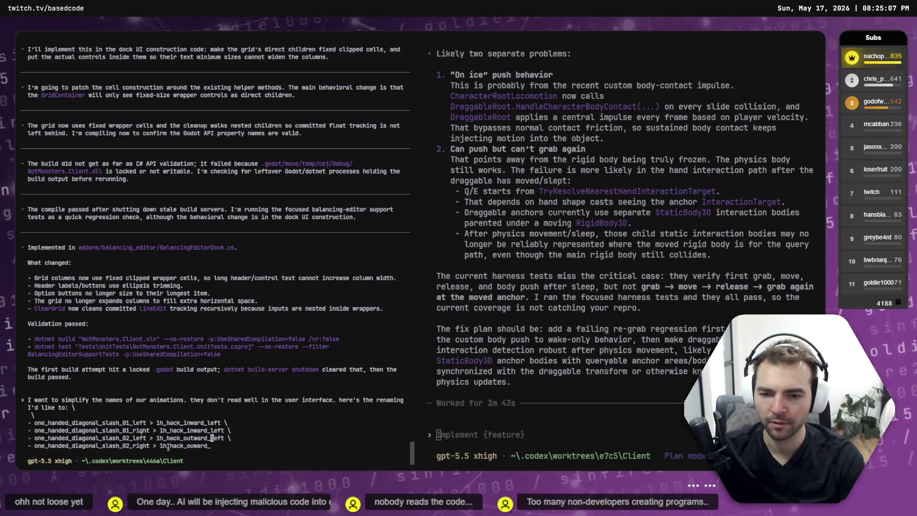
pyautogui.press('Delete')
pyautogui.write('right')
pyautogui.press('Down')
pyautogui.write('ri')
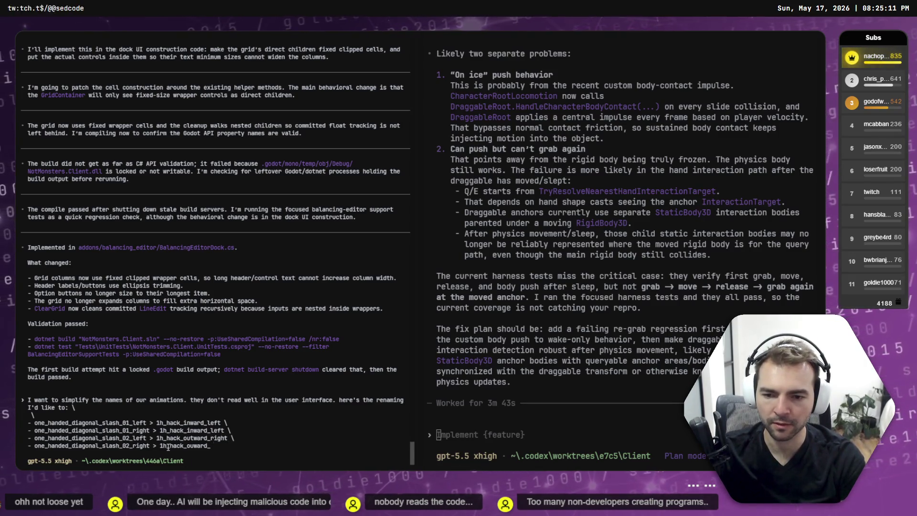
pyautogui.hotkey('alt', 'Tab')
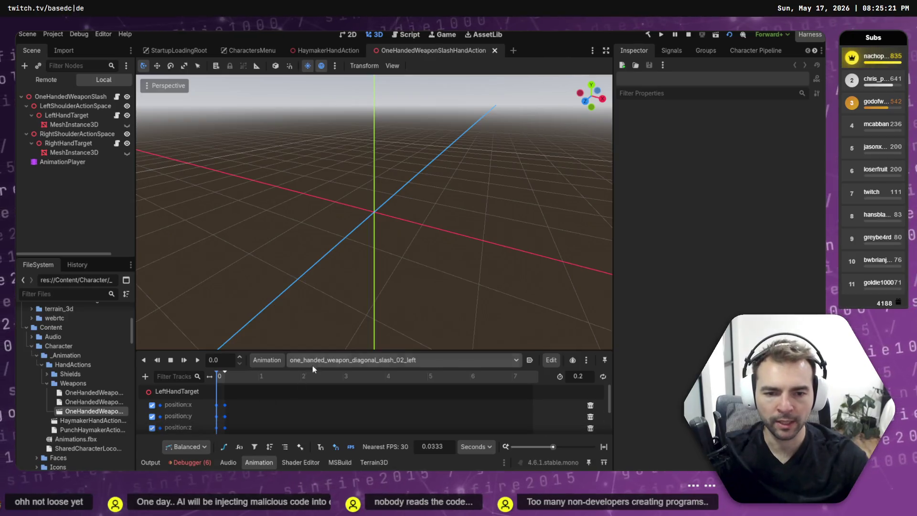
# Check the Animation dropdown, preview one_handed_weapon_diagonal_slash_01 in the authoring harness, then stop it
pyautogui.click(346, 365)
pyautogui.click(347, 366)
pyautogui.hotkey('alt', 'Tab')
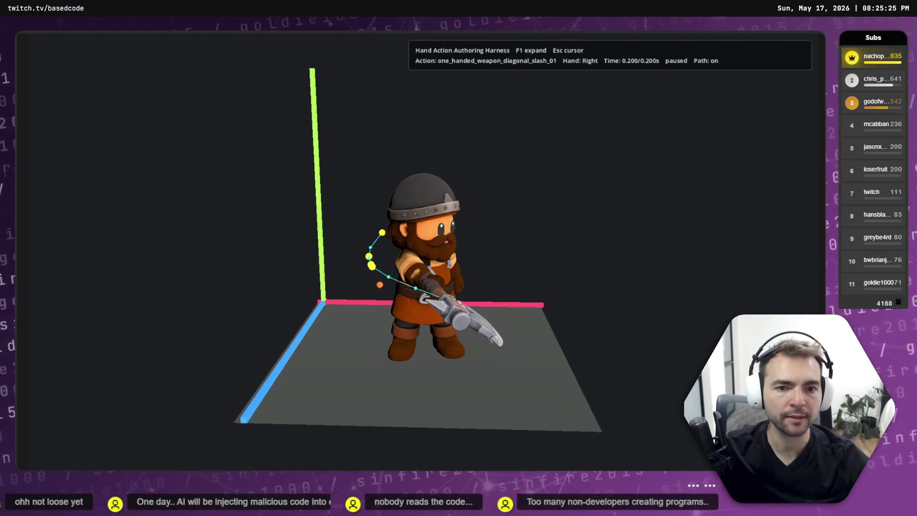
pyautogui.press('F8')
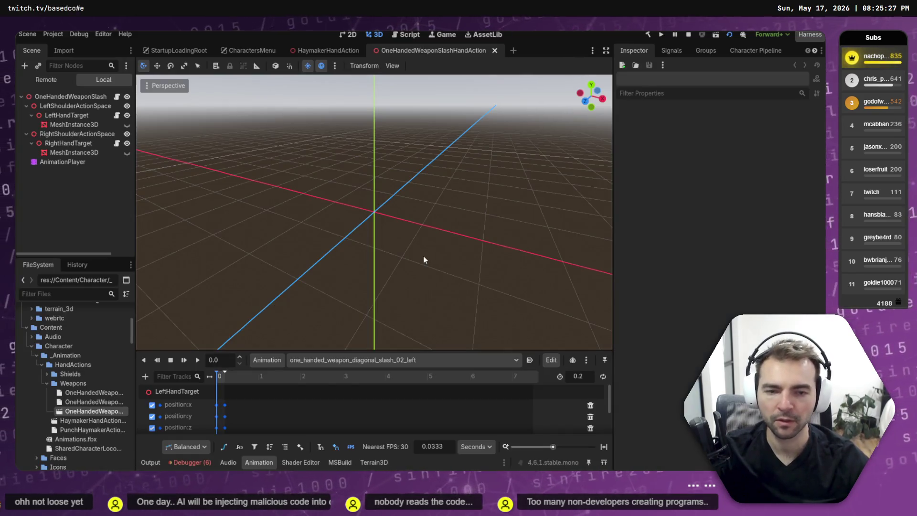
pyautogui.hotkey('alt', 'Tab')
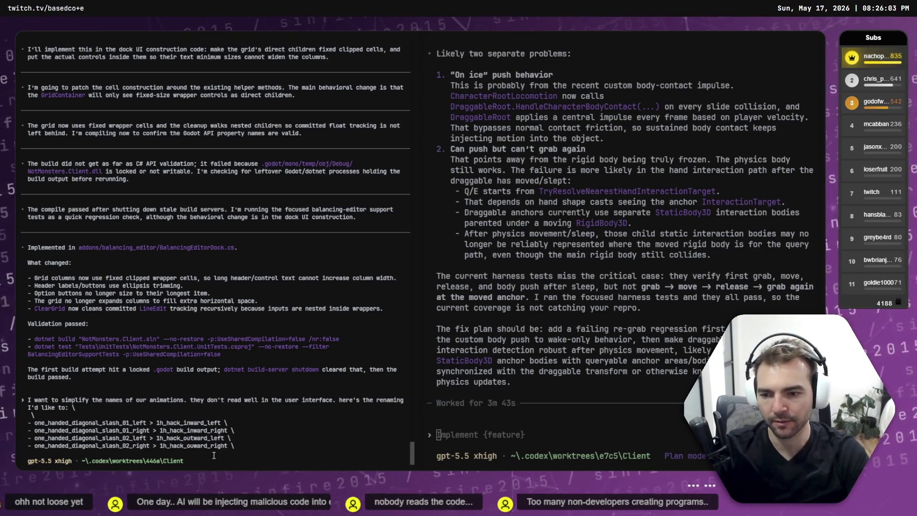
# End the prompt with 'Let's carefully plan this rename. We need to ensure that nothing breaks'
pyautogui.write(' \\')
pyautogui.press('Return')
pyautogui.write('\\')
pyautogui.press('Return')
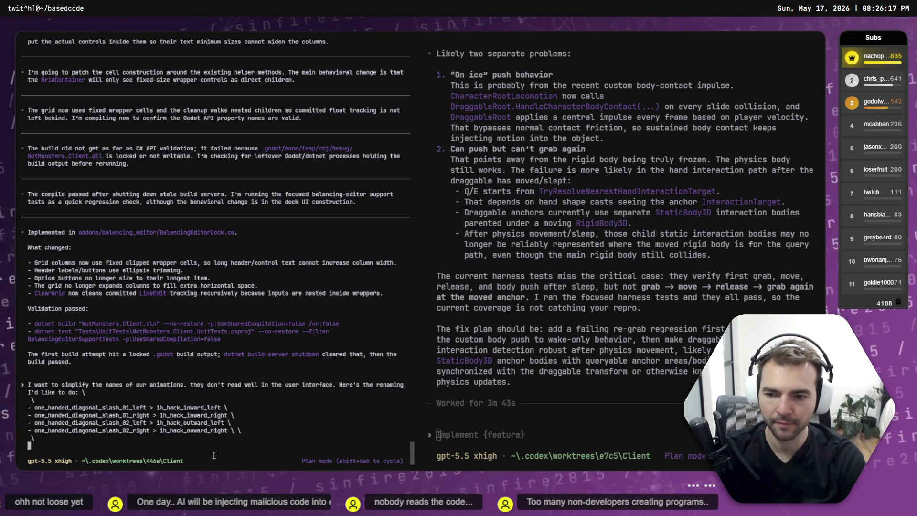
pyautogui.press('super+h')
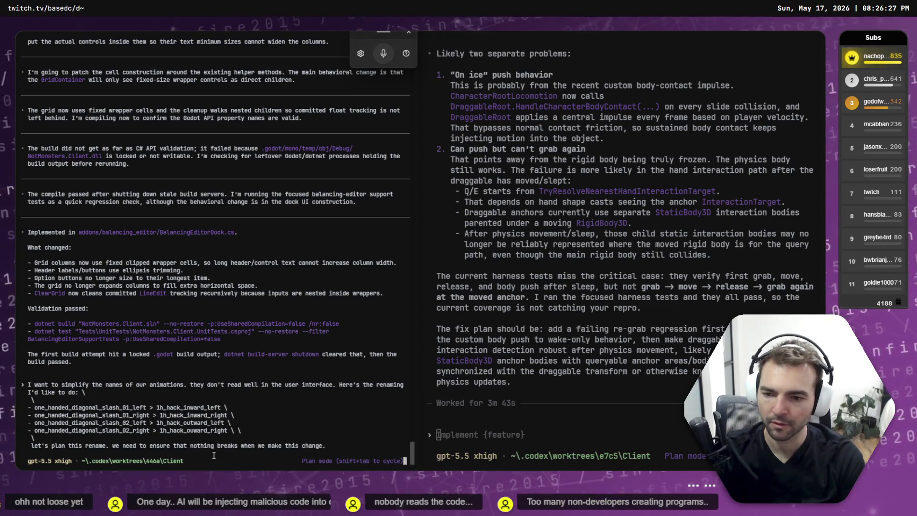
pyautogui.write('L')
pyautogui.press('Right')
pyautogui.press('Right')
pyautogui.press('Right')
pyautogui.write('carefully')
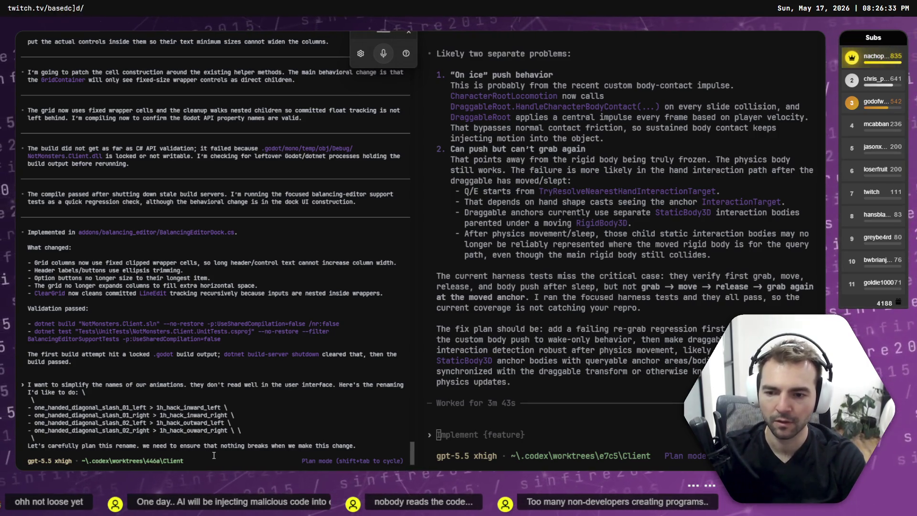
pyautogui.hotkey('alt', 'Tab')
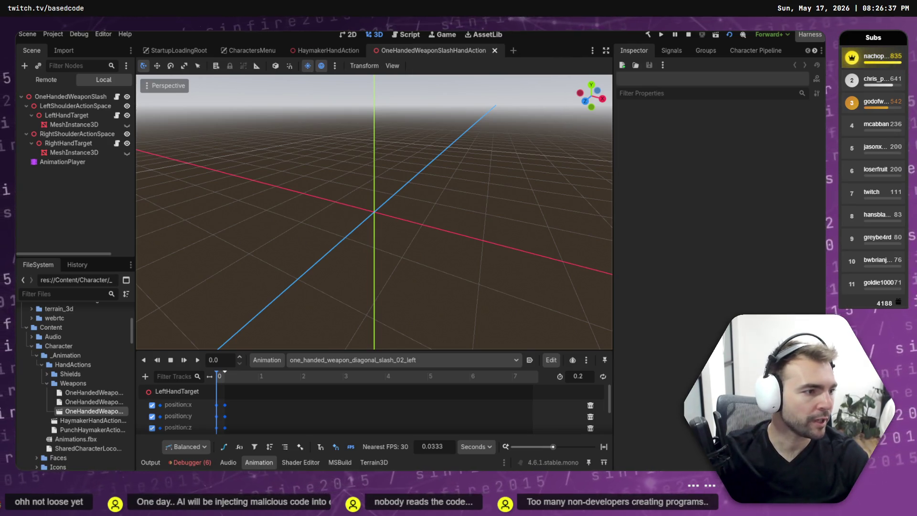
# In the Item Stats table, browse HandAxe's Attack 1 and Attack 2 options without changes
pyautogui.hotkey('alt', 'Tab')
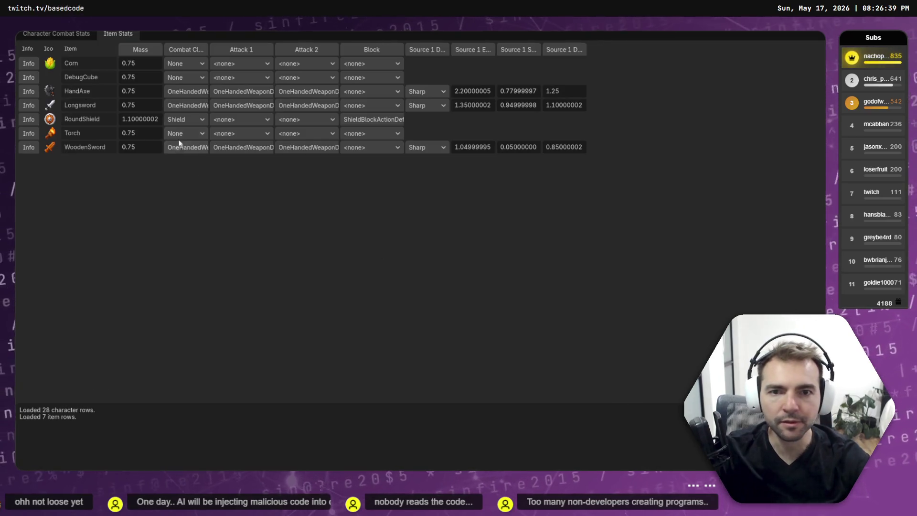
pyautogui.click(247, 95)
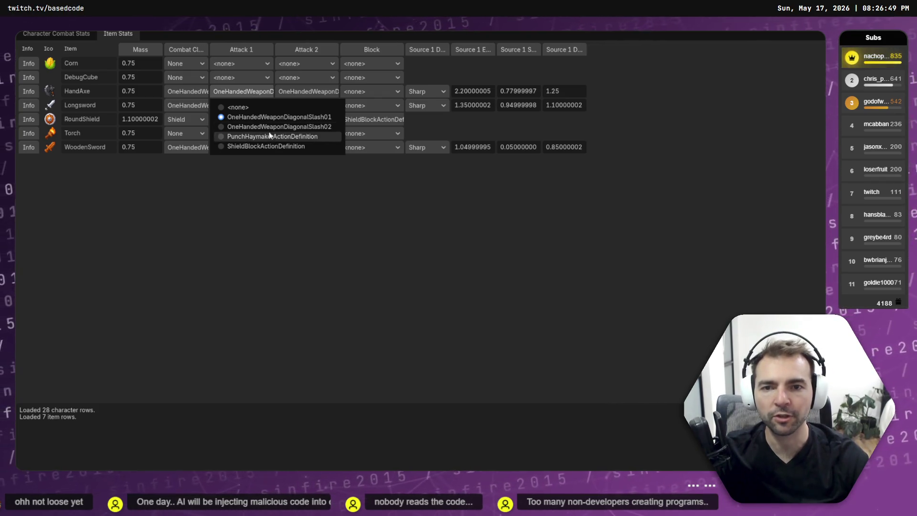
pyautogui.click(248, 93)
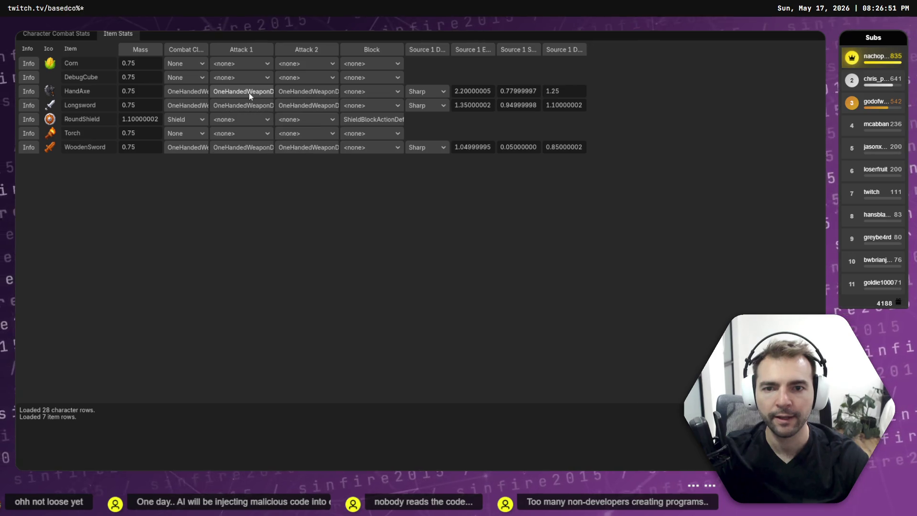
pyautogui.click(249, 93)
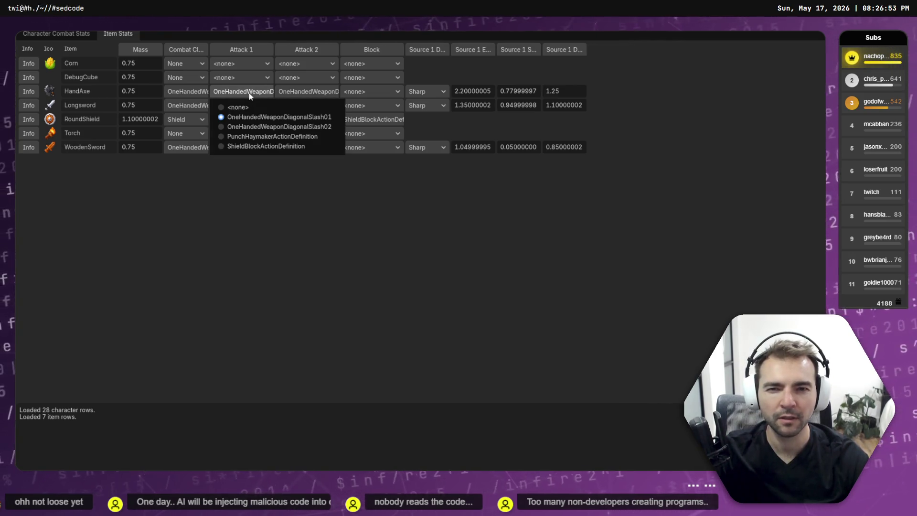
pyautogui.click(248, 93)
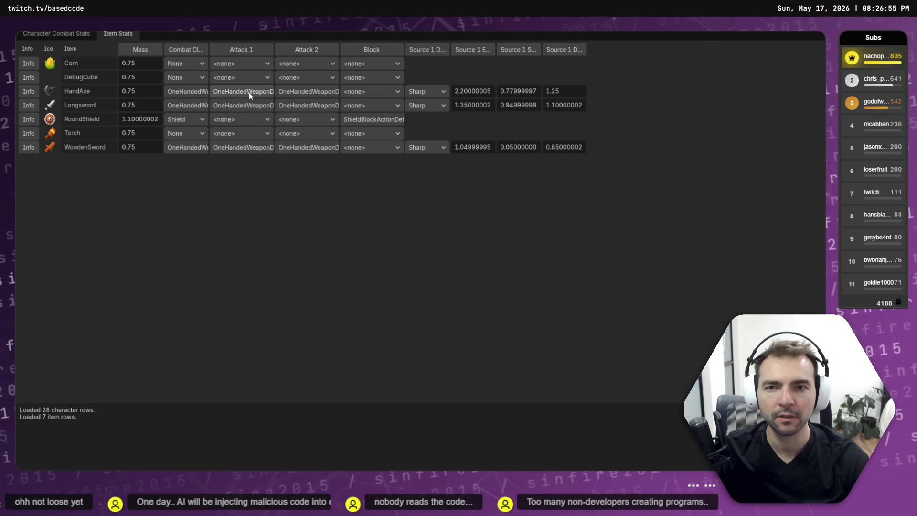
pyautogui.click(321, 92)
pyautogui.click(320, 93)
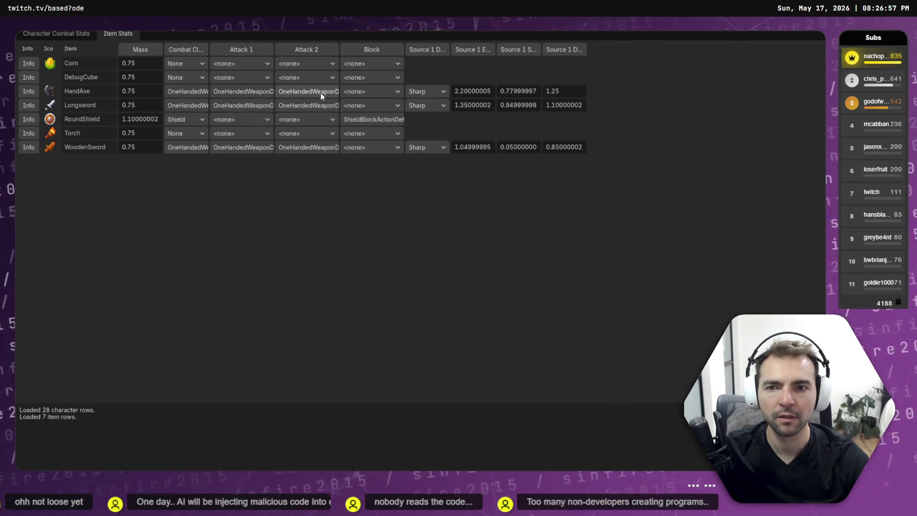
pyautogui.click(232, 94)
pyautogui.click(185, 93)
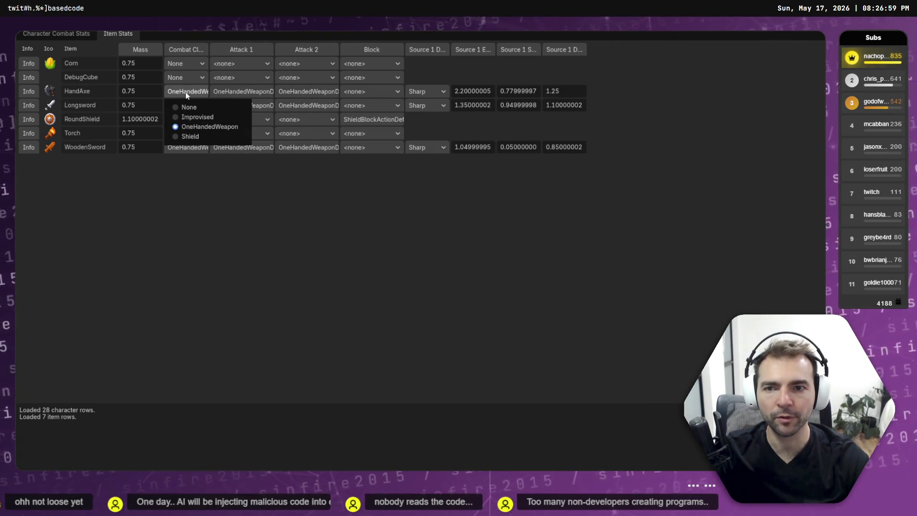
# Look through HandAxe's Combat Class, Attack 1 and Attack 2 choices again, leaving them unchanged
pyautogui.click(250, 90)
pyautogui.click(251, 91)
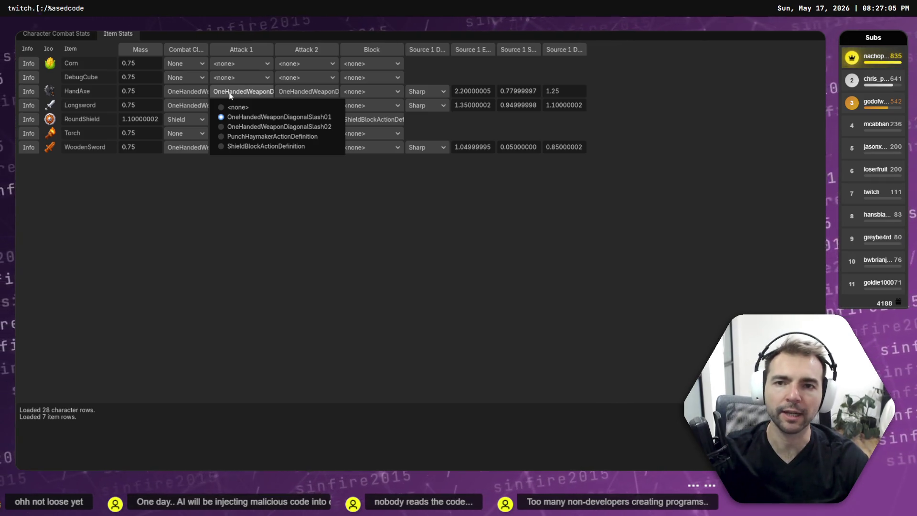
pyautogui.click(229, 95)
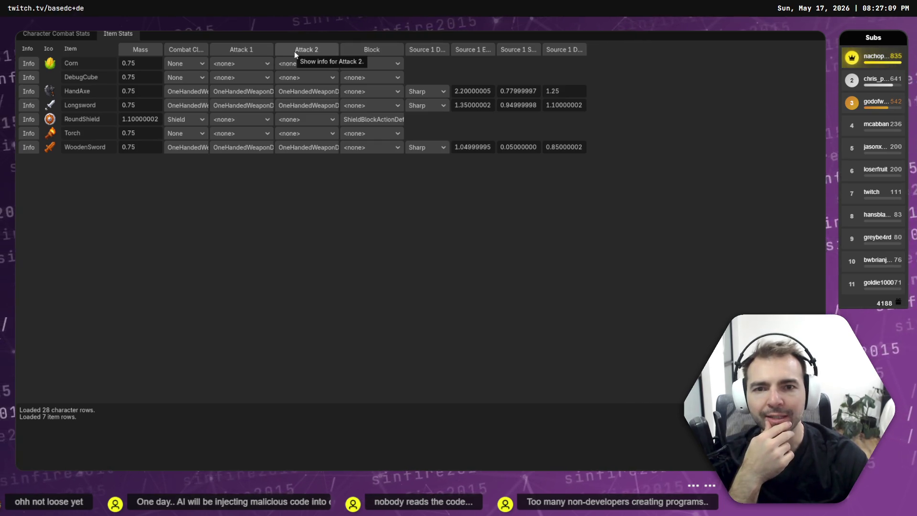
pyautogui.click(245, 92)
pyautogui.click(308, 94)
pyautogui.click(308, 92)
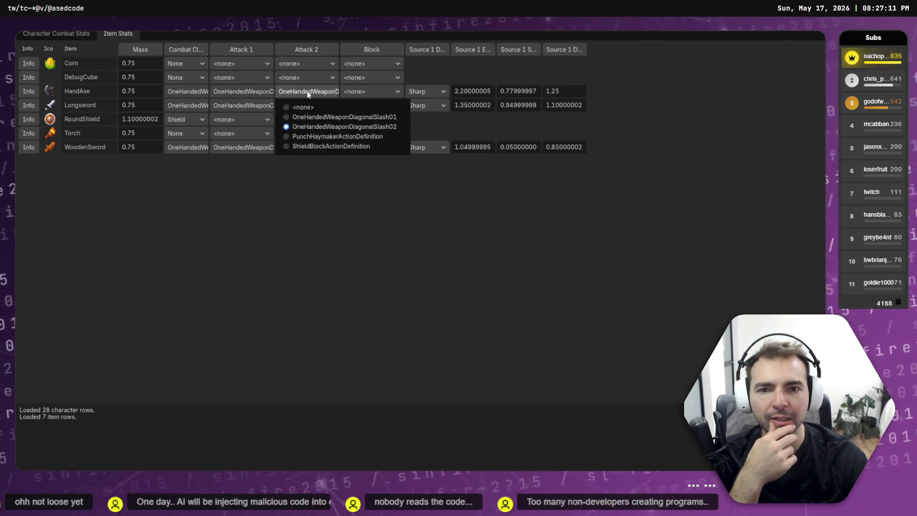
pyautogui.click(334, 31)
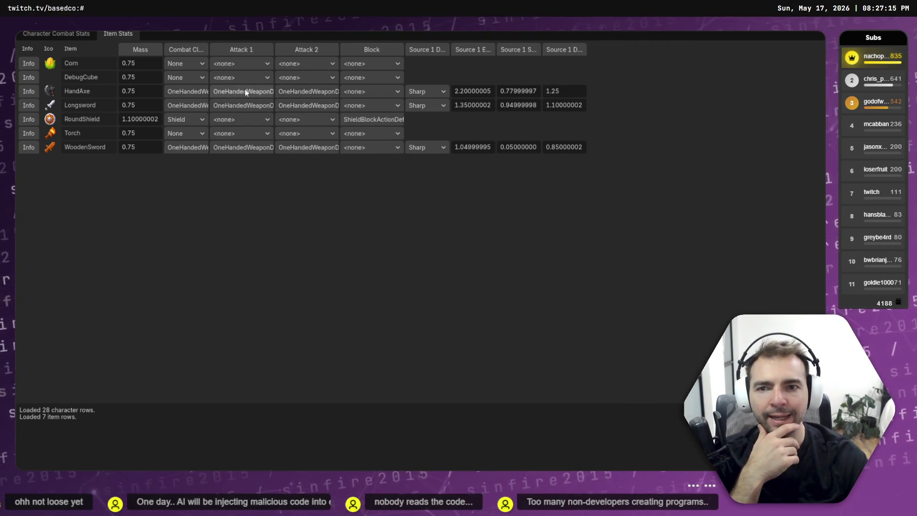
pyautogui.click(176, 91)
pyautogui.click(199, 49)
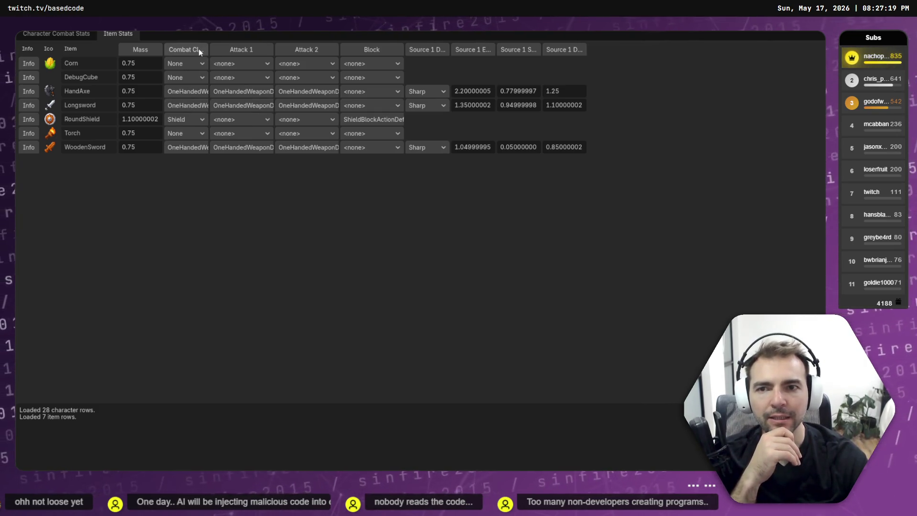
# Read the Combat Class description covering shield block actions and None/Improvised behavior
pyautogui.click(199, 49)
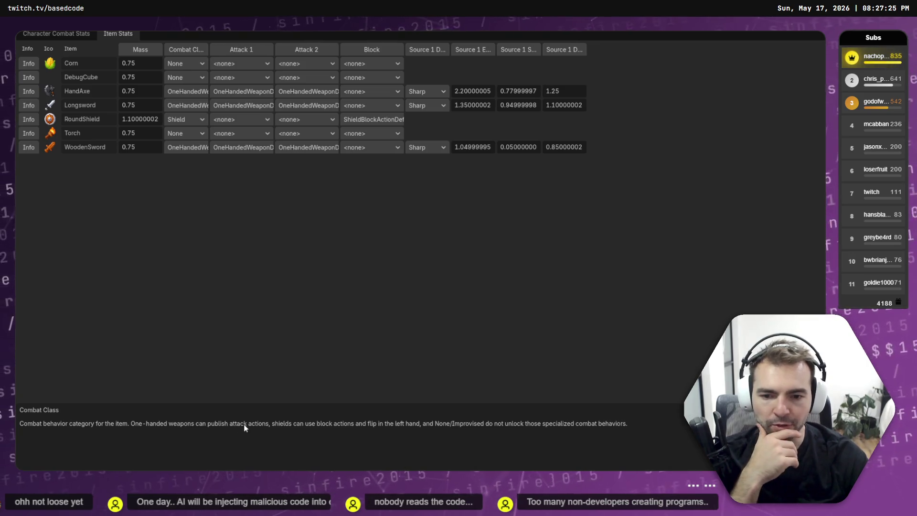
pyautogui.moveTo(272, 424); pyautogui.dragTo(354, 430)
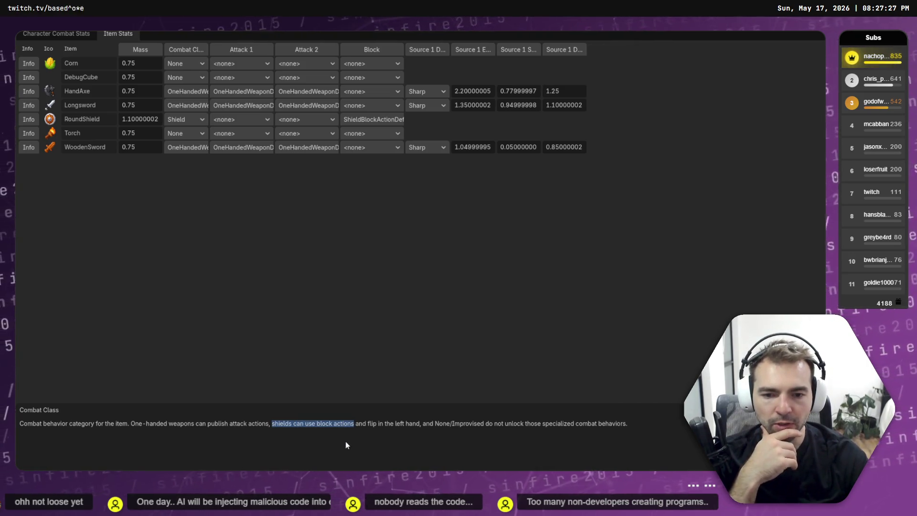
pyautogui.click(367, 423)
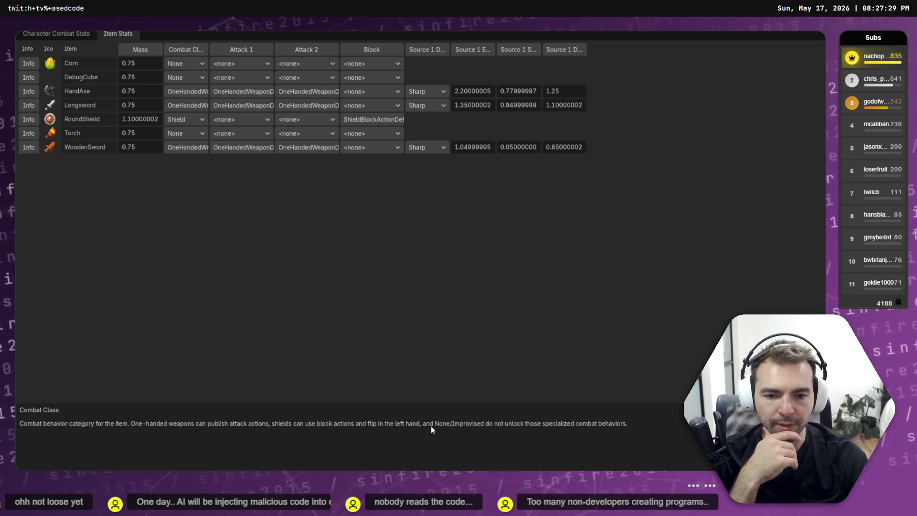
pyautogui.moveTo(423, 423); pyautogui.dragTo(636, 426)
pyautogui.click(438, 404)
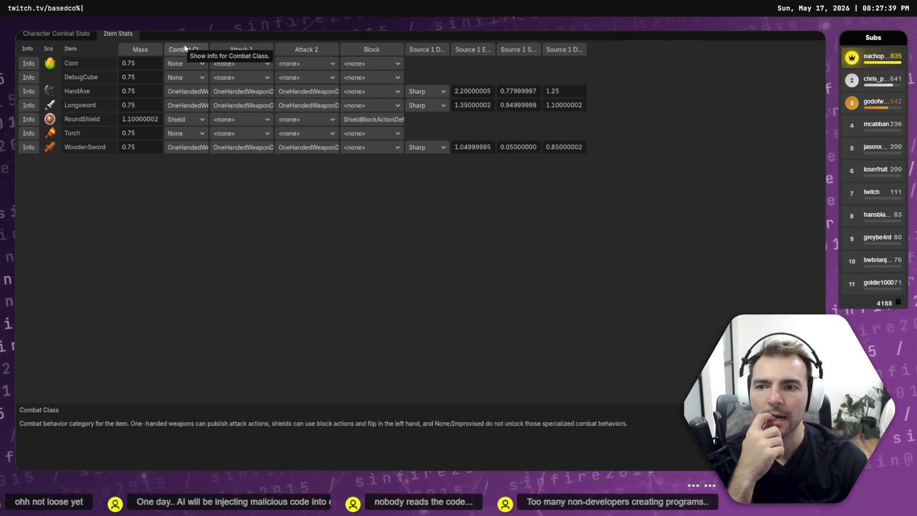
pyautogui.click(144, 148)
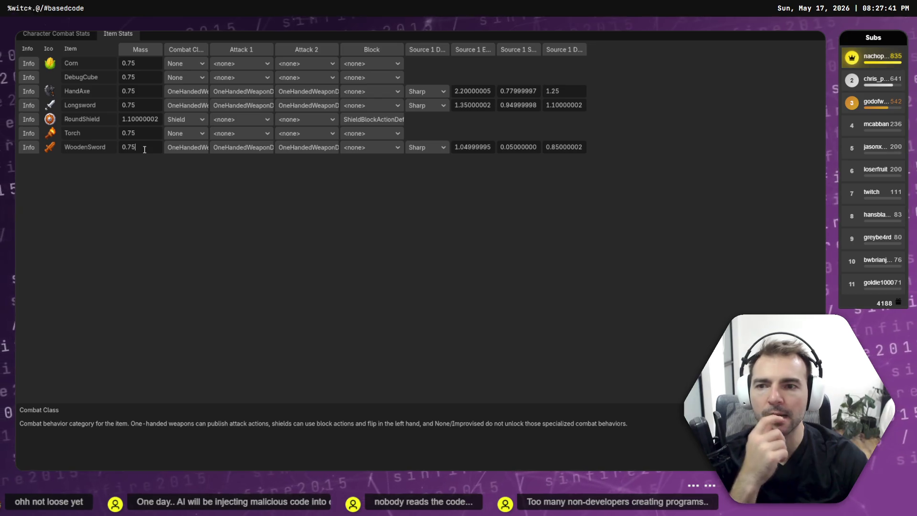
# Change WoodenSword's Mass from 0.75 to 0.5
pyautogui.press('BackSpace')
pyautogui.press('BackSpace')
pyautogui.write('5')
pyautogui.press('Return')
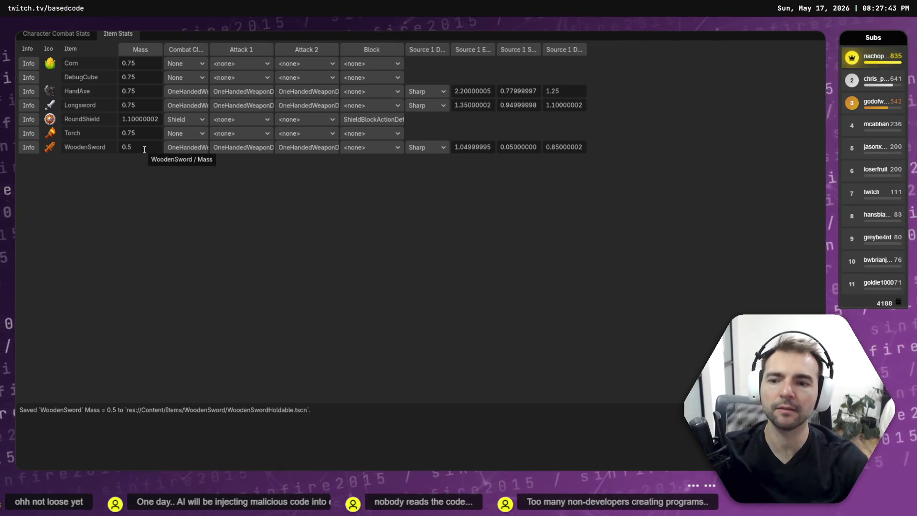
# Inspect WoodenSword's Combat Class, Attack 1 and Attack 2 options, then HandAxe's Attack 1 options
pyautogui.click(190, 151)
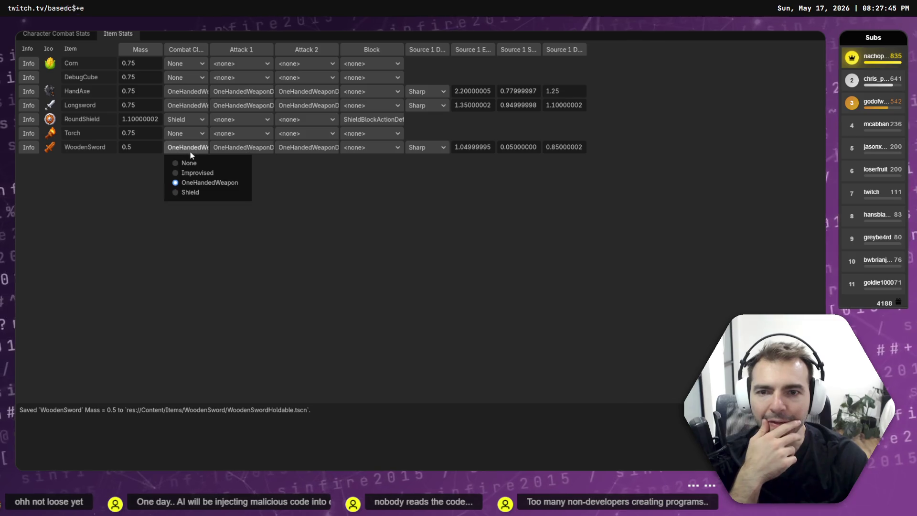
pyautogui.click(249, 151)
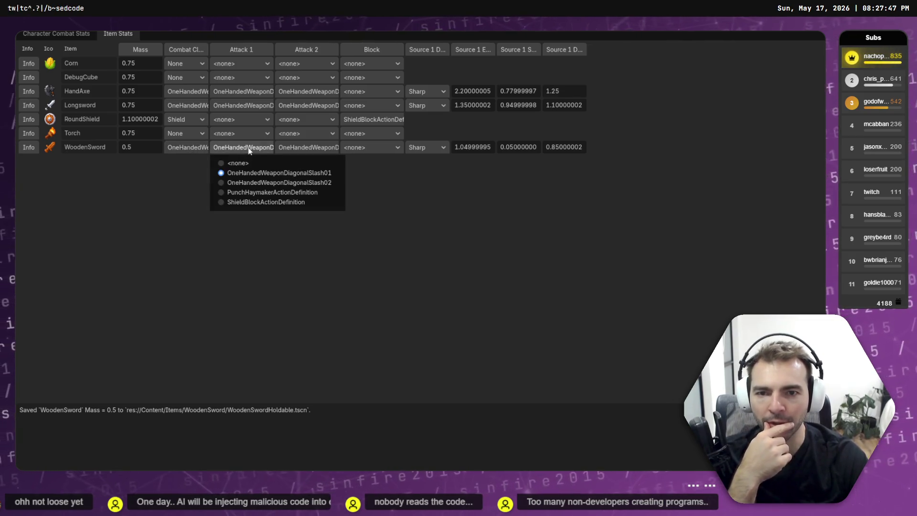
pyautogui.click(300, 147)
pyautogui.click(300, 147)
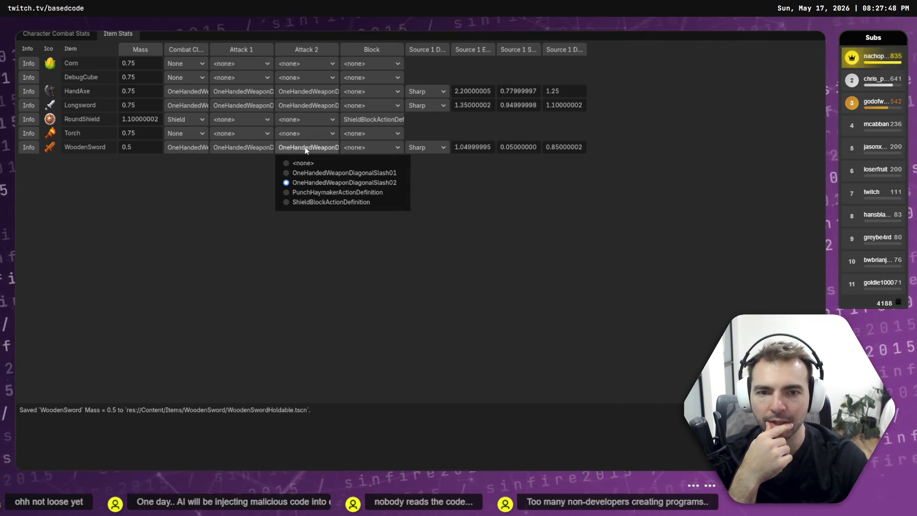
pyautogui.click(188, 197)
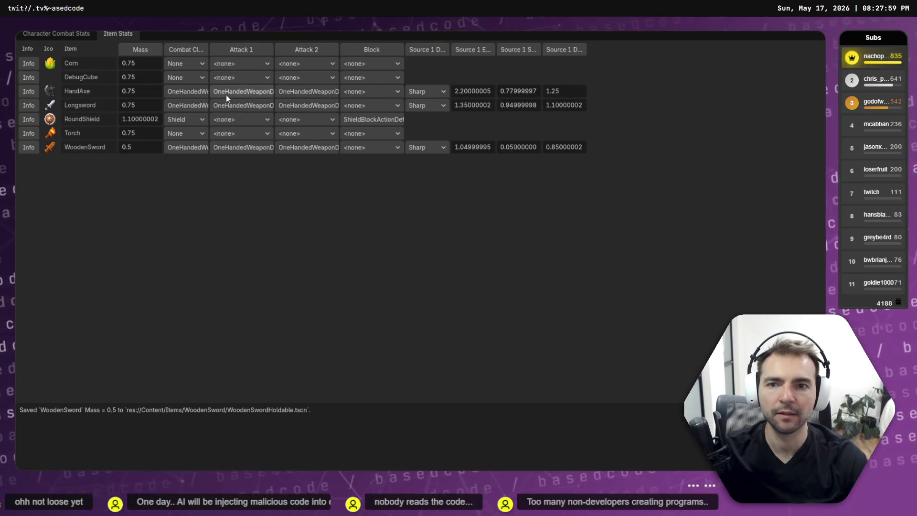
pyautogui.click(228, 93)
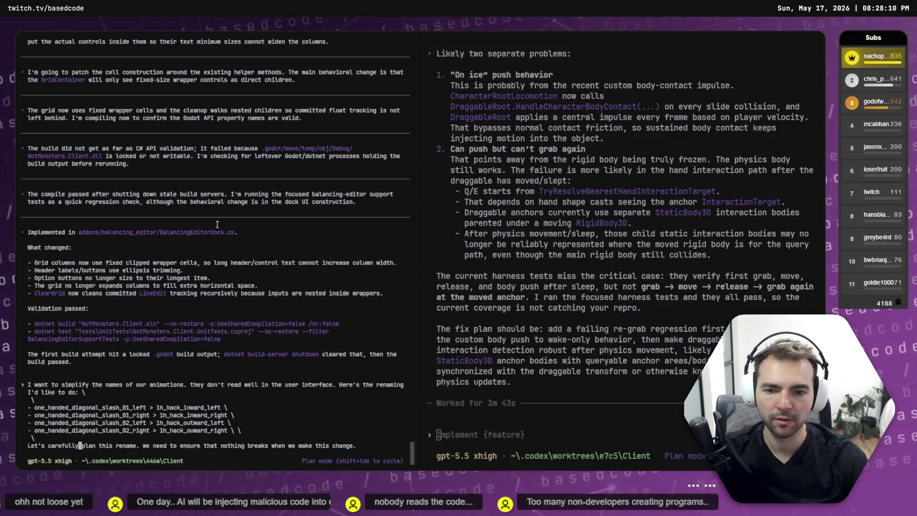
# Add a continuation line starting 'Naming can also improve more broadly'
pyautogui.press('End')
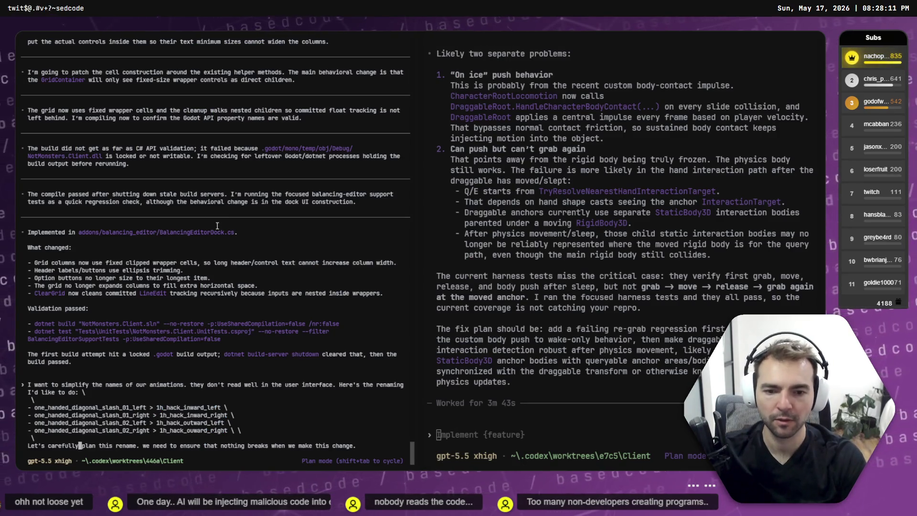
pyautogui.write(' \\')
pyautogui.press('Return')
pyautogui.write('\\')
pyautogui.press('Return')
pyautogui.write('Nam')
pyautogui.write('ing can')
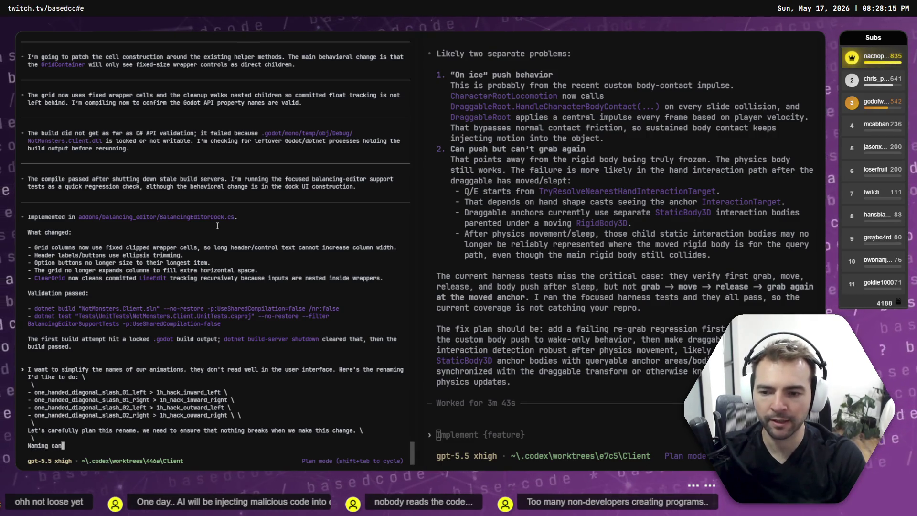
pyautogui.write(' also impr')
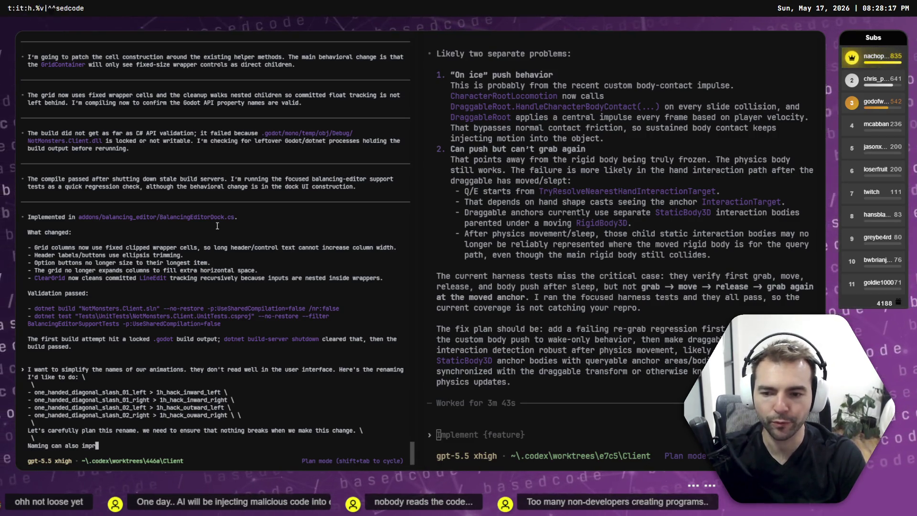
pyautogui.write('ove more broadly, ')
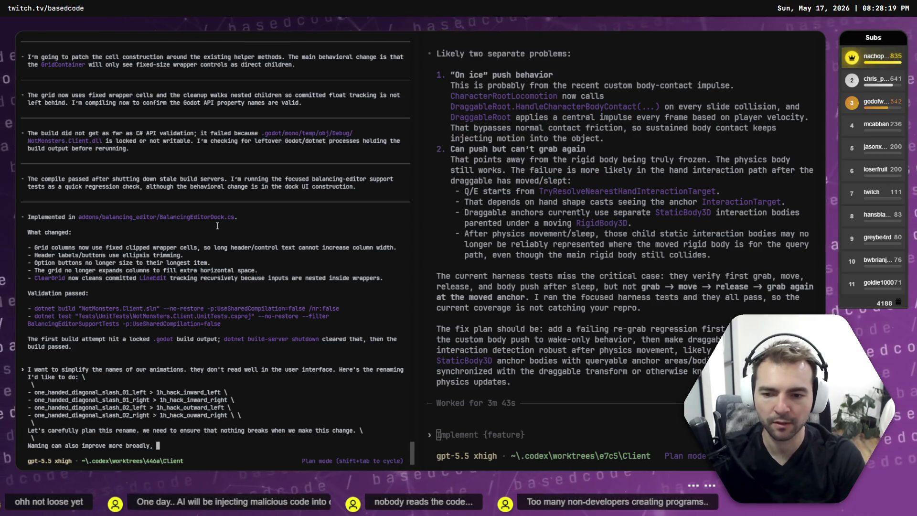
pyautogui.write('we apped')
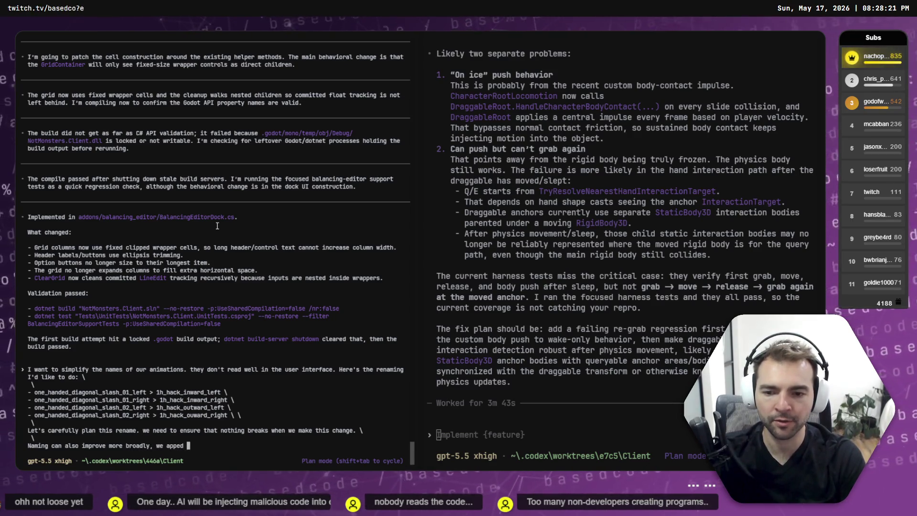
# Compare Longsword and HandAxe Attack 2 options in Item Stats while typing 'Definition' into the prompt
pyautogui.hotkey('alt', 'Tab')
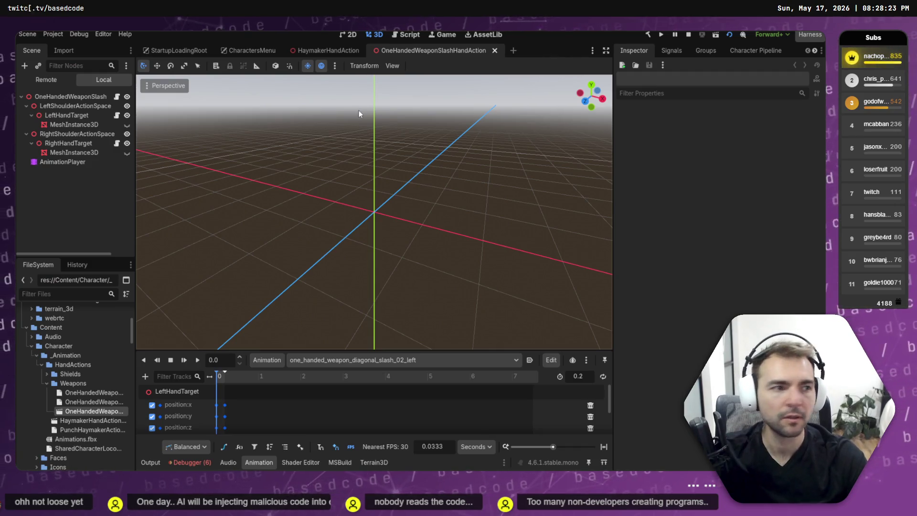
pyautogui.hotkey('alt', 'Tab')
pyautogui.click(337, 106)
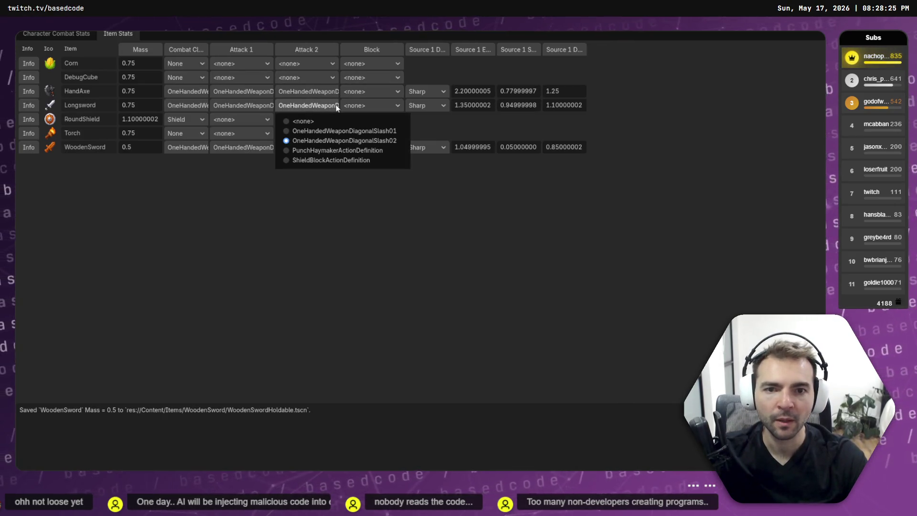
pyautogui.hotkey('alt', 'Tab')
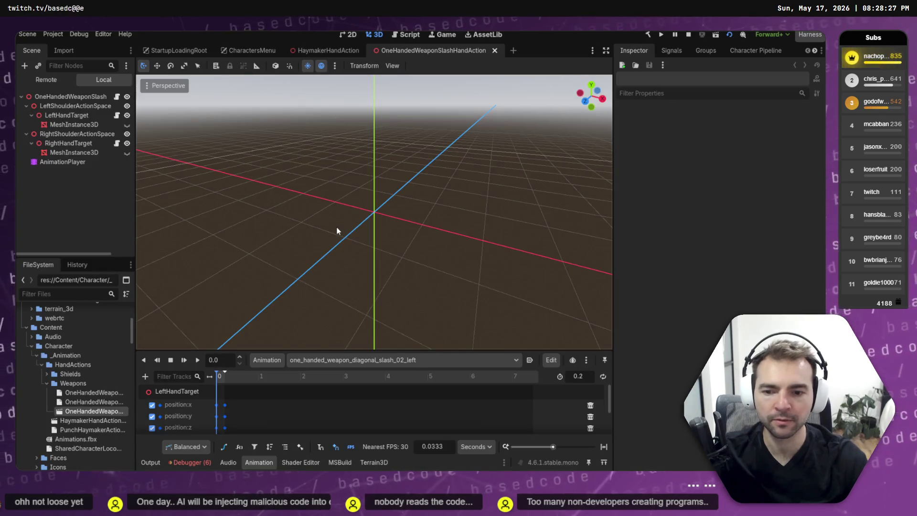
pyautogui.hotkey('alt', 'Tab')
pyautogui.write('Definition')
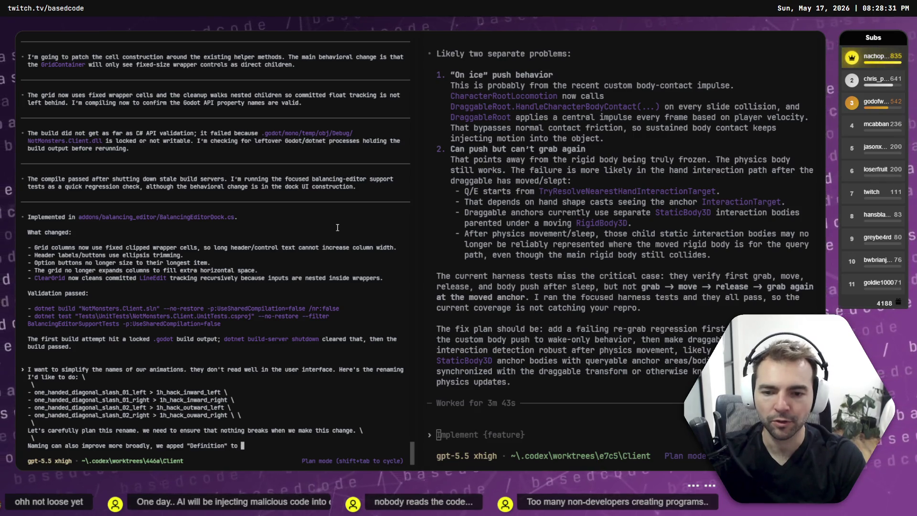
pyautogui.press('BackSpace')
pyautogui.press('BackSpace')
pyautogui.press('BackSpace')
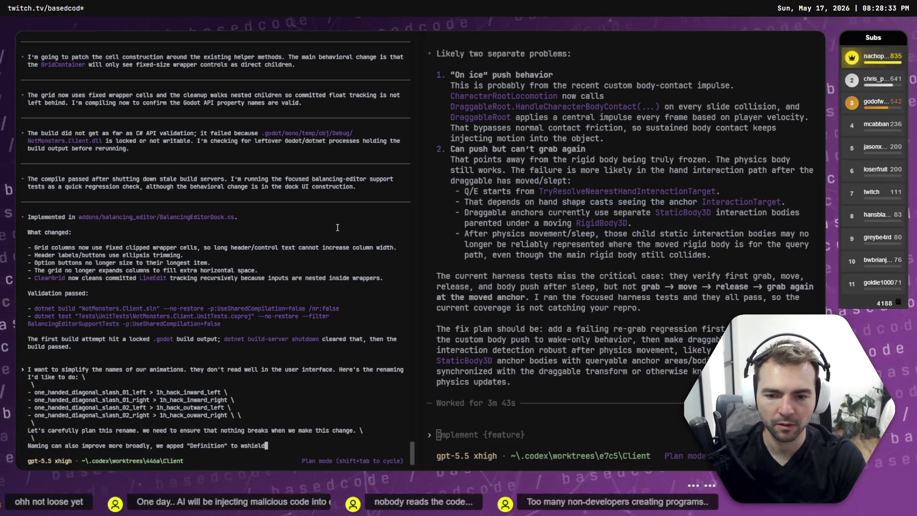
pyautogui.hotkey('alt', 'Tab')
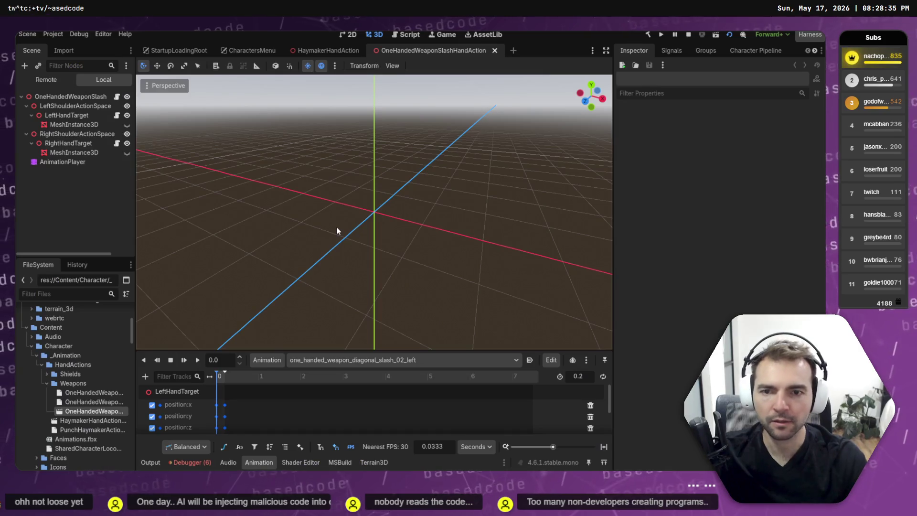
pyautogui.hotkey('alt', 'Tab')
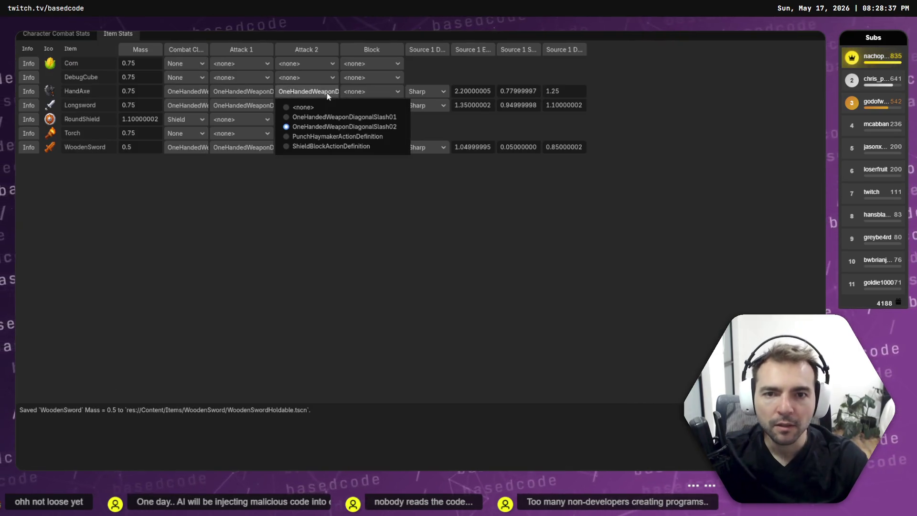
pyautogui.click(327, 93)
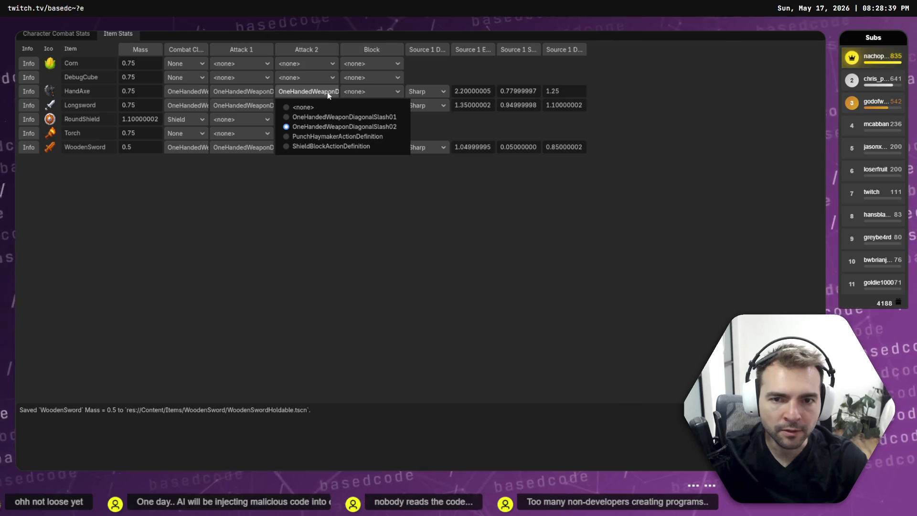
pyautogui.hotkey('alt', 'Tab')
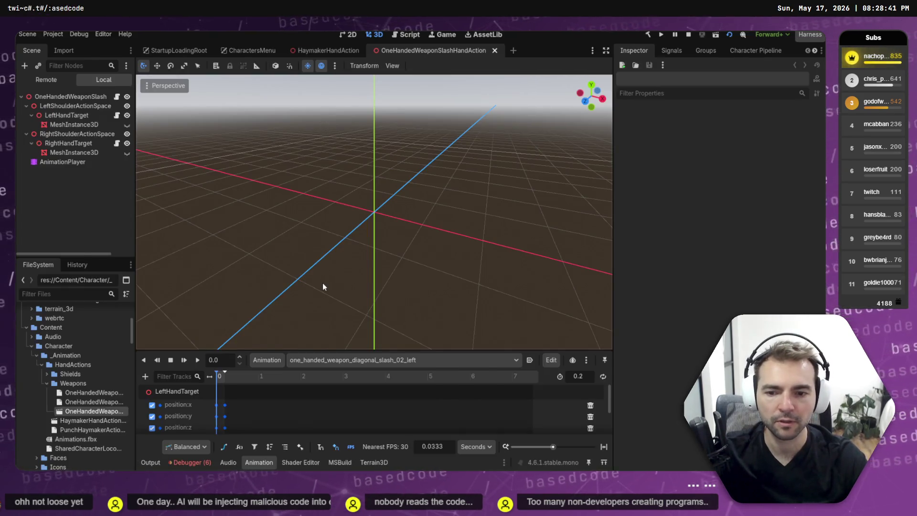
pyautogui.hotkey('alt', 'Tab')
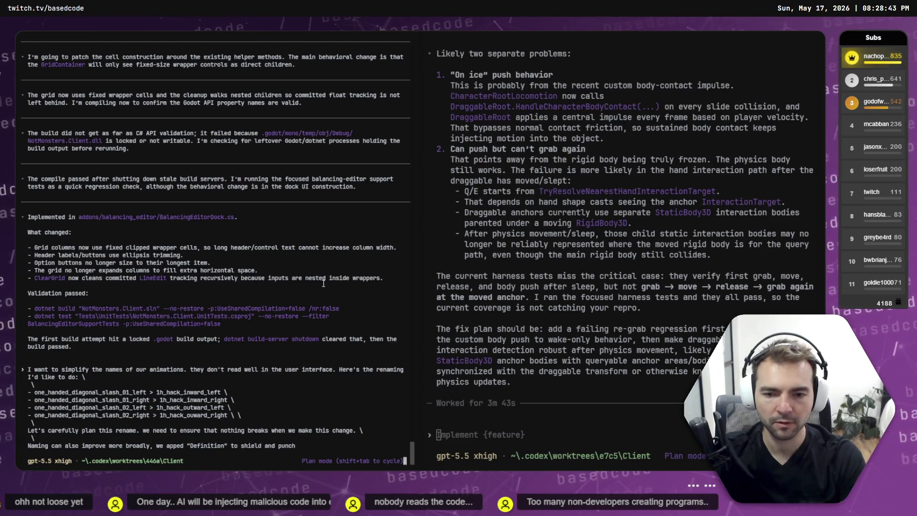
# Continue the prompt, fixing typos so it asks Codex to evaluate the naming
pyautogui.write(', but not t')
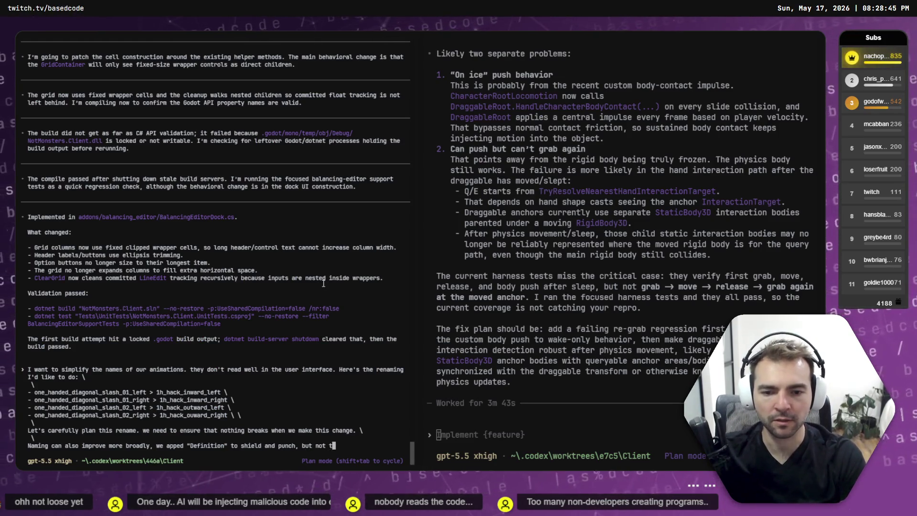
pyautogui.press('BackSpace')
pyautogui.press('BackSpace')
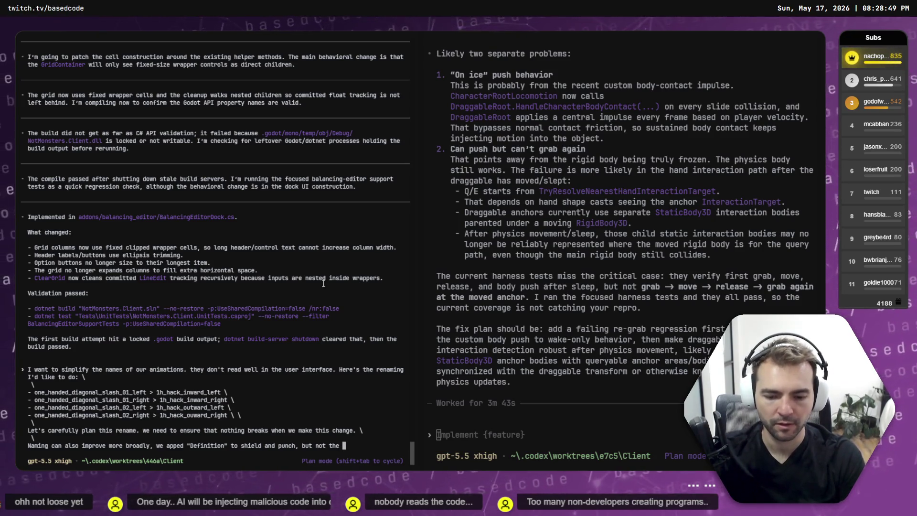
pyautogui.write('"Shask')
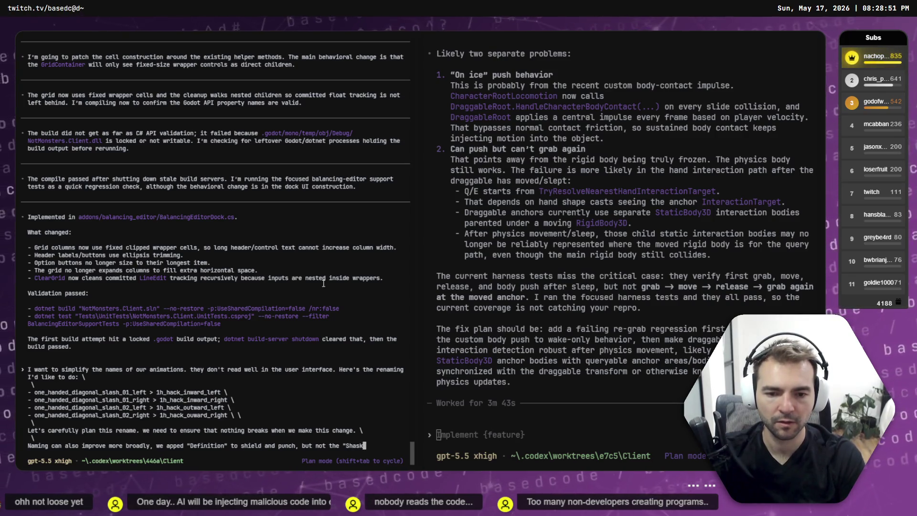
pyautogui.press('BackSpace')
pyautogui.press('BackSpace')
pyautogui.press('BackSpace')
pyautogui.press('BackSpace')
pyautogui.press('BackSpace')
pyautogui.press('BackSpace')
pyautogui.write('slash')
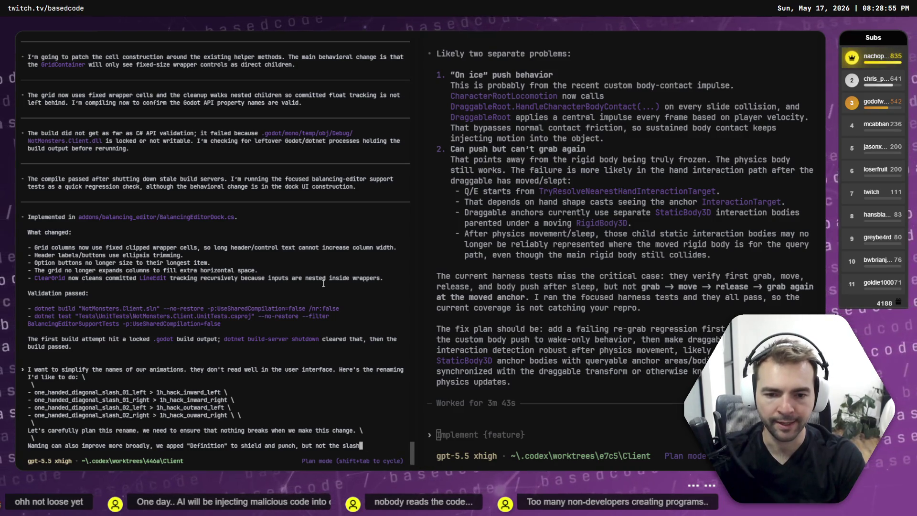
pyautogui.write(' aini')
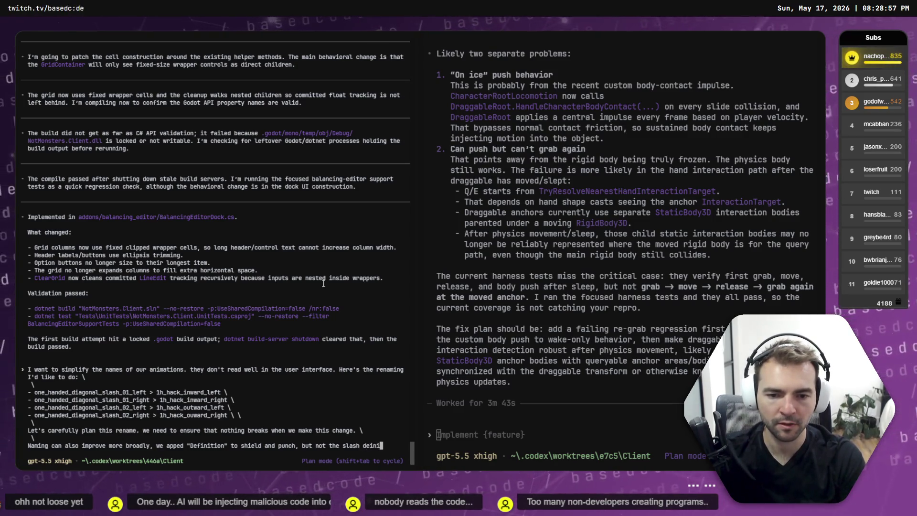
pyautogui.write('We')
pyautogui.press('BackSpace')
pyautogui.press('BackSpace')
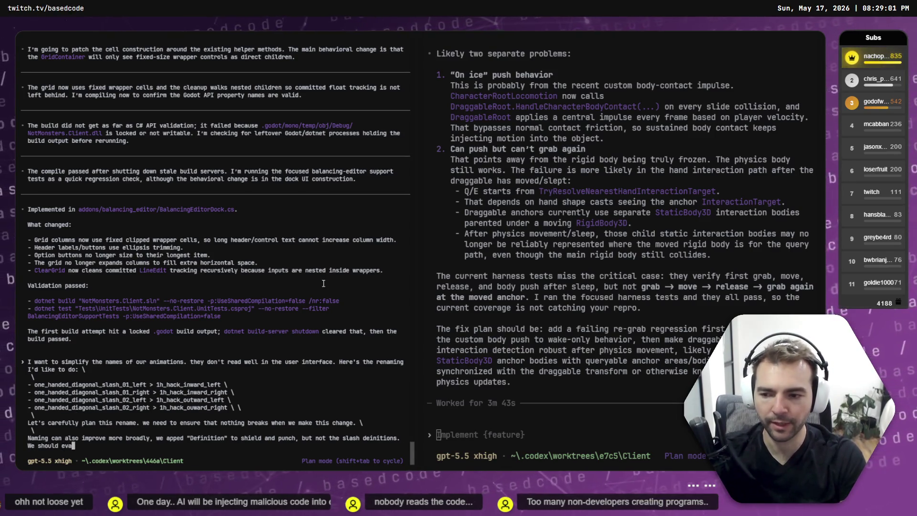
pyautogui.write('luate')
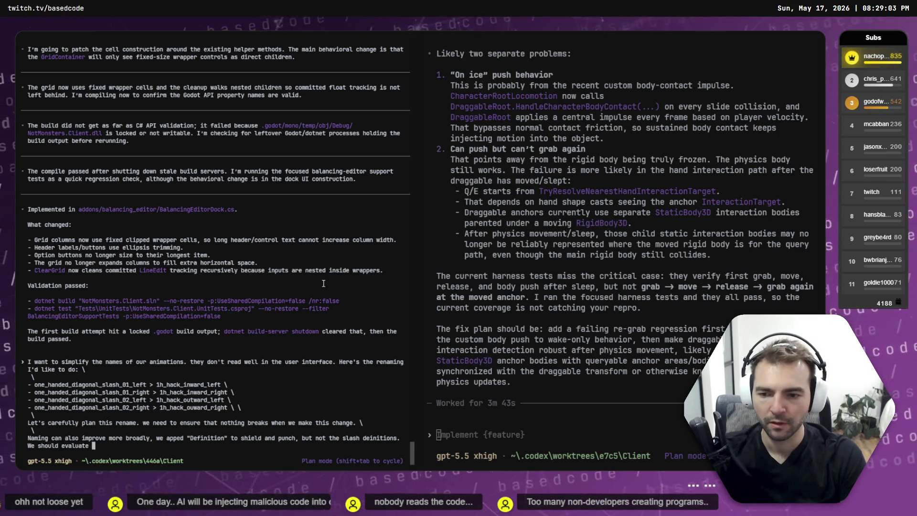
# Enlarge the terminal font, add 'naming convention is' and ', and use it', and begin a new line
pyautogui.hotkey('ctrl', '+')
pyautogui.hotkey('ctrl', '+')
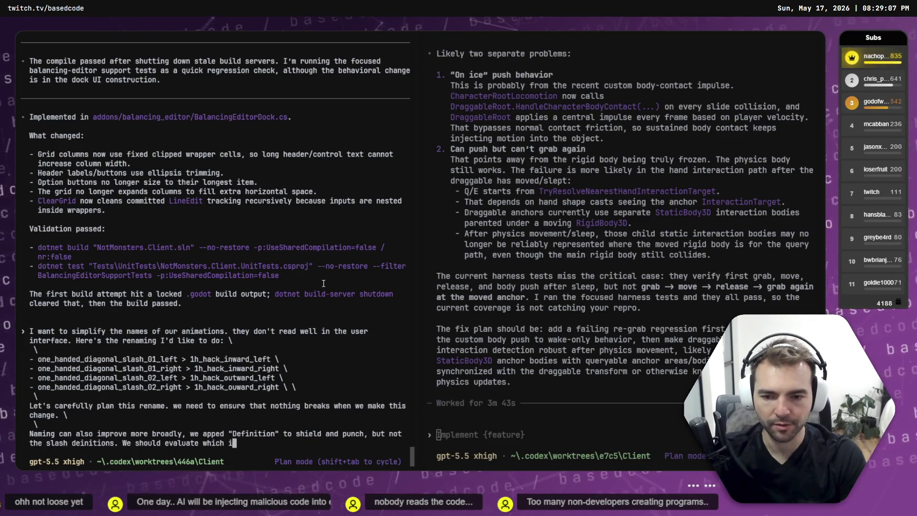
pyautogui.write('s best, an')
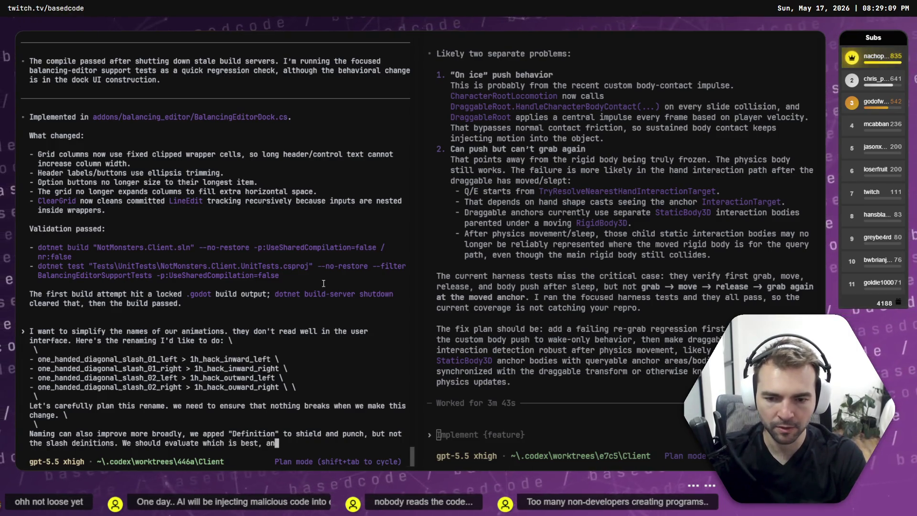
pyautogui.write('d use it consistently')
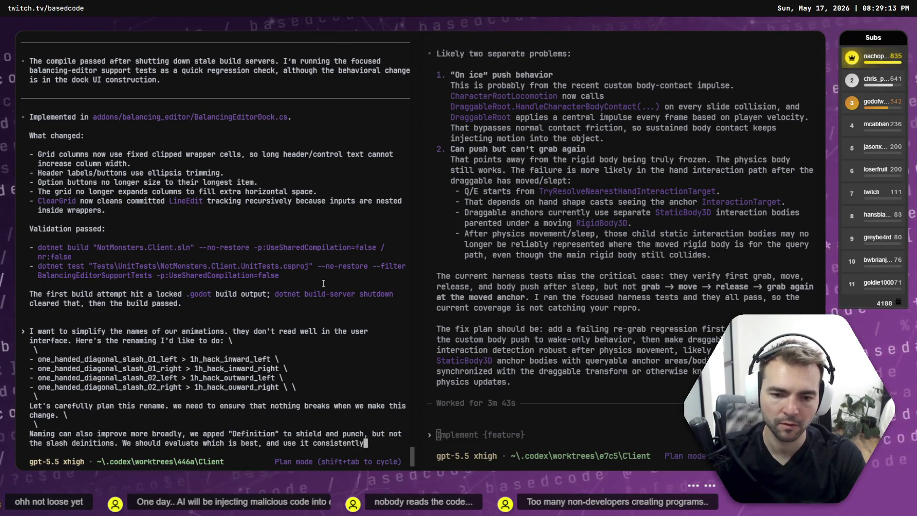
pyautogui.hotkey('ctrl', 'Left')
pyautogui.hotkey('ctrl', 'Left')
pyautogui.hotkey('ctrl', 'Left')
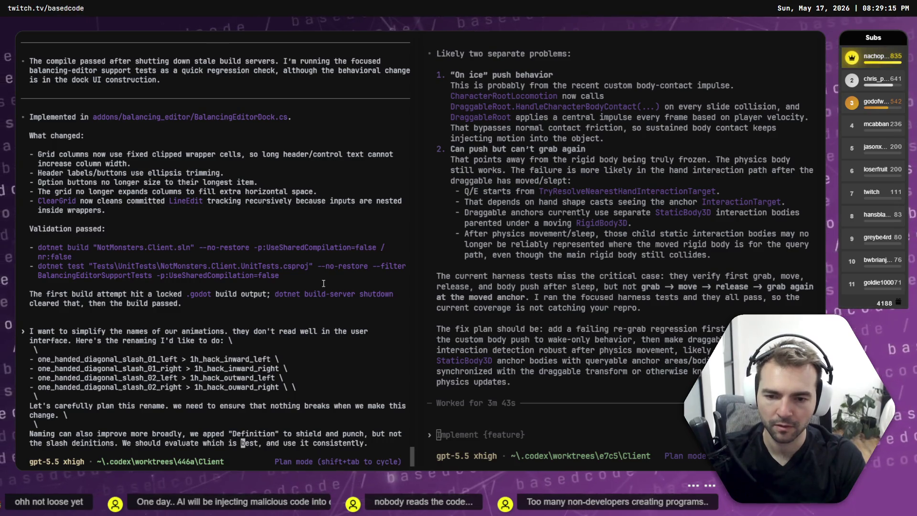
pyautogui.write('convent')
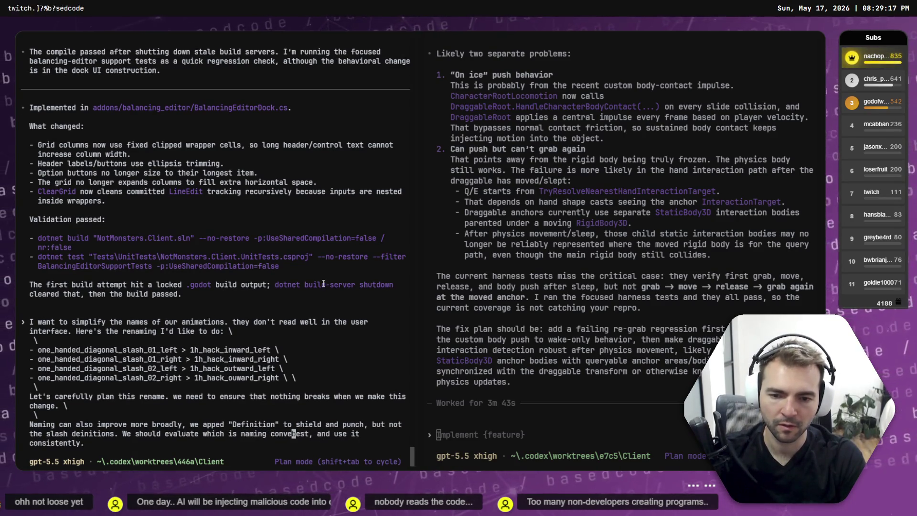
pyautogui.write('ion is')
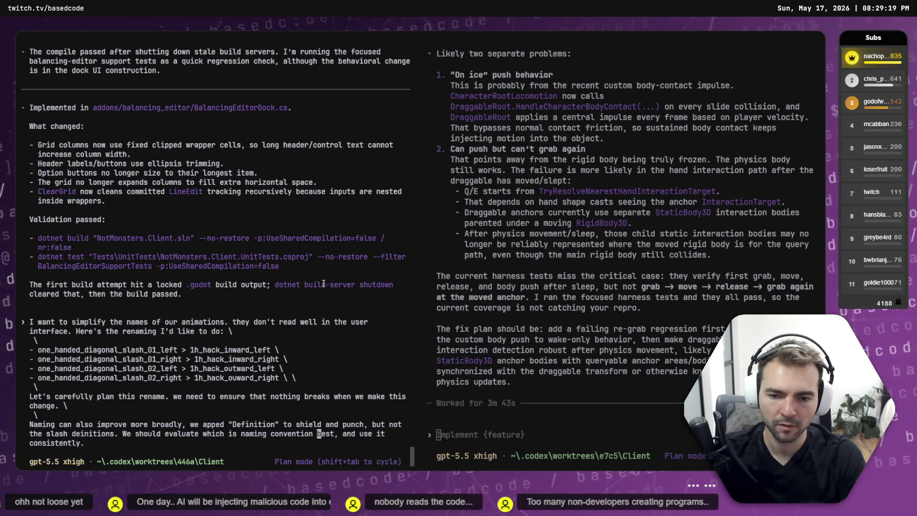
pyautogui.press('End')
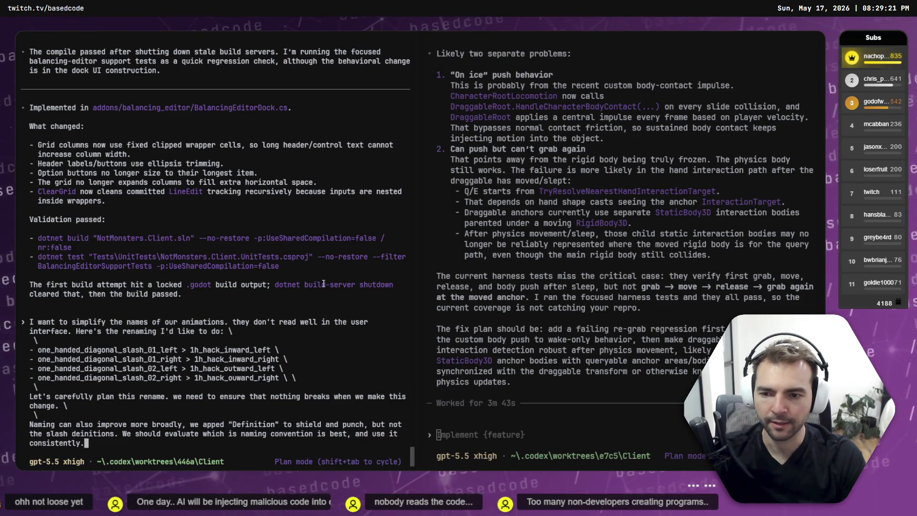
pyautogui.write(' \\')
pyautogui.press('Return')
pyautogui.write('\\')
pyautogui.press('Return')
pyautogui.press('super+h')
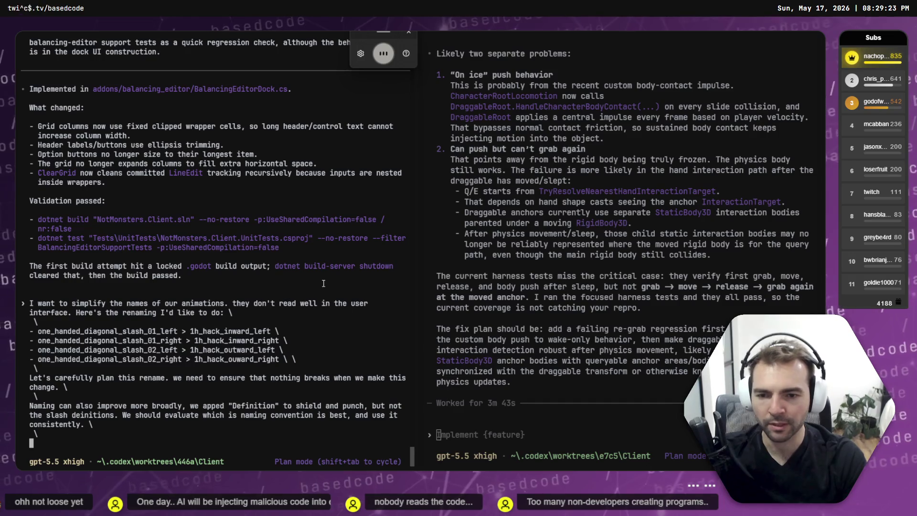
# Dictate the request to explore other naming improvements, noting current slash animations are hacks, and submit it
pyautogui.write("let's also explore other instances")
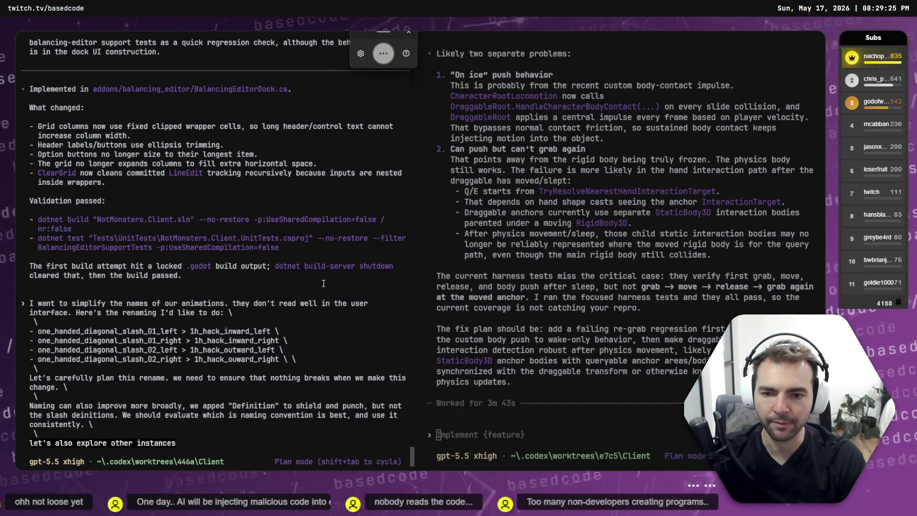
pyautogui.write(' where naming can be improved.')
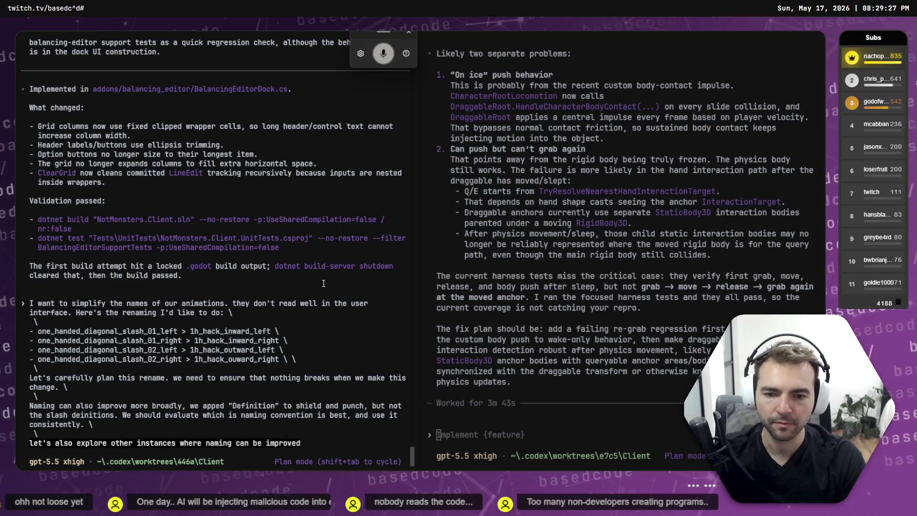
pyautogui.write(' please note that later we will introduce slashing animations,')
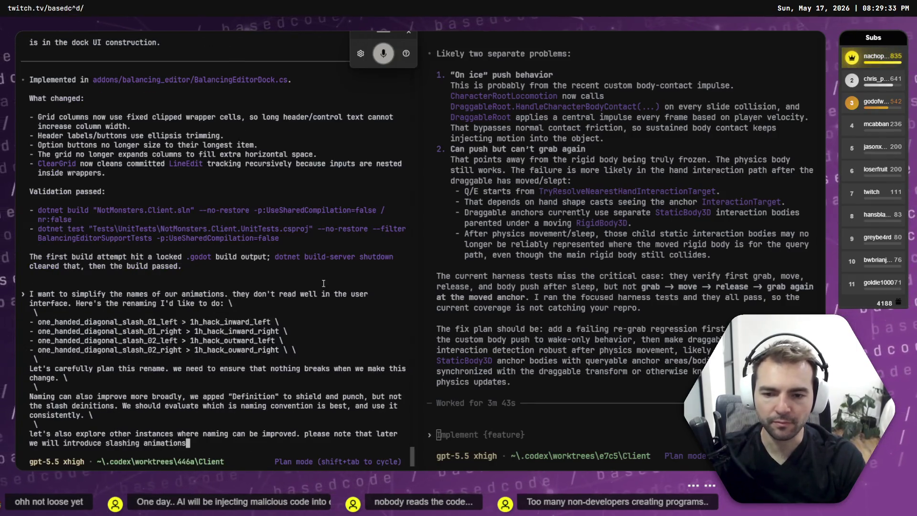
pyautogui.write(' and that the animations for')
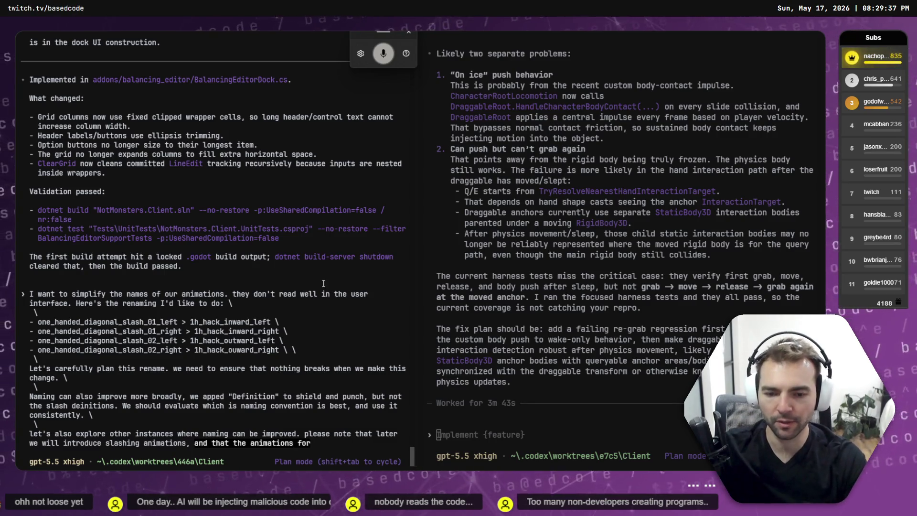
pyautogui.write(' slash we are currently using')
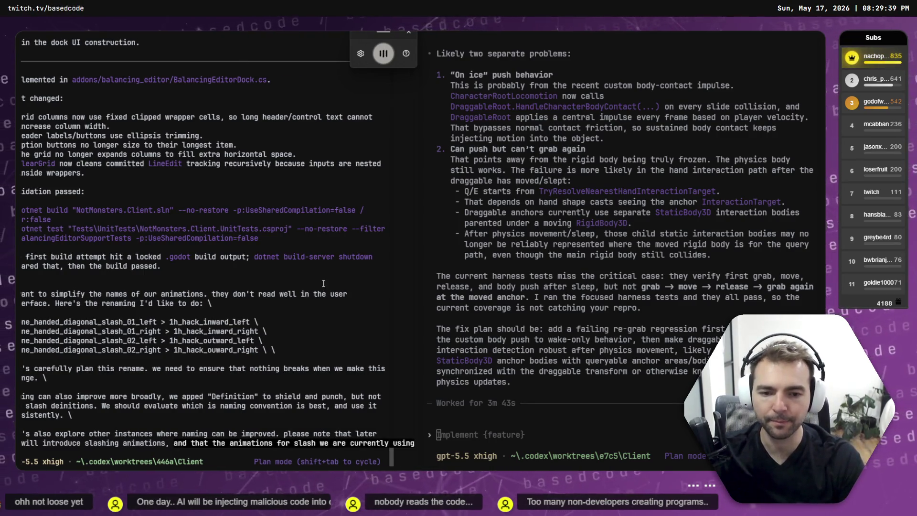
pyautogui.write(' at more appropriate')
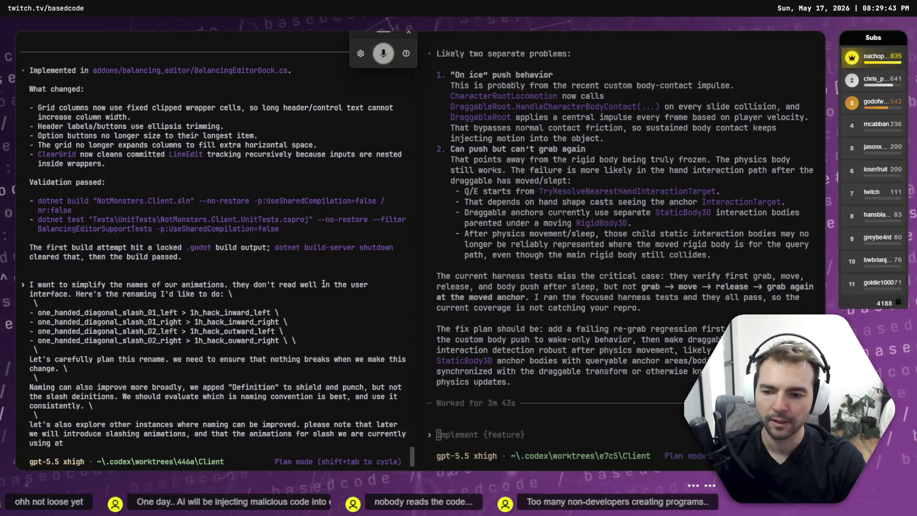
pyautogui.press('BackSpace')
pyautogui.press('BackSpace')
pyautogui.press('BackSpace')
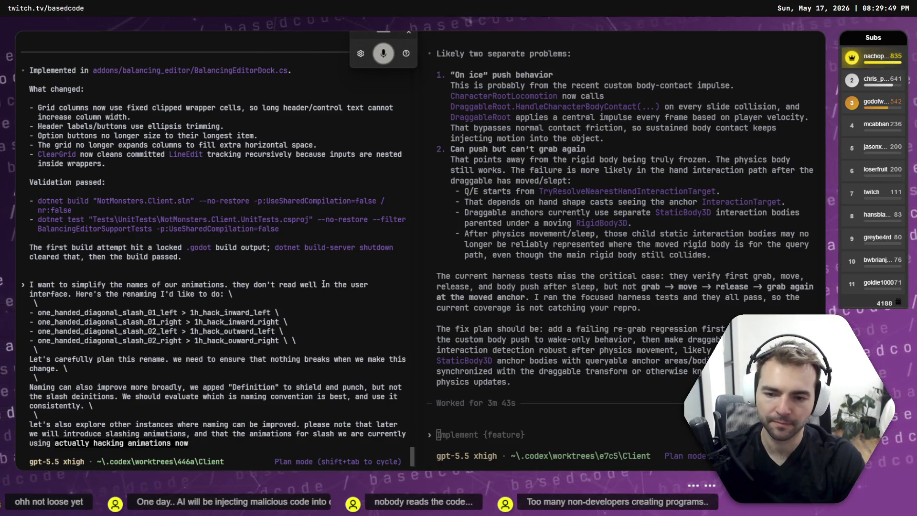
pyautogui.write('now.')
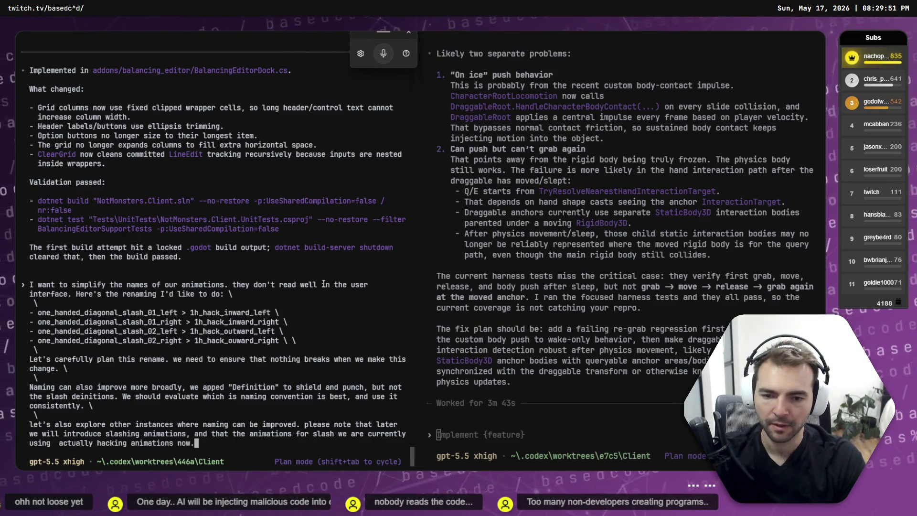
pyautogui.press('Return')
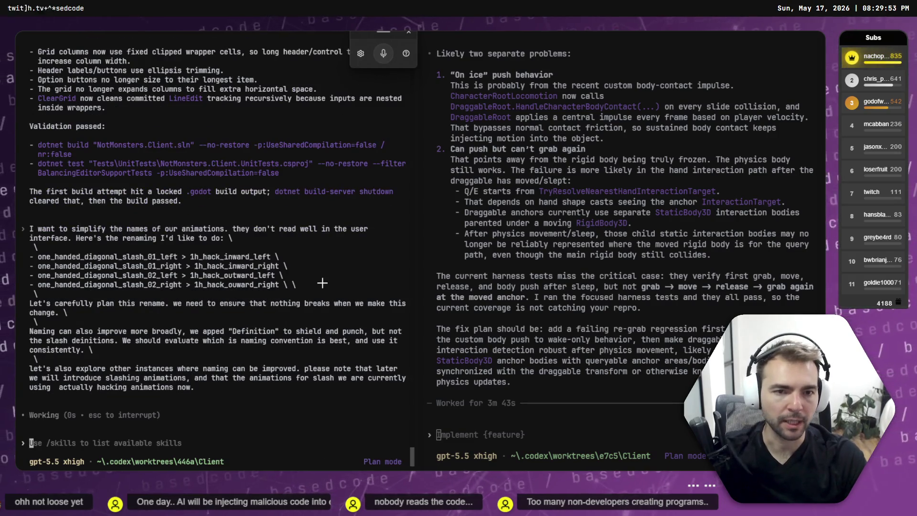
# In the other Codex session, copy the grab-bug plan's frozen-body and failure explanations
pyautogui.press('super+Tab')
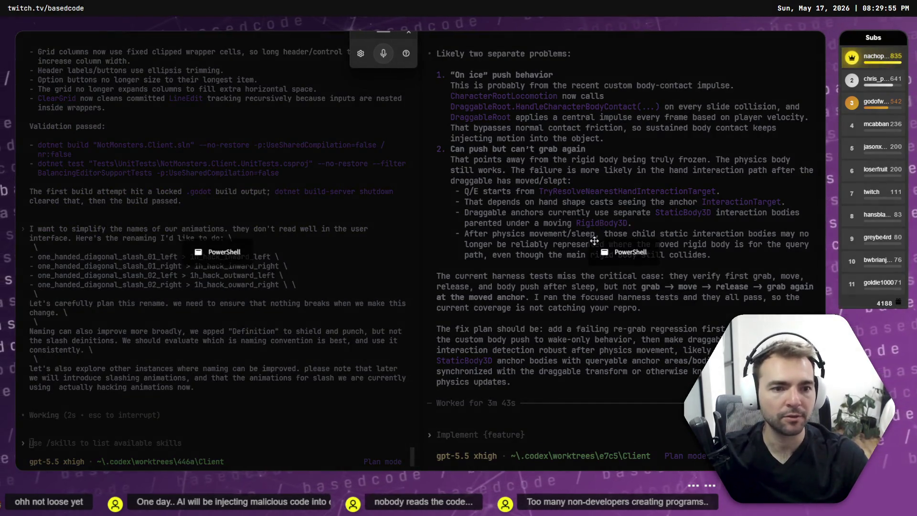
pyautogui.click(134, 256)
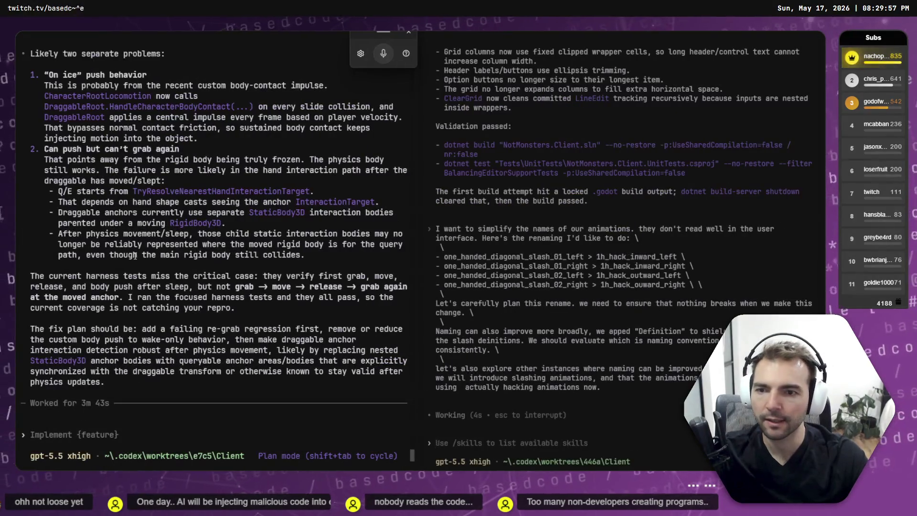
pyautogui.scroll(-7, 134, 256)
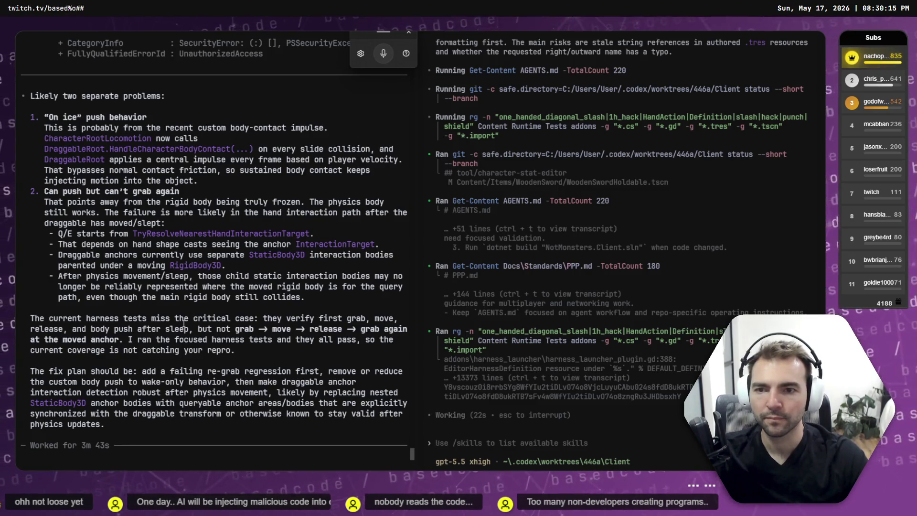
pyautogui.moveTo(169, 202)
pyautogui.mouseDown()
pyautogui.moveTo(324, 202)
pyautogui.moveTo(101, 213)
pyautogui.moveTo(178, 223)
pyautogui.mouseUp()
pyautogui.rightClick(306, 204)
pyautogui.click(102, 213)
pyautogui.rightClick(178, 223)
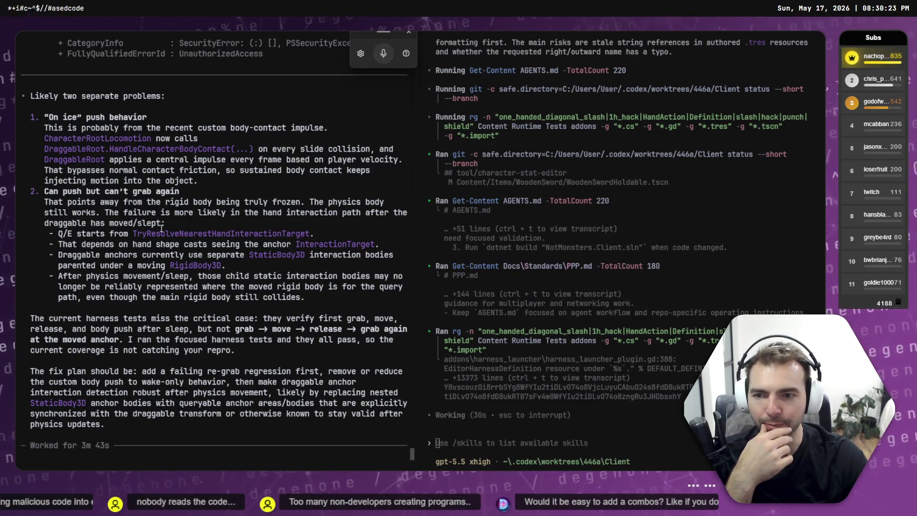
pyautogui.moveTo(165, 223); pyautogui.dragTo(111, 212)
pyautogui.scroll(-2, 80, 184)
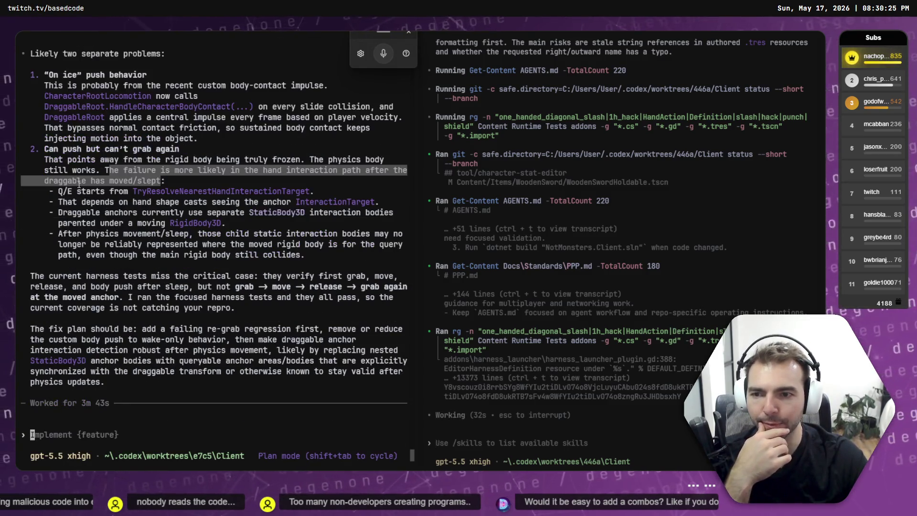
pyautogui.rightClick(76, 183)
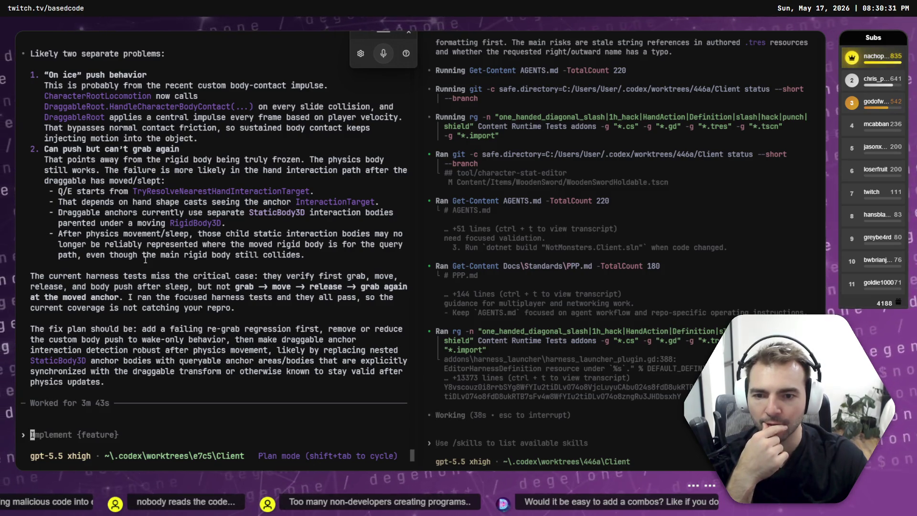
# Highlight the failing re-grab regression step while moving focus between the two sessions
pyautogui.hotkey('alt', 'Right')
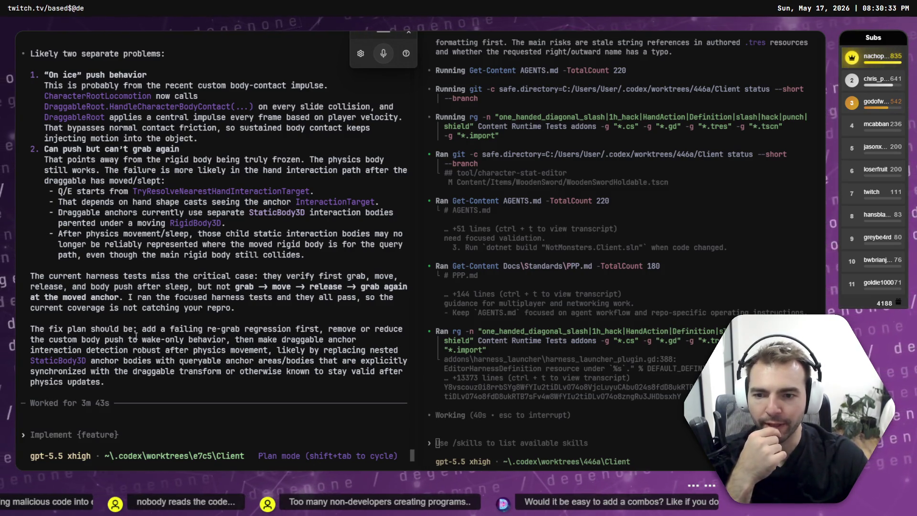
pyautogui.moveTo(150, 330); pyautogui.dragTo(291, 330)
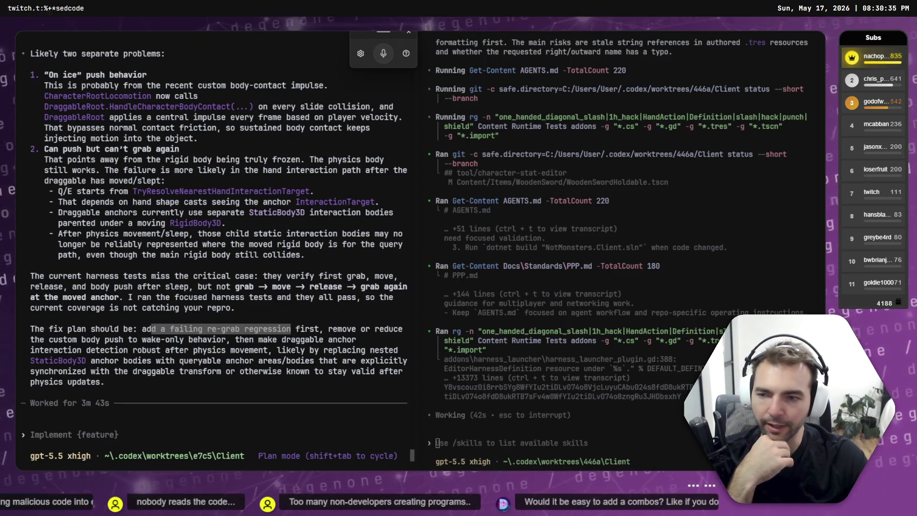
pyautogui.hotkey('alt', 'Left')
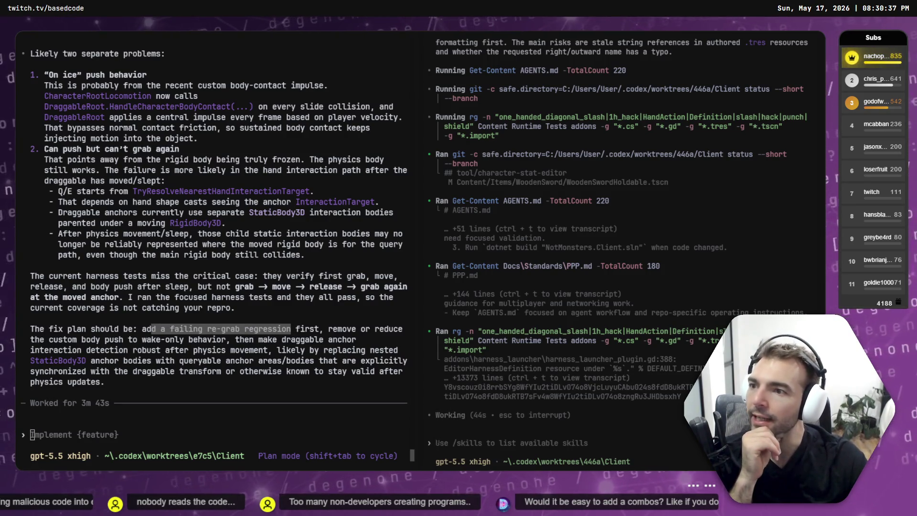
pyautogui.hotkey('alt', 'Right')
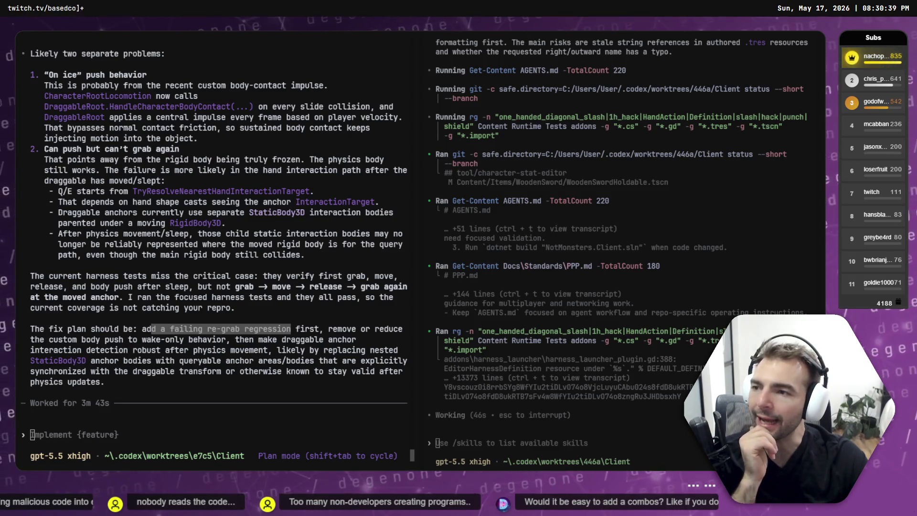
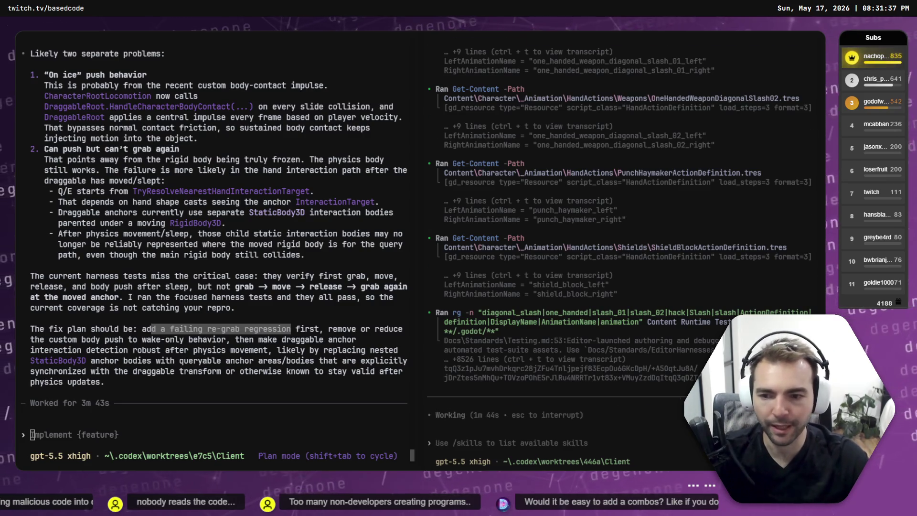
# Review the two-problem diagnosis and fix plan in the left Codex session
pyautogui.click(96, 189)
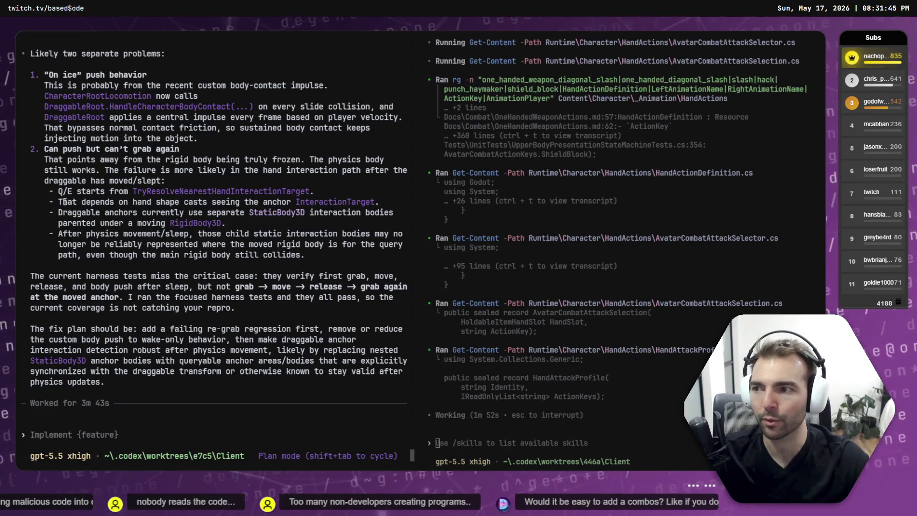
pyautogui.scroll(4, 210, 384)
pyautogui.scroll(-3, 210, 381)
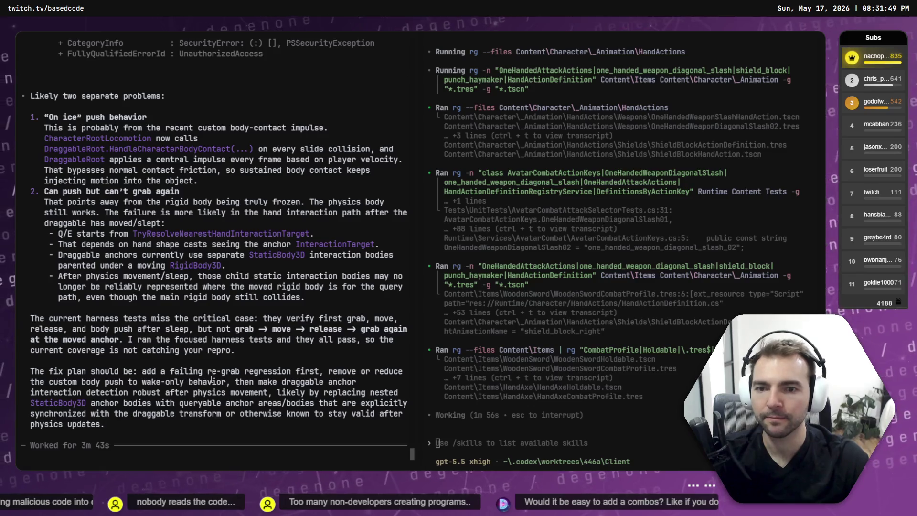
pyautogui.scroll(-1, 211, 379)
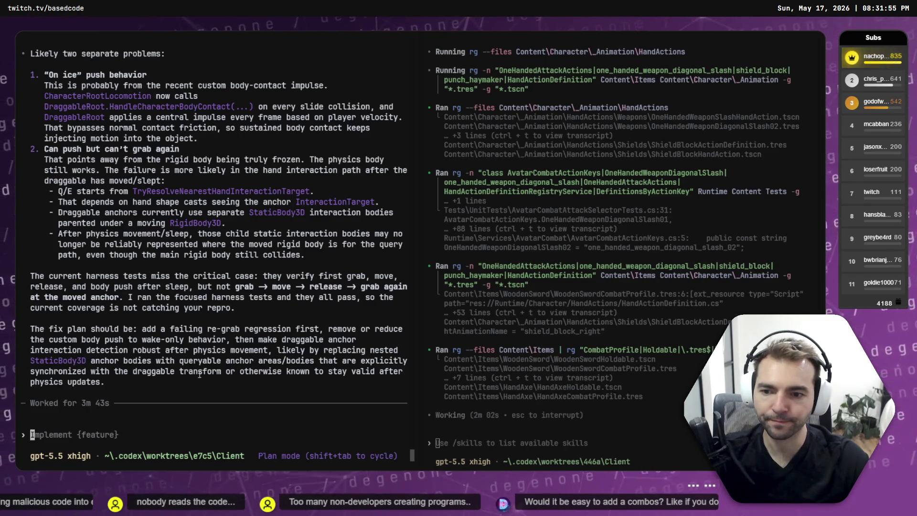
pyautogui.moveTo(30, 337); pyautogui.dragTo(183, 350)
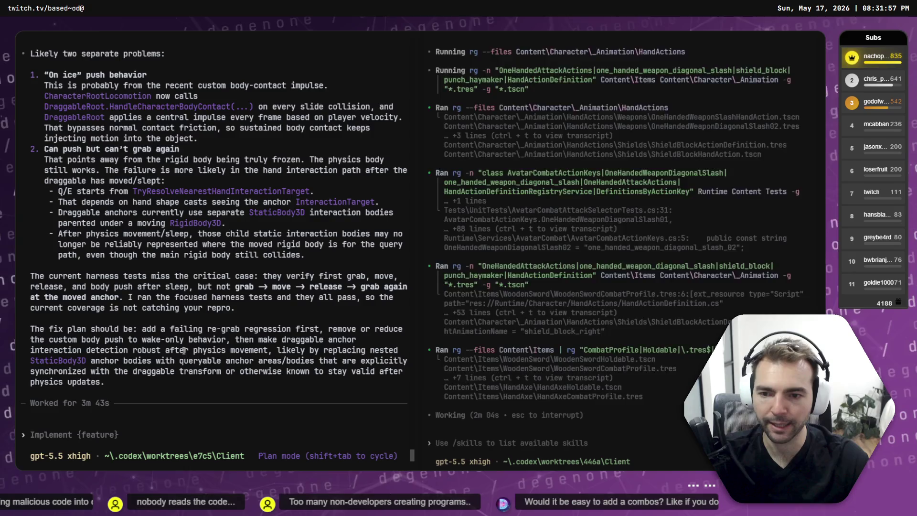
pyautogui.moveTo(134, 326)
pyautogui.mouseDown()
pyautogui.moveTo(215, 356)
pyautogui.moveTo(335, 365)
pyautogui.mouseUp()
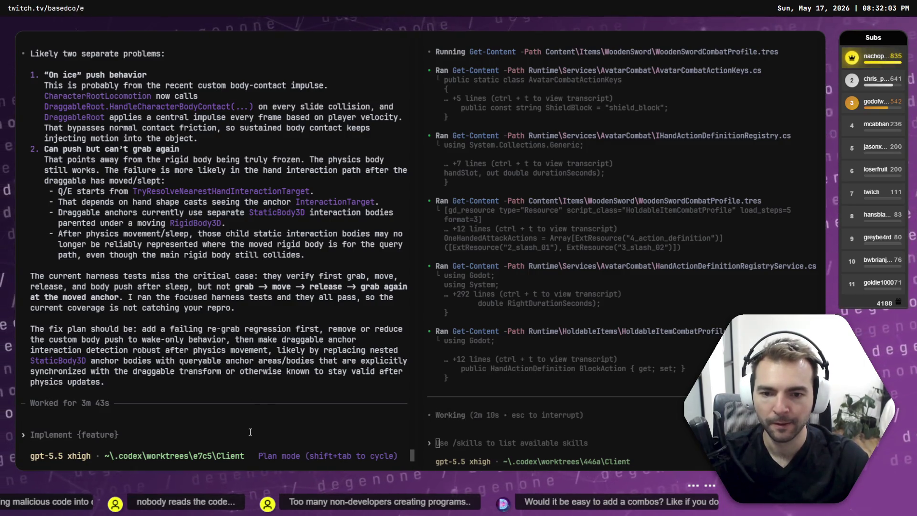
# Leave plan mode and send "Let's go ahead with this plan." to Codex
pyautogui.hotkey('shift', 'Tab')
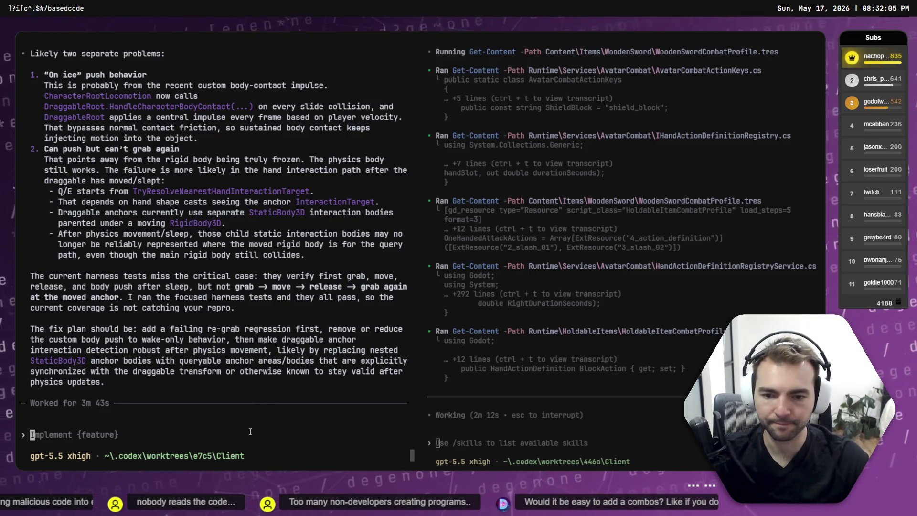
pyautogui.press('super+h')
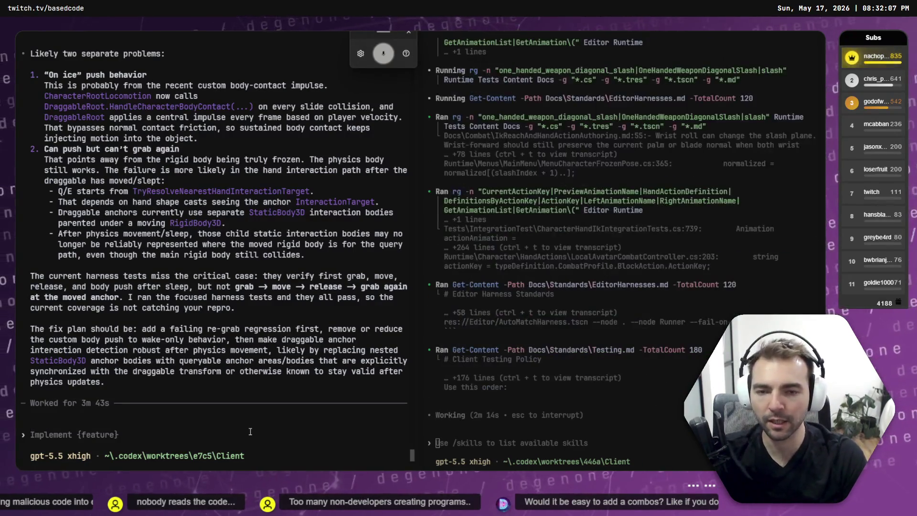
pyautogui.write("let's go ahead with this plan")
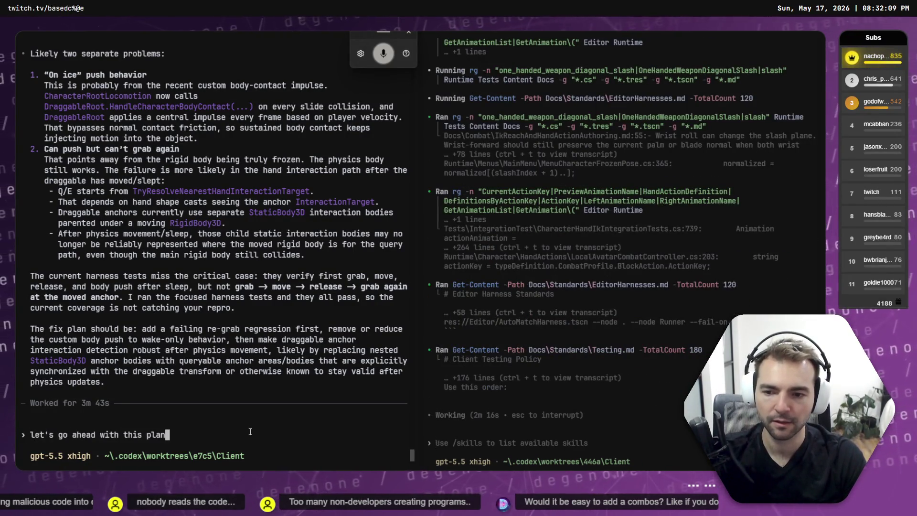
pyautogui.press('Delete')
pyautogui.write('.')
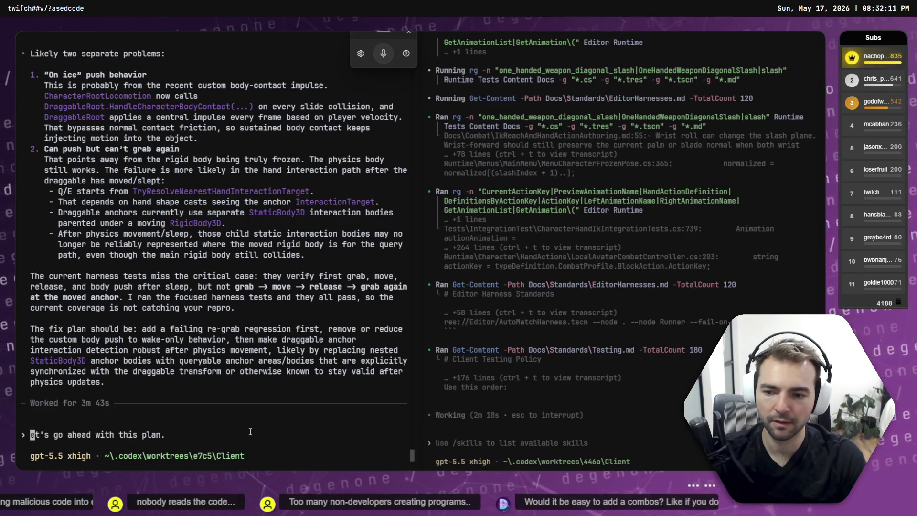
pyautogui.write('L')
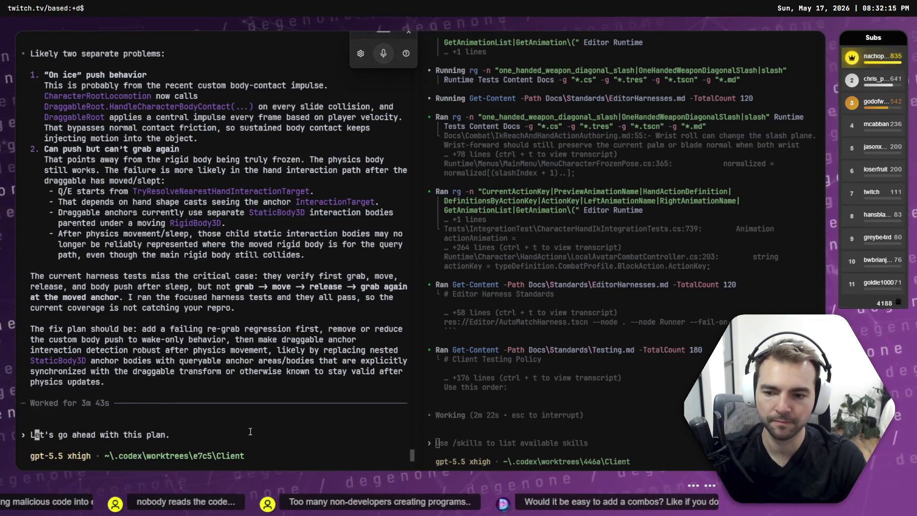
pyautogui.press('Return')
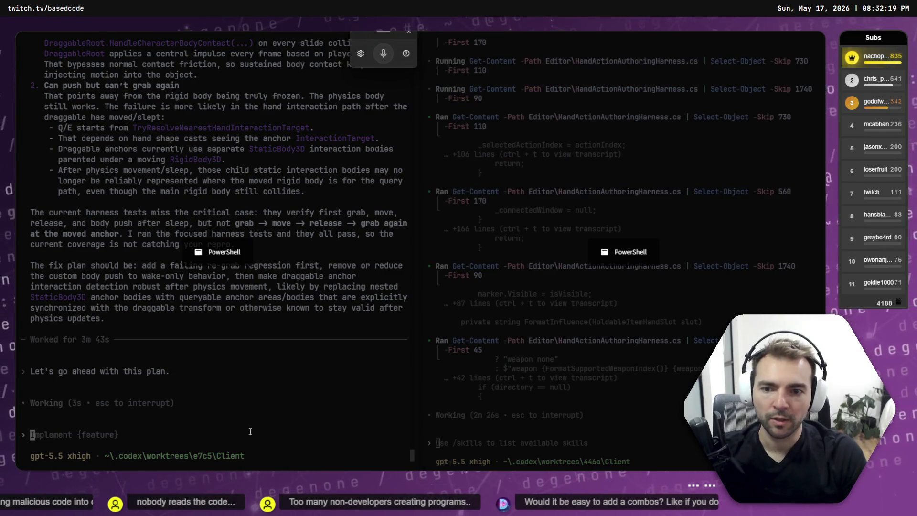
# In a new PowerShell tab, move into the MenuDawn worktree under Worktrees
pyautogui.hotkey('ctrl', 'shift', 't')
pyautogui.write('cd Wor')
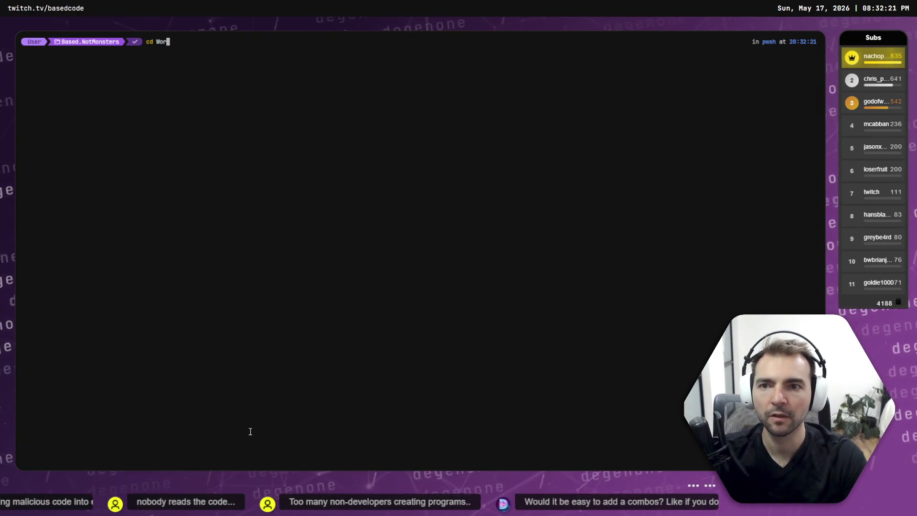
pyautogui.press('Tab')
pyautogui.press('Return')
pyautogui.write('ls')
pyautogui.press('Return')
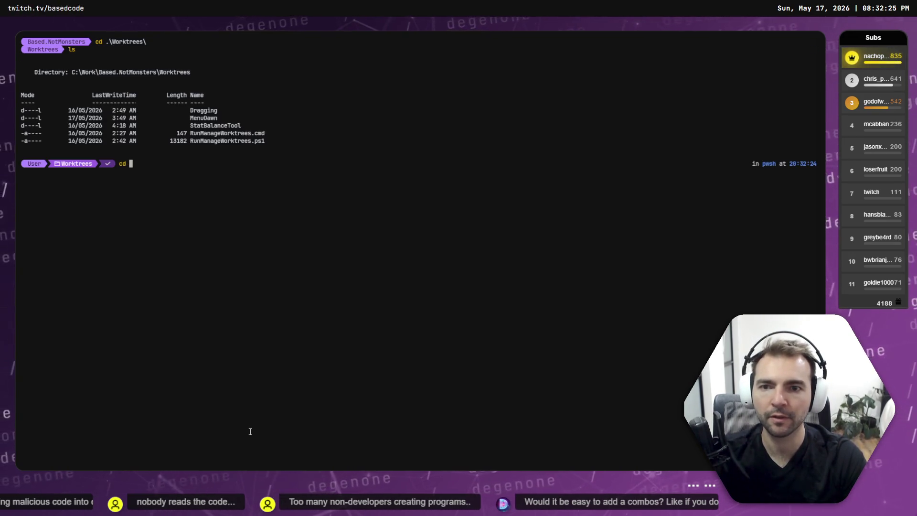
pyautogui.press('Tab')
pyautogui.press('Return')
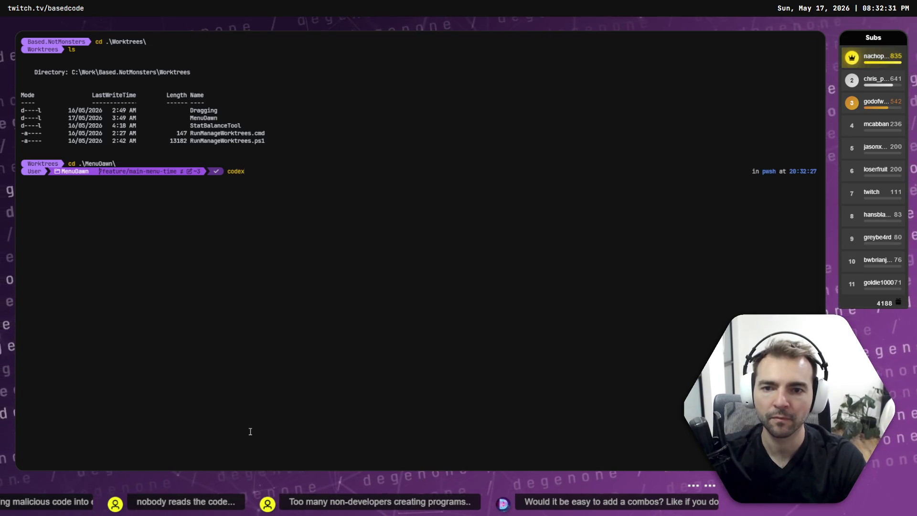
# Run Codex in MenuDawn and resume a previous session with /resume
pyautogui.press('Return')
pyautogui.write('/resume')
pyautogui.press('Return')
pyautogui.press('Return')
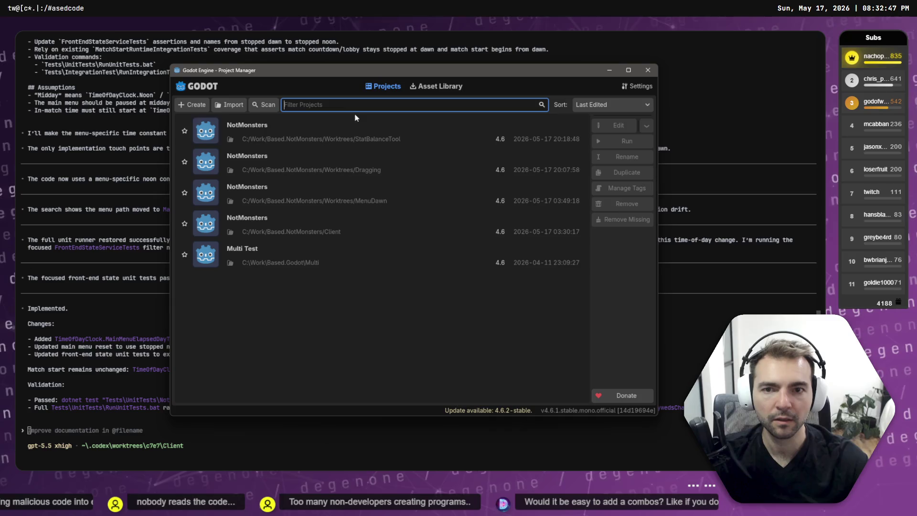
pyautogui.click(166, 265)
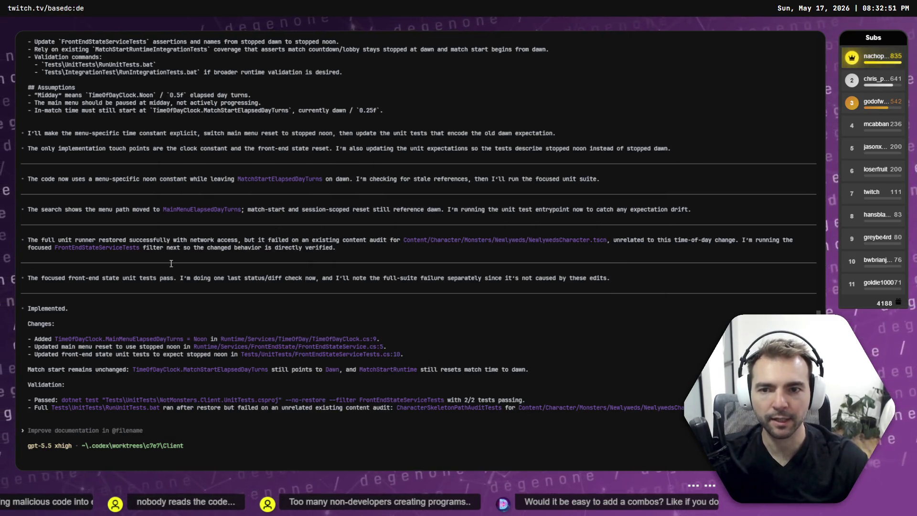
# In a new split pane, start Codex in the Worktrees folder and check its two resumable sessions
pyautogui.hotkey('alt', 'shift', 'd')
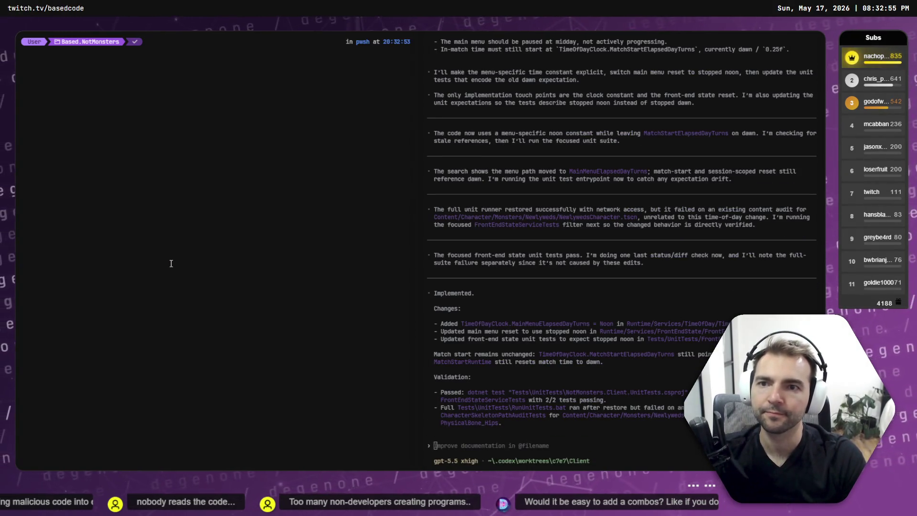
pyautogui.write('cdL')
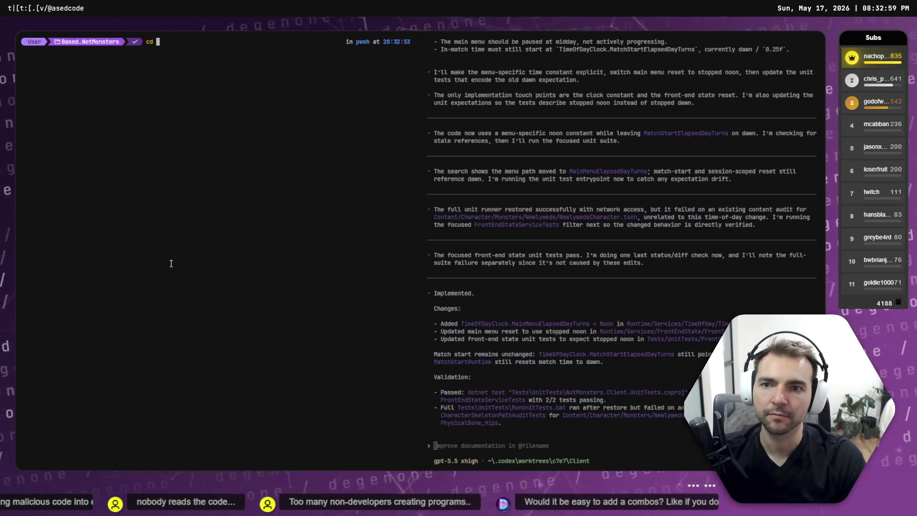
pyautogui.hotkey('ctrl', 'c')
pyautogui.write('cd W')
pyautogui.press('Return')
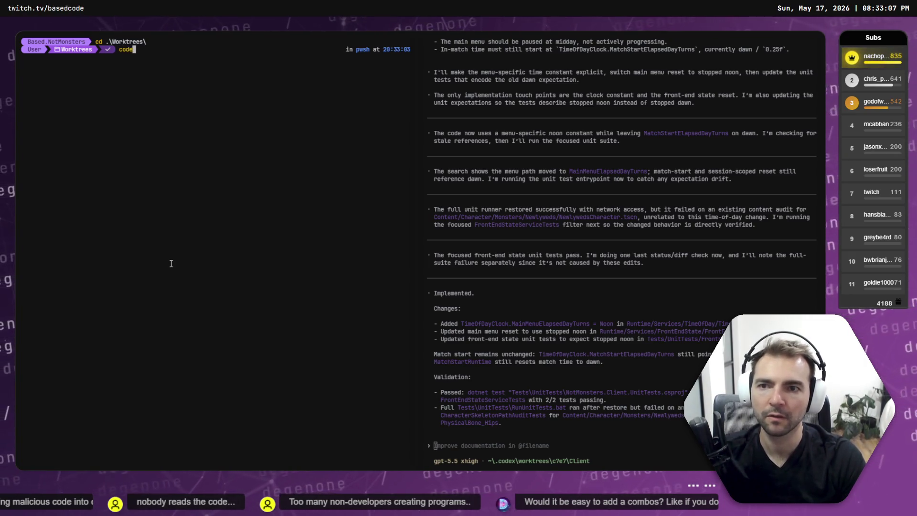
pyautogui.write('x')
pyautogui.press('Return')
pyautogui.write('/resu')
pyautogui.press('Return')
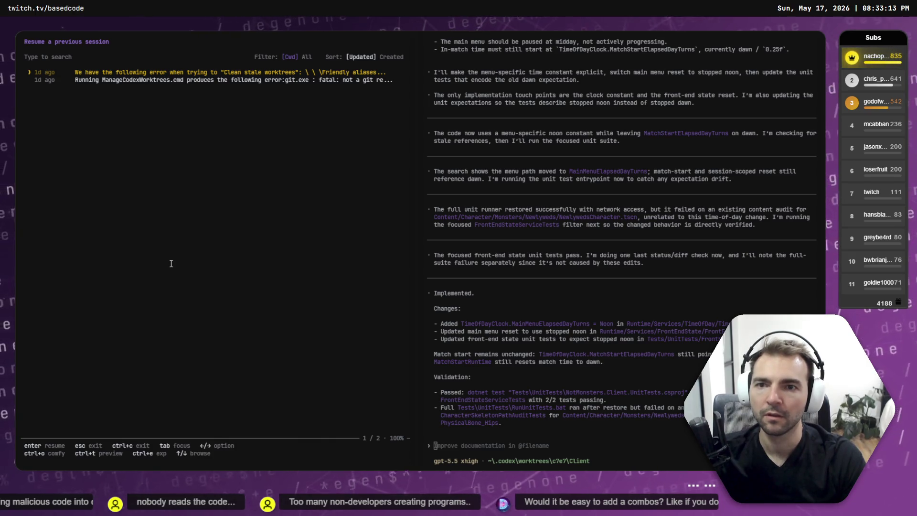
pyautogui.press('Escape')
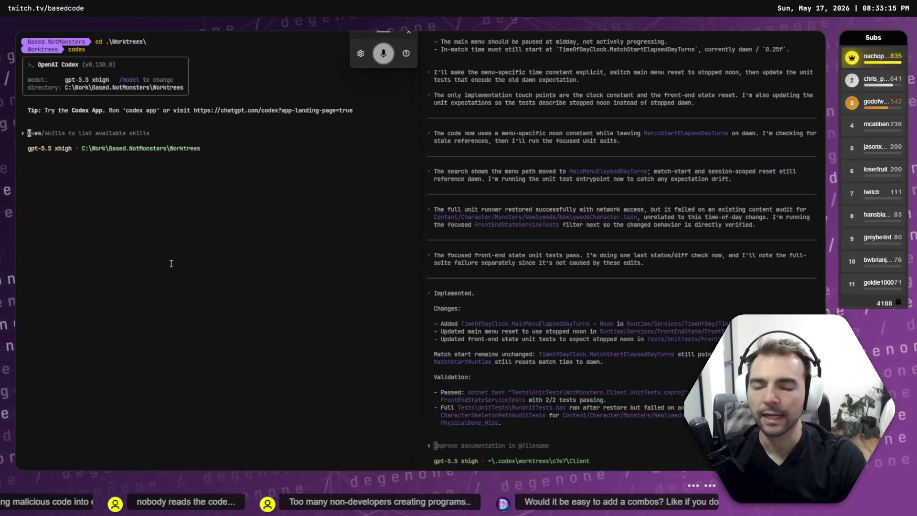
# Ask Codex in Plan mode for a script that opens any worktree's project in Godot
pyautogui.write("'d like to create a new script in this folder.")
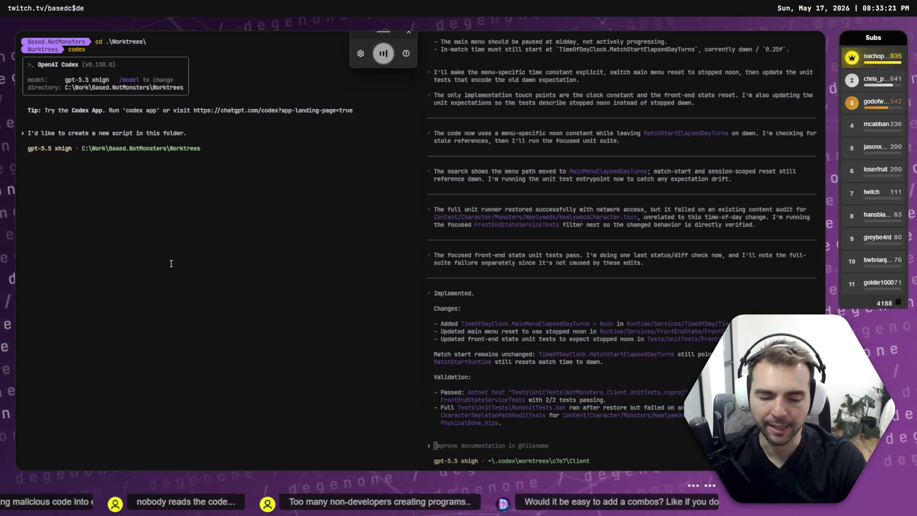
pyautogui.write(' godot launcher allows us to open a project in godot directly from the command line')
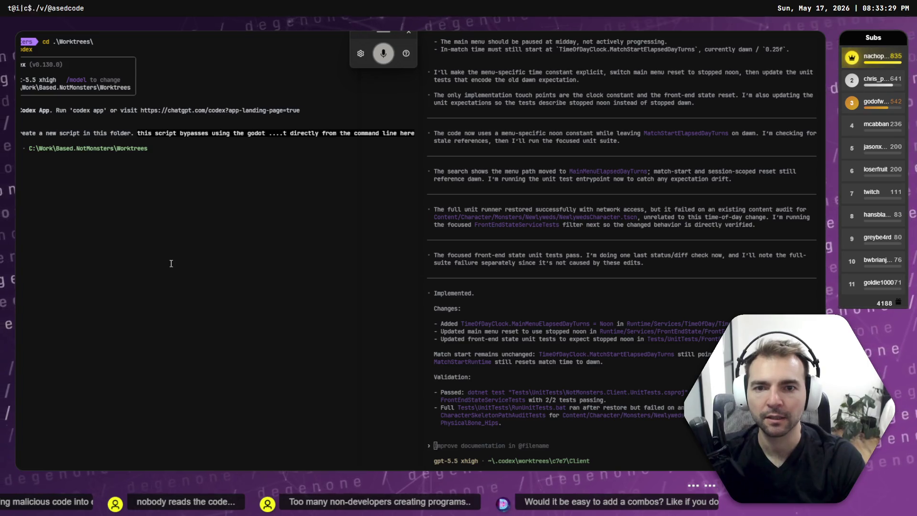
pyautogui.write(' here.')
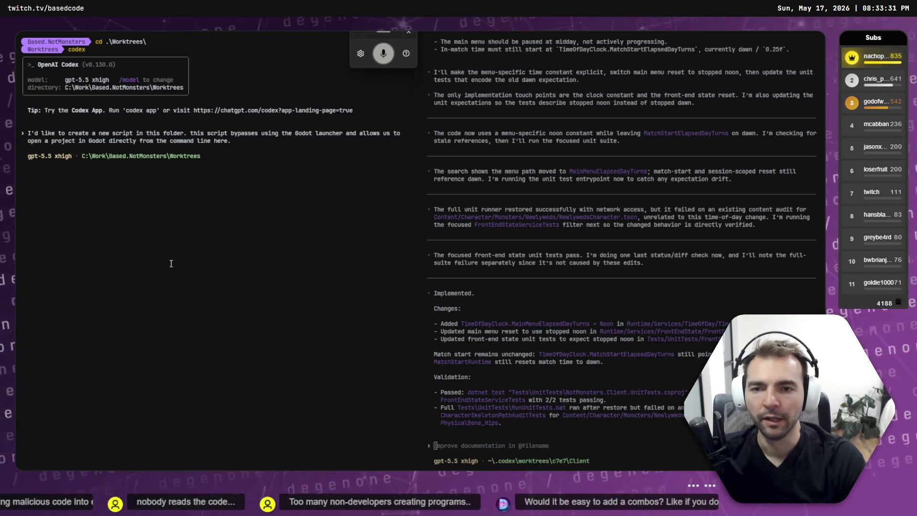
pyautogui.write(' each of')
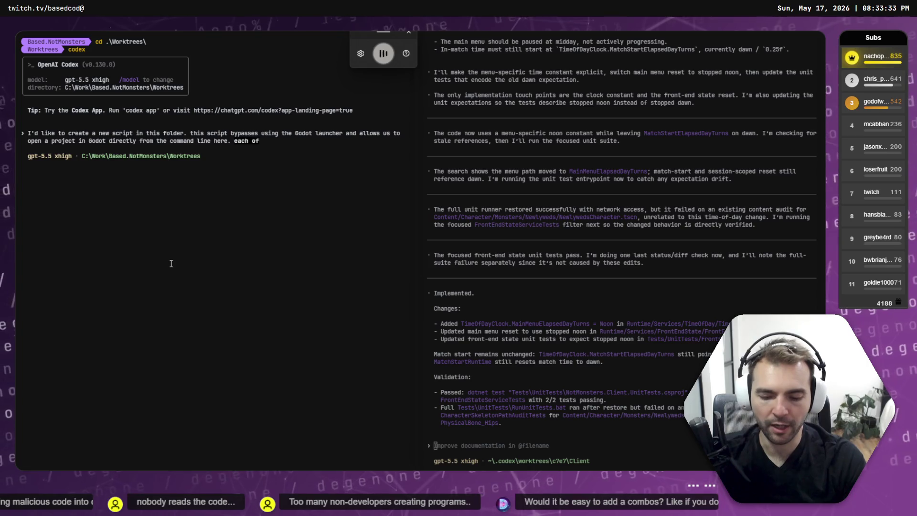
pyautogui.write(' the work trees should be')
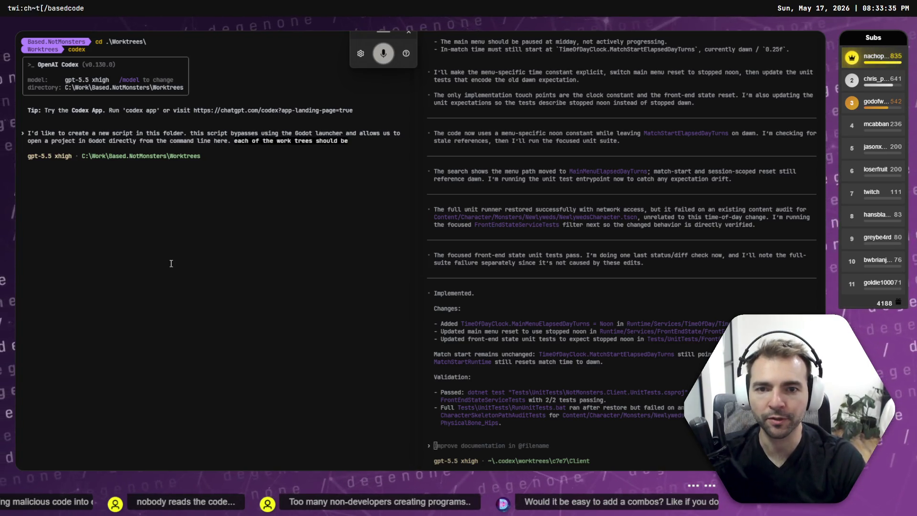
pyautogui.write(' options for launching')
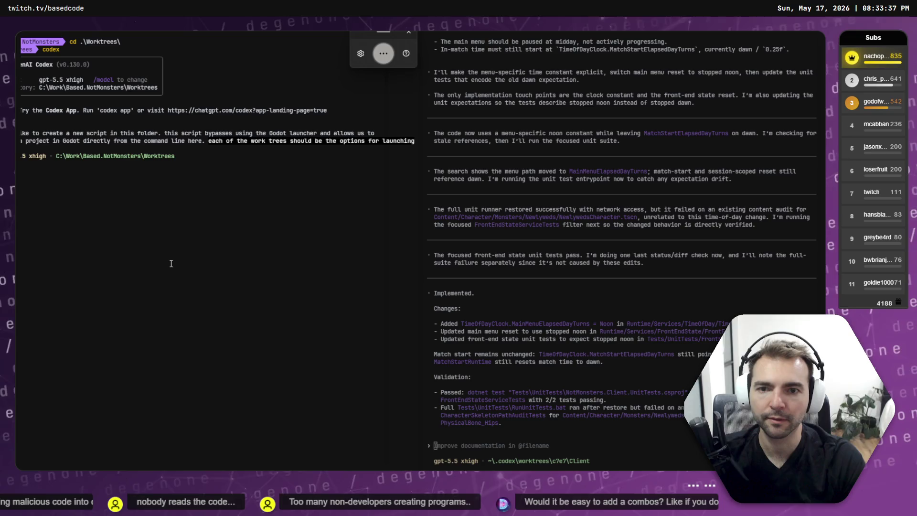
pyautogui.write('.')
pyautogui.hotkey('shift', 'Tab')
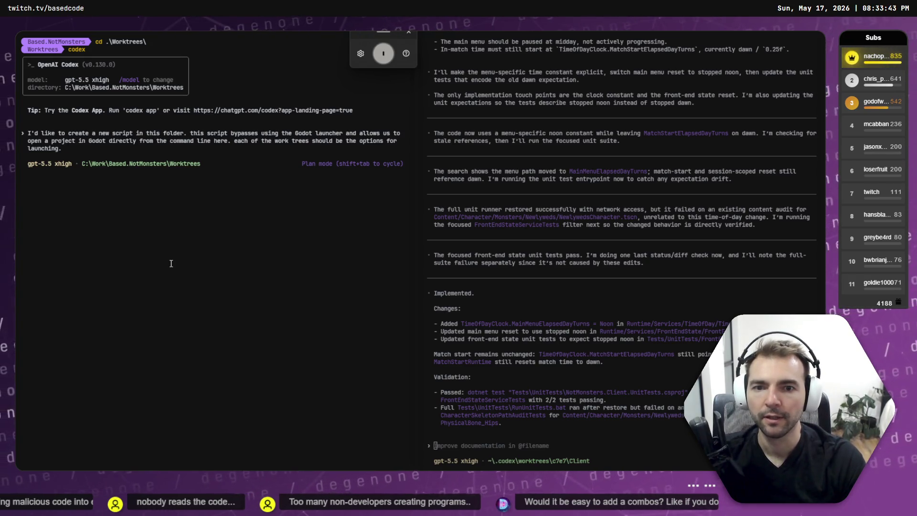
pyautogui.write(' make a plan here')
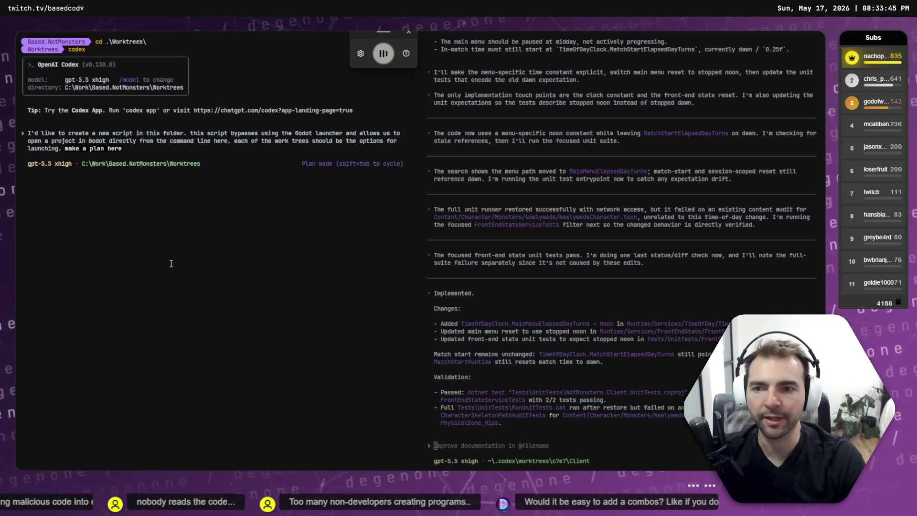
pyautogui.write(' to implement this.')
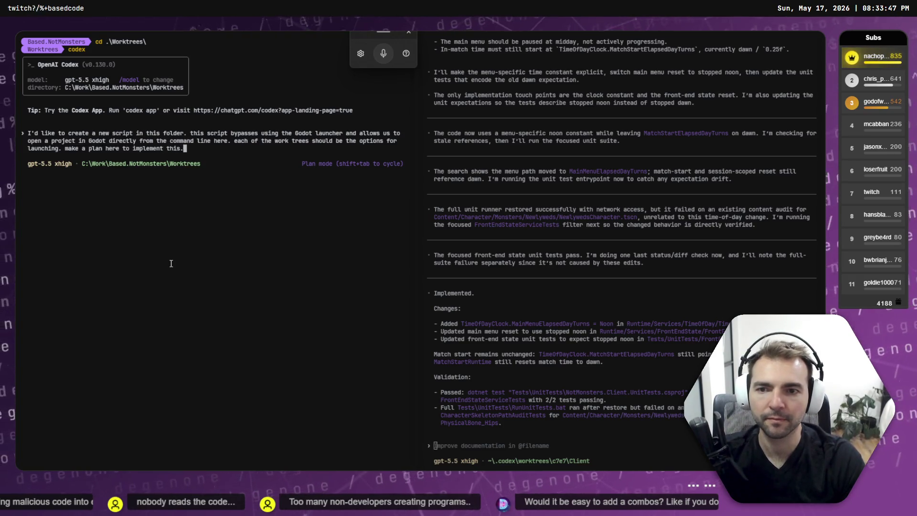
pyautogui.press('Return')
pyautogui.hotkey('ctrl', '=')
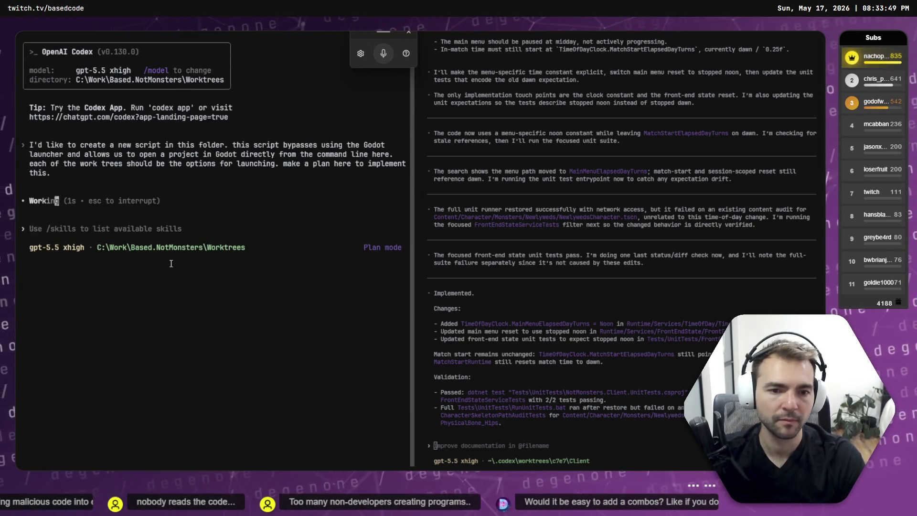
pyautogui.press('super+Tab')
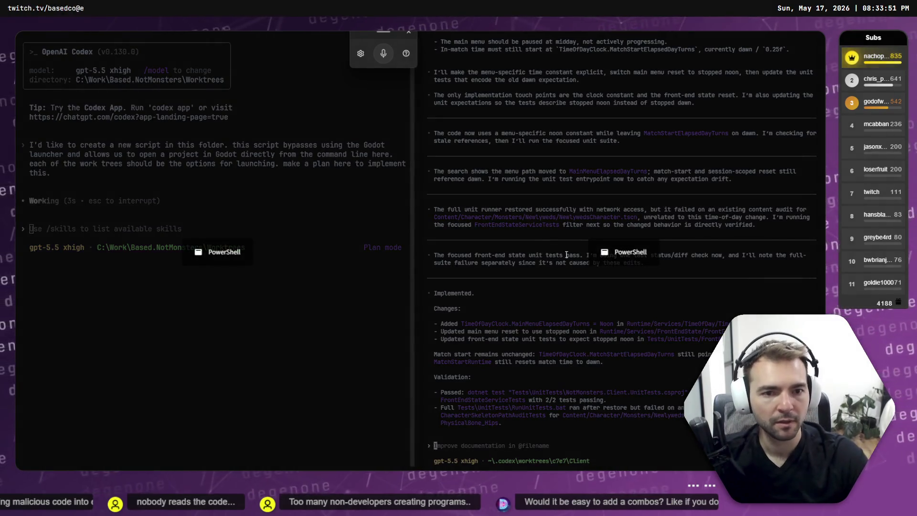
# Move the Worktrees Codex window to the right half and focus the left session
pyautogui.moveTo(260, 249)
pyautogui.mouseDown()
pyautogui.moveTo(42, 247)
pyautogui.moveTo(48, 253)
pyautogui.mouseUp()
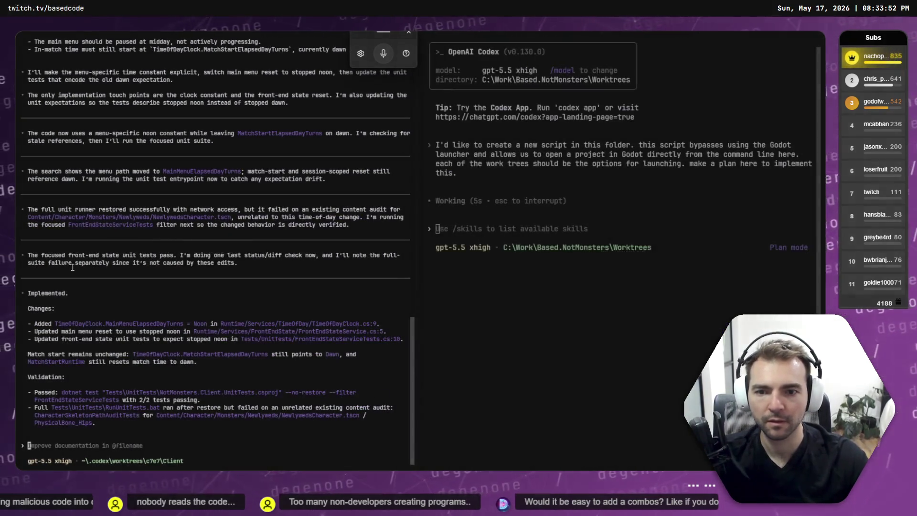
pyautogui.click(115, 298)
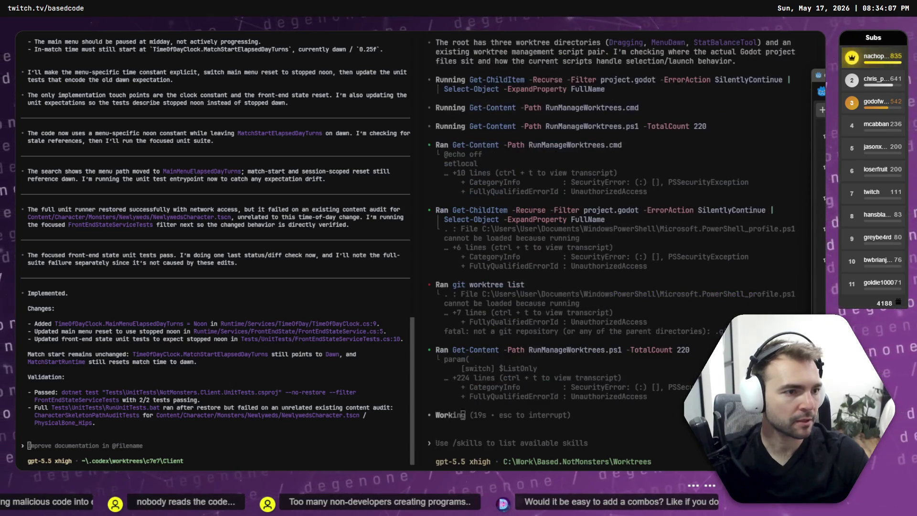
pyautogui.tripleClick(477, 114)
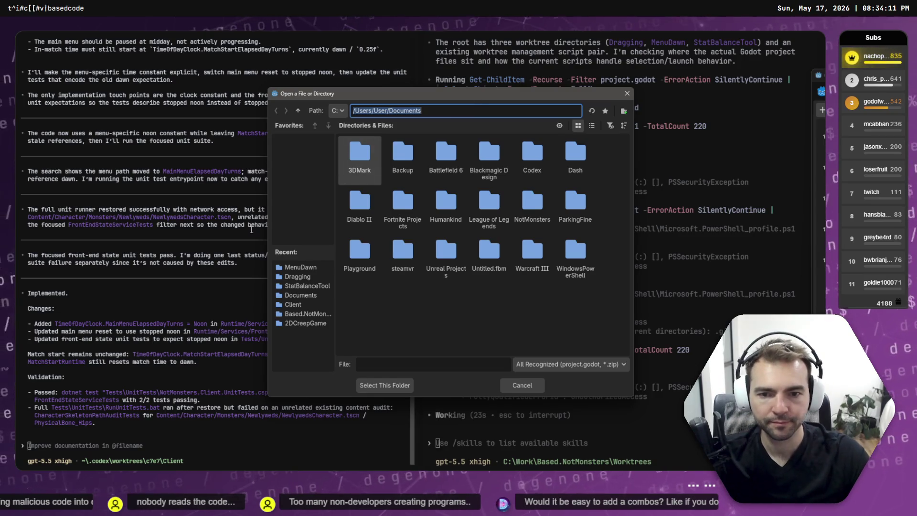
# Open the MenuDawn worktree's project.godot via Recent > Client > Worktrees
pyautogui.click(292, 304)
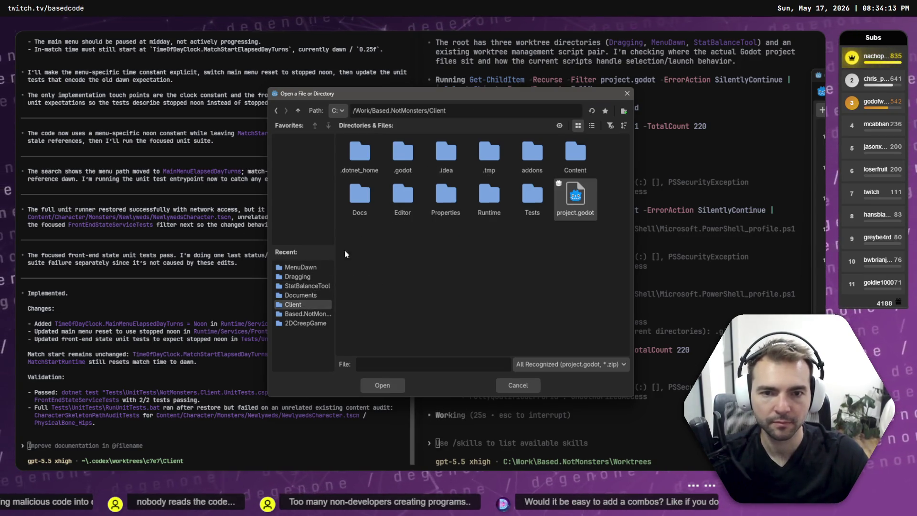
pyautogui.click(298, 110)
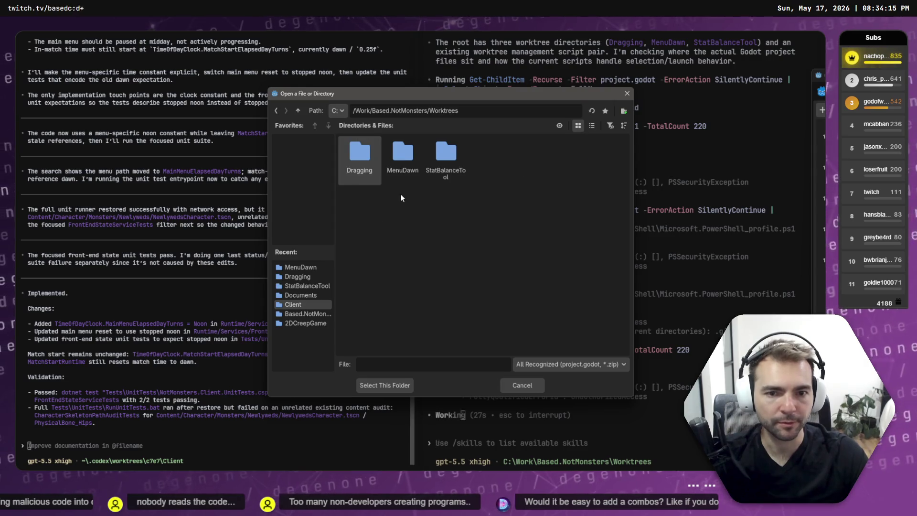
pyautogui.doubleClick(402, 155)
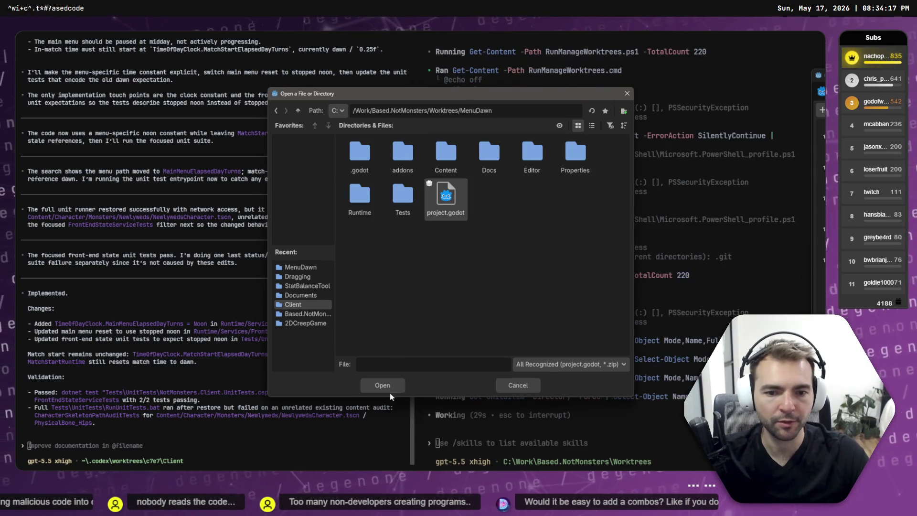
pyautogui.click(393, 387)
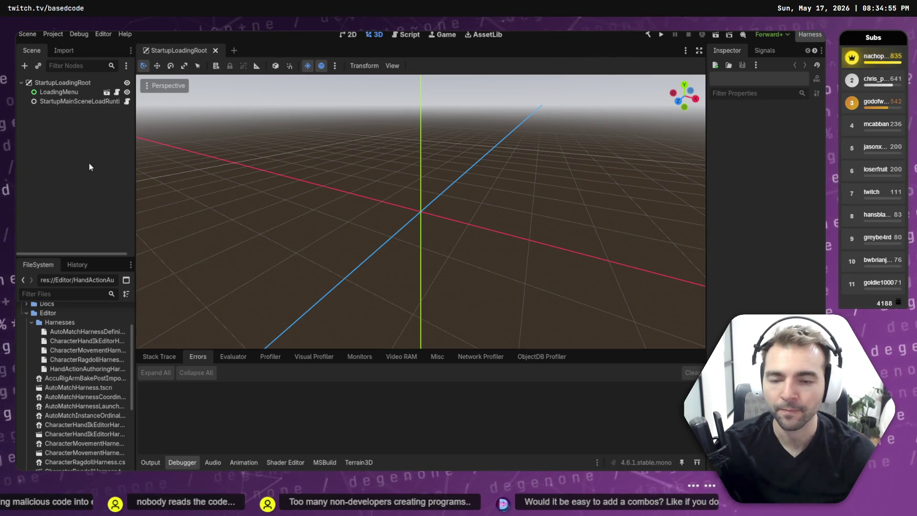
# Switch between Godot and Codex to read the finished OpenGodot.cmd launcher plan
pyautogui.hotkey('alt', 'Tab')
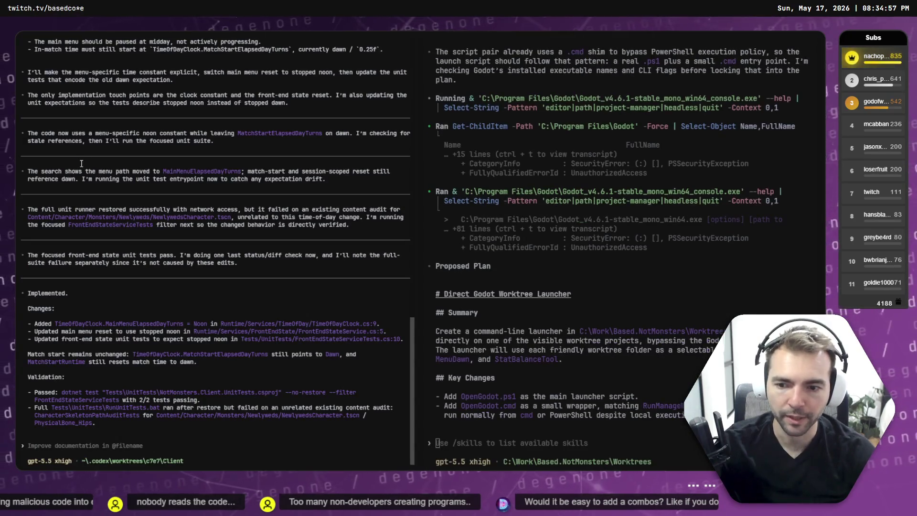
pyautogui.hotkey('alt', 'Tab')
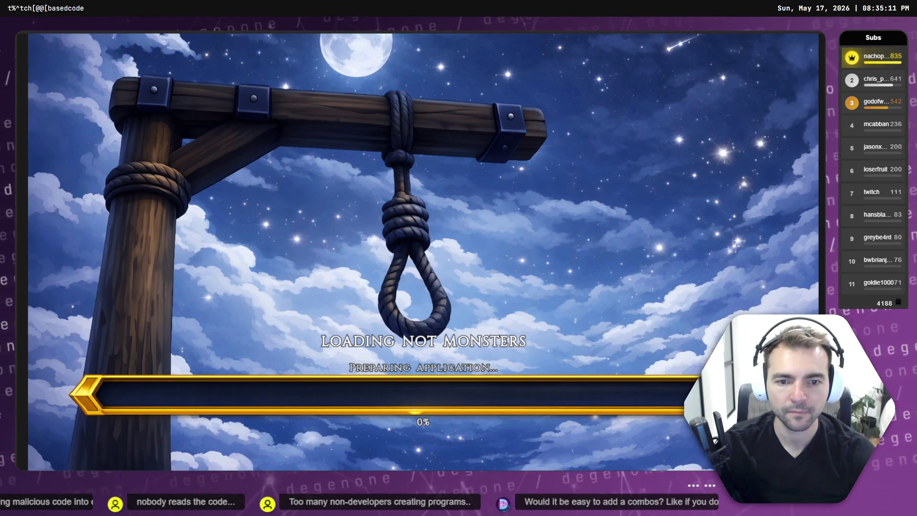
pyautogui.hotkey('alt', 'Tab')
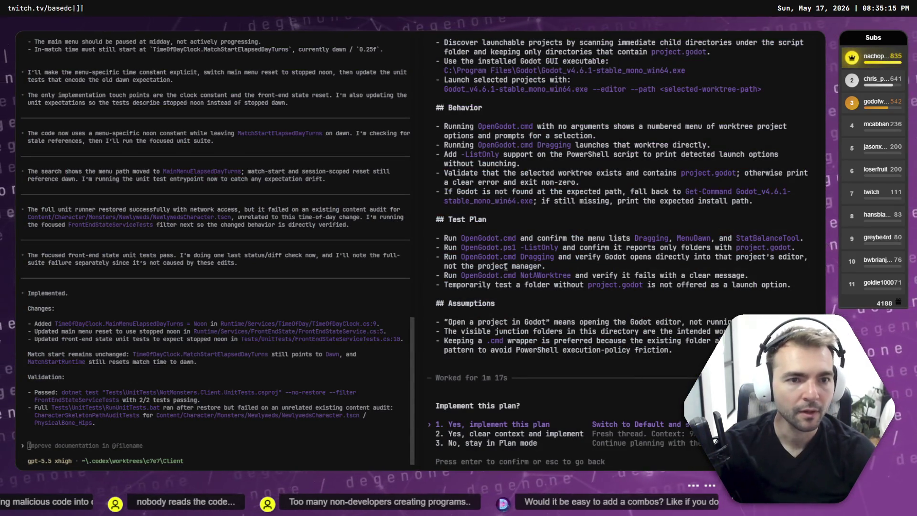
pyautogui.scroll(5, 581, 289)
pyautogui.scroll(-5, 581, 290)
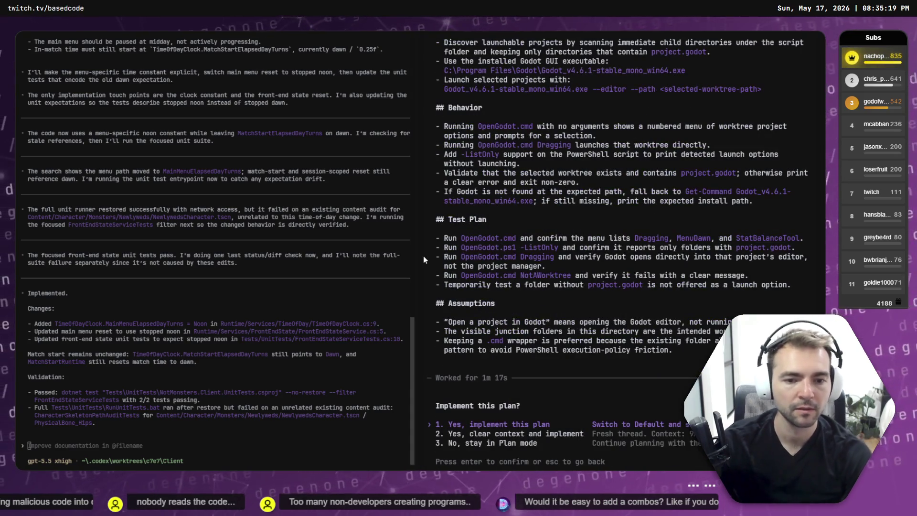
# Stay in Plan mode and tell Codex to name the script RunGodotWorktree.bat, otherwise proceed
pyautogui.press('Down')
pyautogui.press('Down')
pyautogui.press('Return')
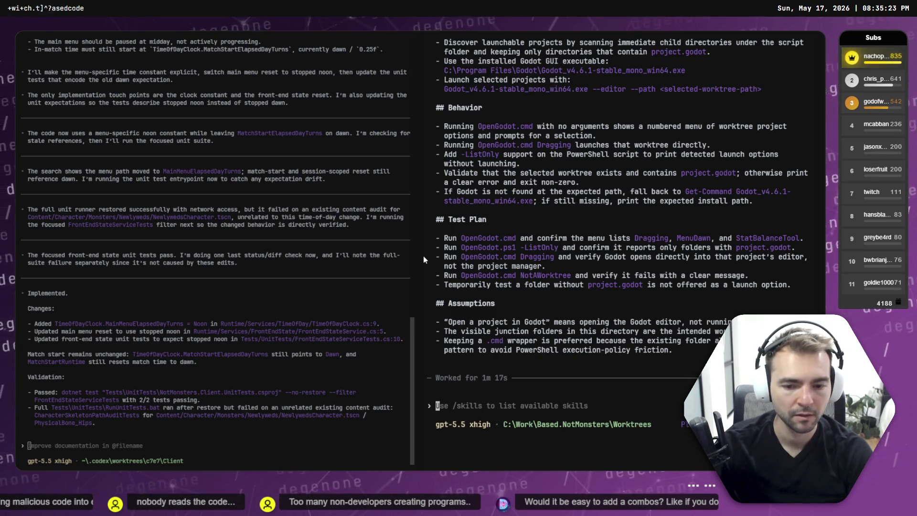
pyautogui.write('Call')
pyautogui.write('the sc')
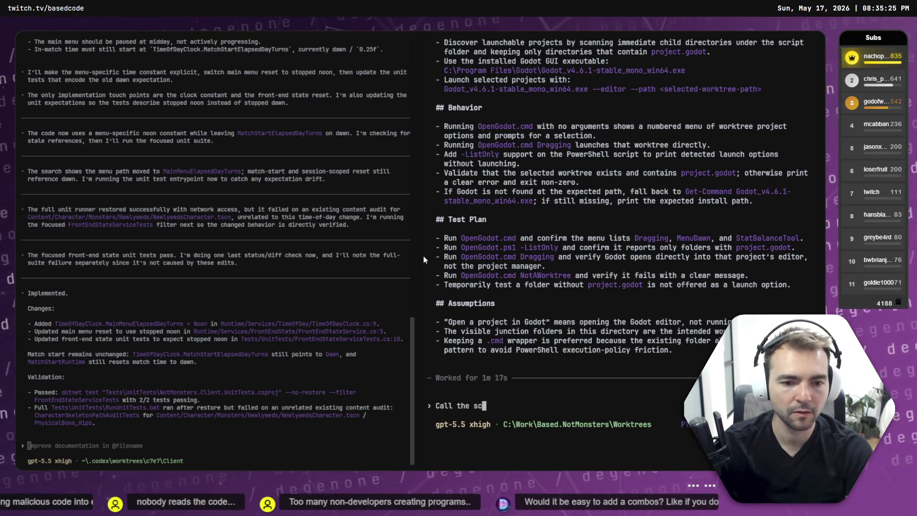
pyautogui.write('ript "RunGod')
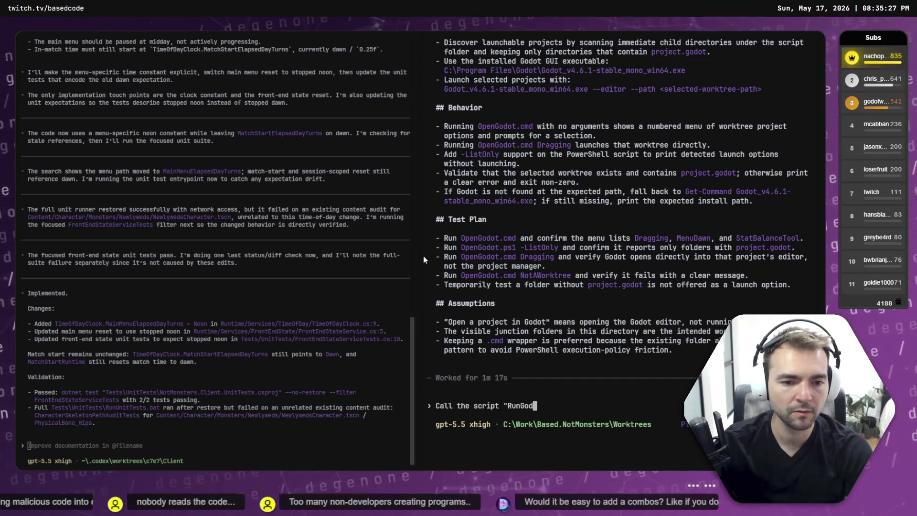
pyautogui.write('otWorktree.bat".')
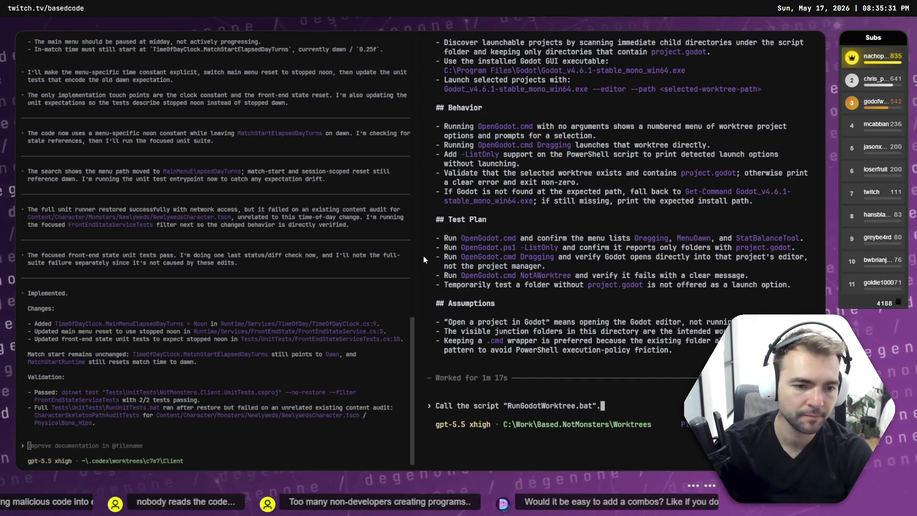
pyautogui.write(' Otherwise')
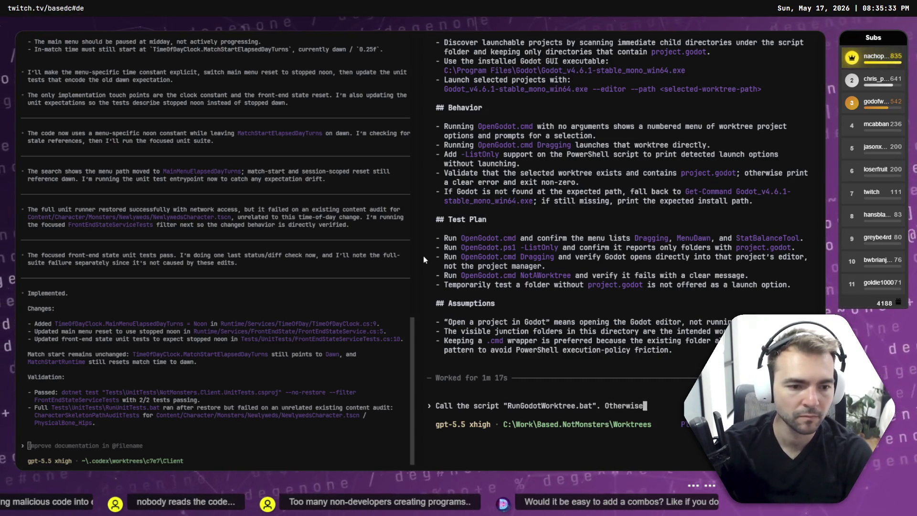
pyautogui.write(', go ahea')
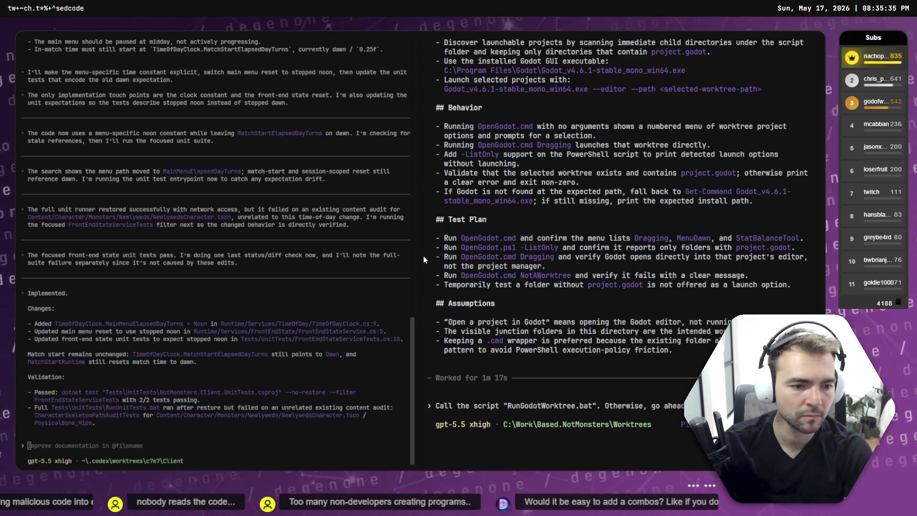
pyautogui.press('Return')
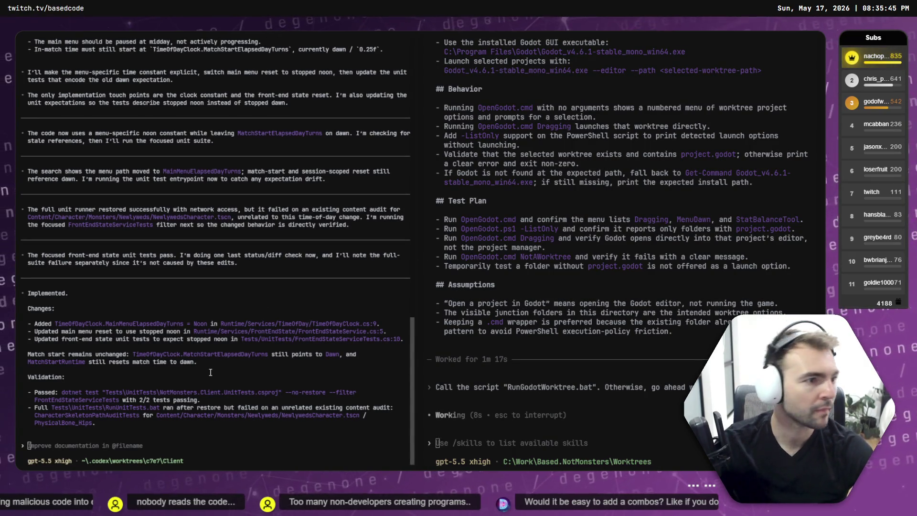
pyautogui.hotkey('alt', 'Tab')
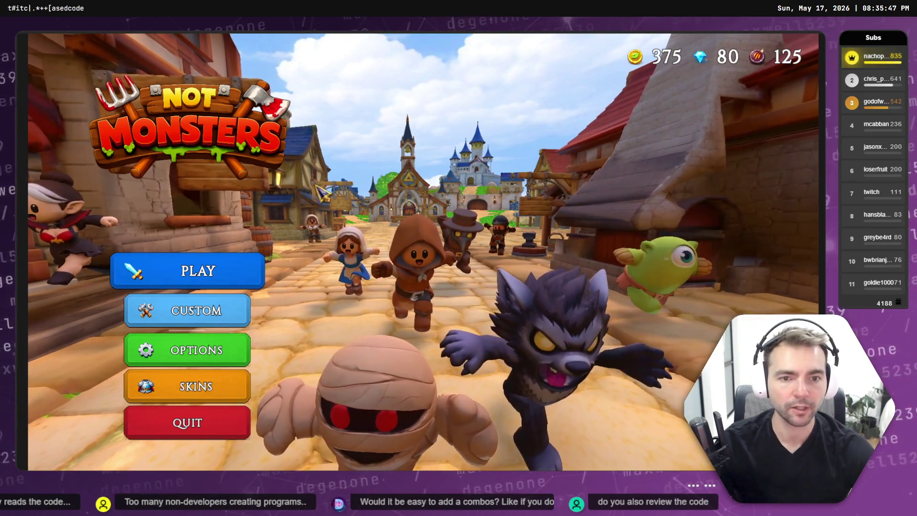
# Host a 5-player custom game in Not Monsters via CUSTOM > Host a Game > CREATE
pyautogui.click(219, 310)
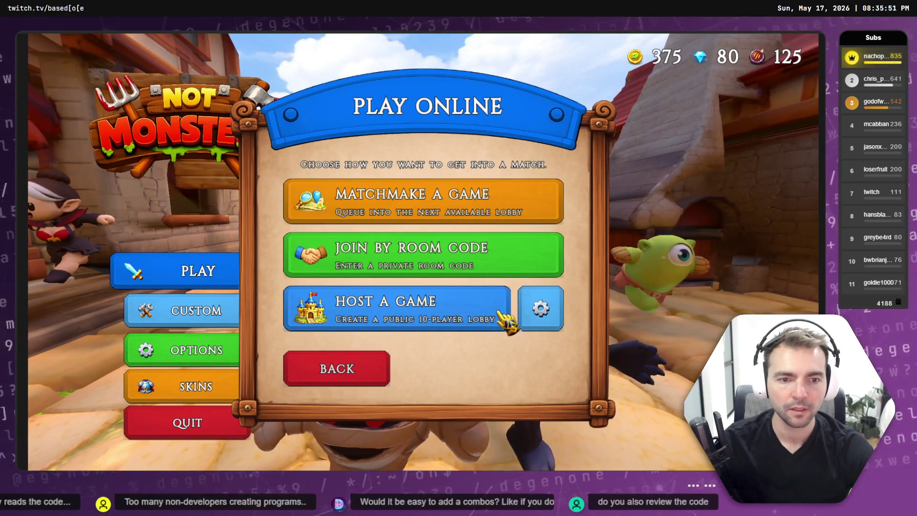
pyautogui.click(504, 317)
pyautogui.moveTo(430, 313); pyautogui.dragTo(262, 313)
pyautogui.click(414, 363)
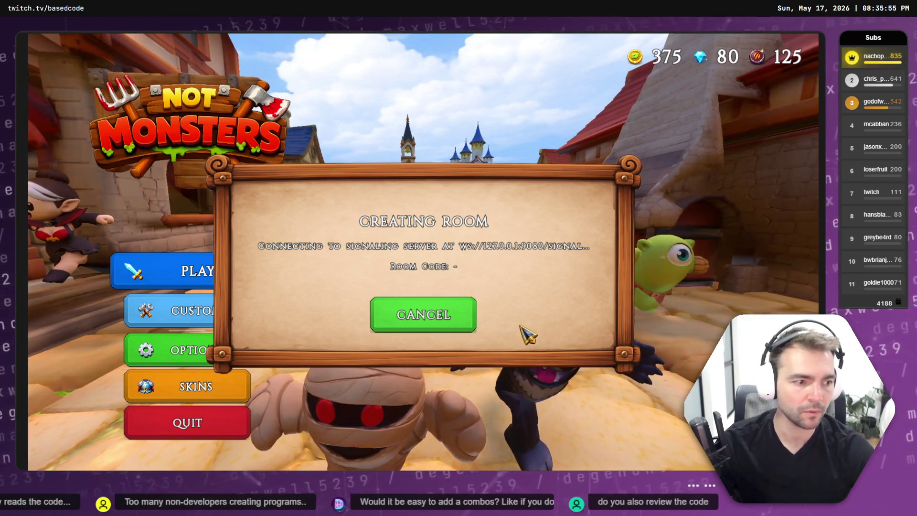
pyautogui.hotkey('alt', 'Tab')
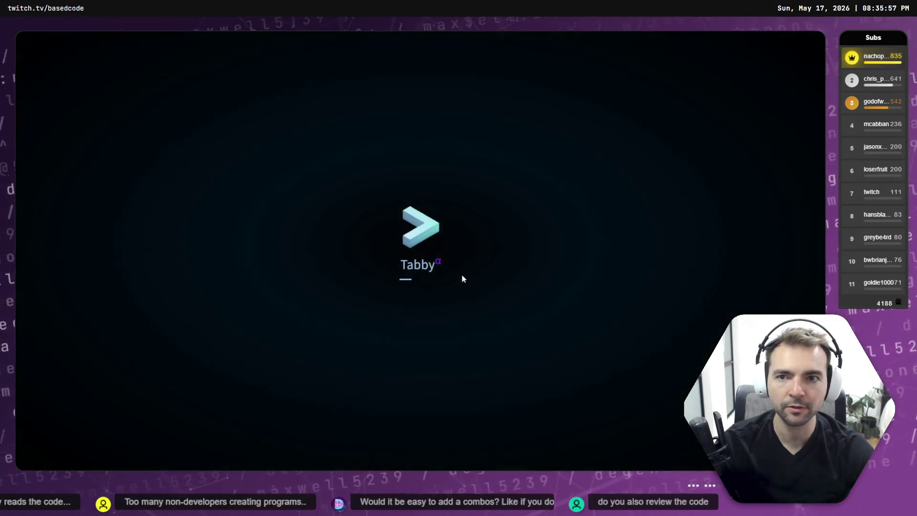
# Start the signaling server by running .\run.bat from the Server folder in a new PowerShell tab
pyautogui.hotkey('alt', 'Tab')
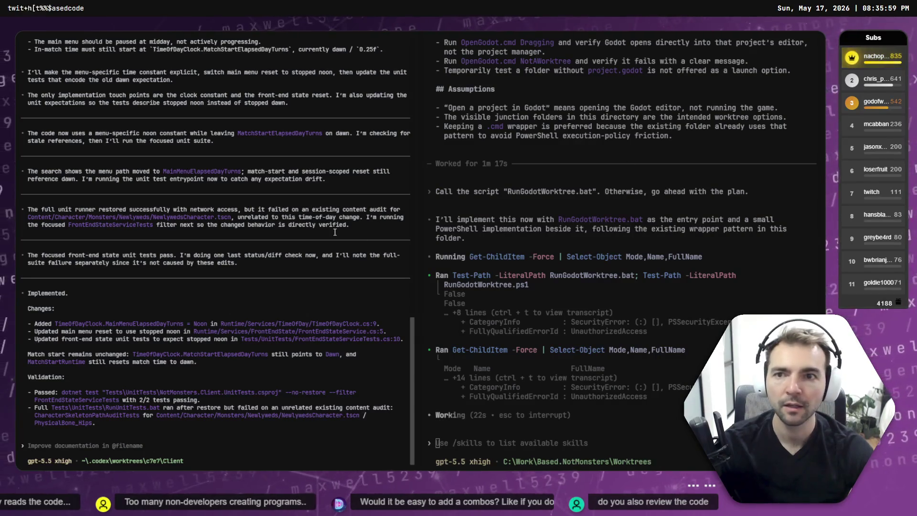
pyautogui.hotkey('alt', 'Tab')
pyautogui.write('c')
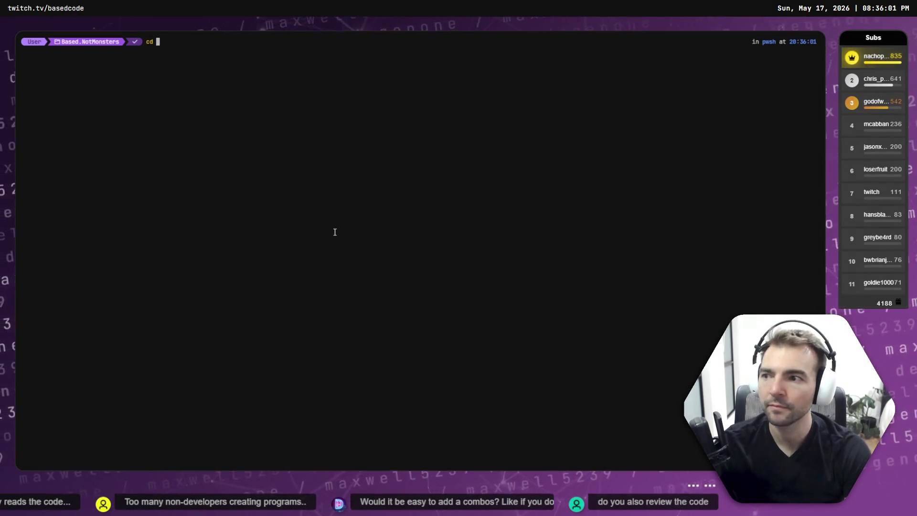
pyautogui.press('Tab')
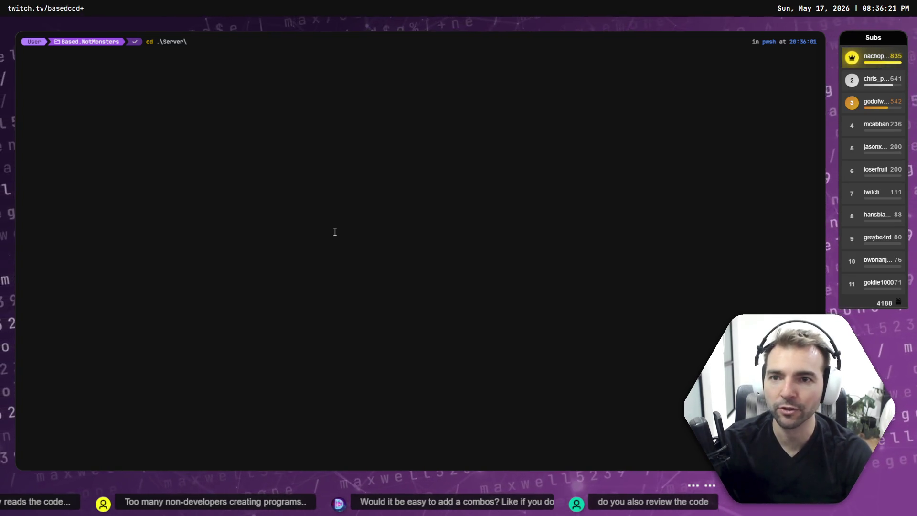
pyautogui.press('Return')
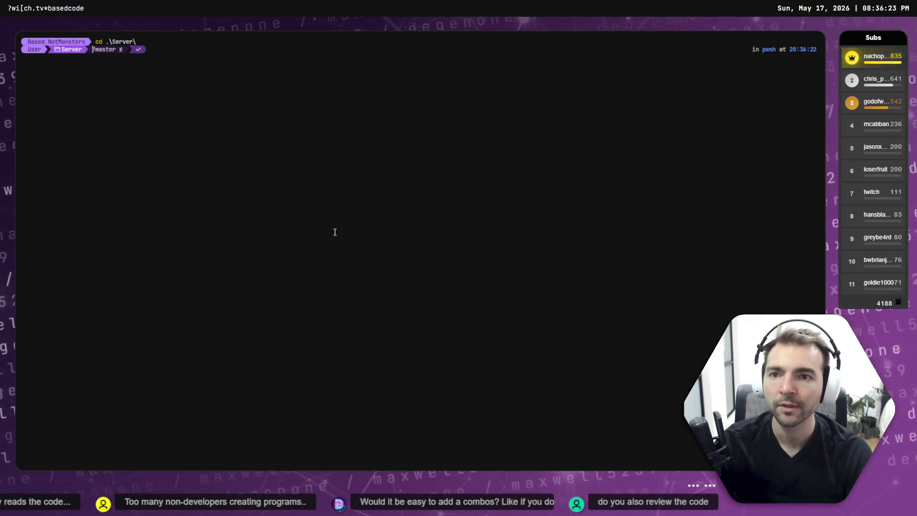
pyautogui.write('ls')
pyautogui.press('Return')
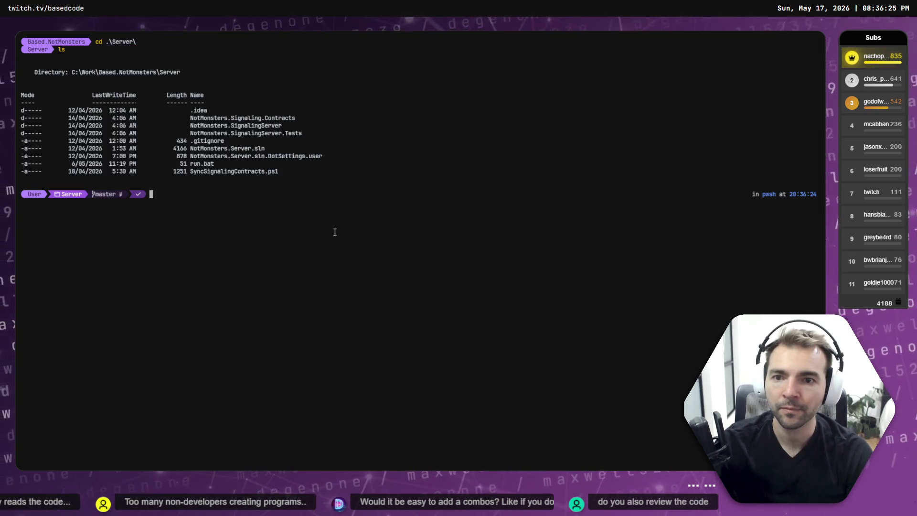
pyautogui.write('.\run.bat')
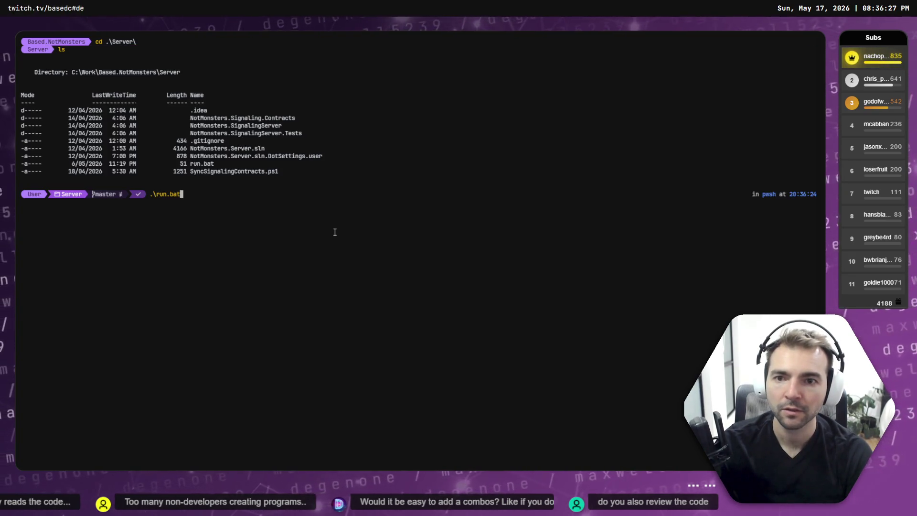
pyautogui.press('Return')
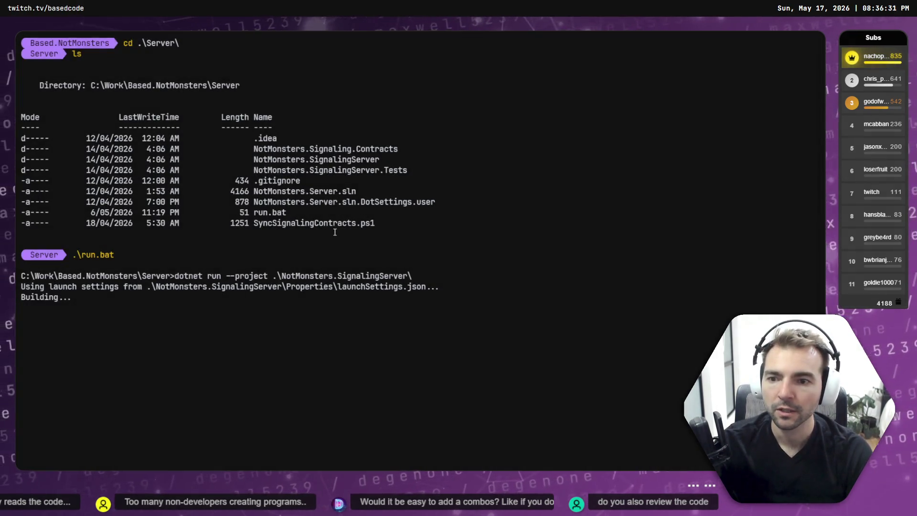
pyautogui.hotkey('ctrl', 'Tab')
pyautogui.hotkey('ctrl', 'Tab')
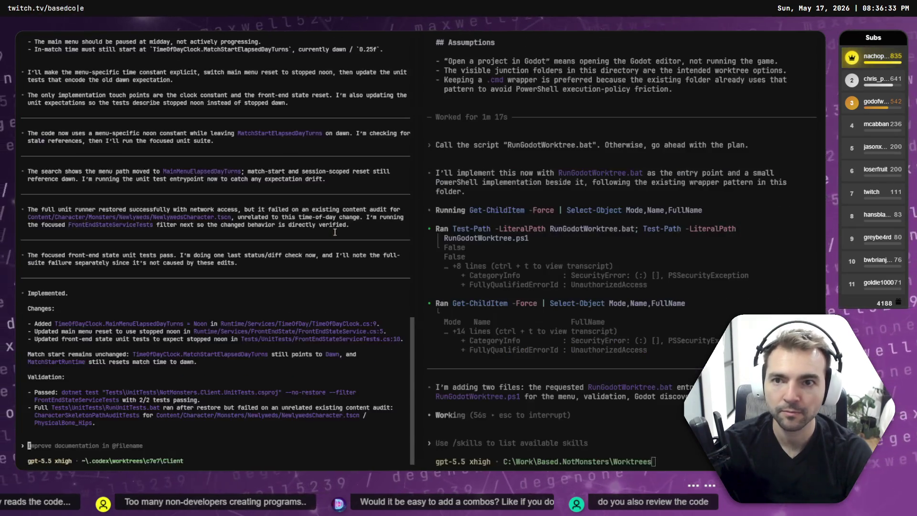
pyautogui.hotkey('ctrl', 'Tab')
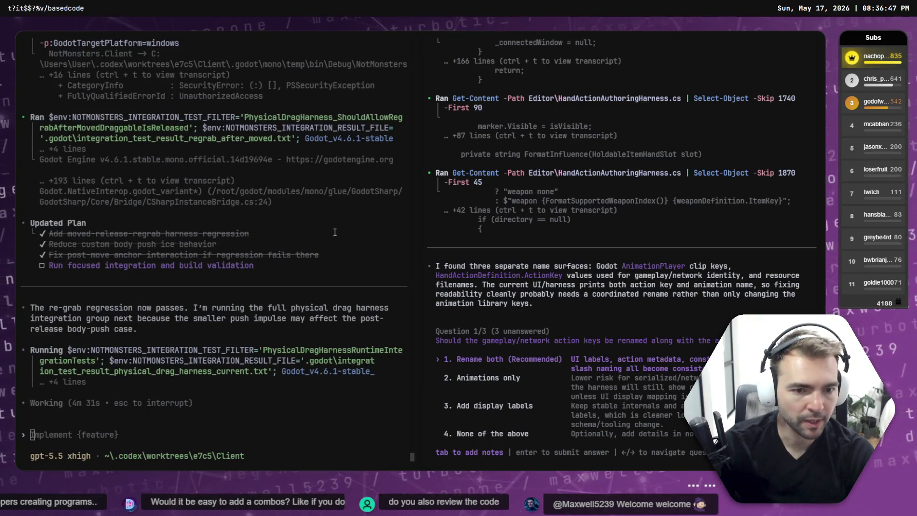
# Drag the Codex rename-question window into the left slot, swapping the two terminal panes
pyautogui.press('alt')
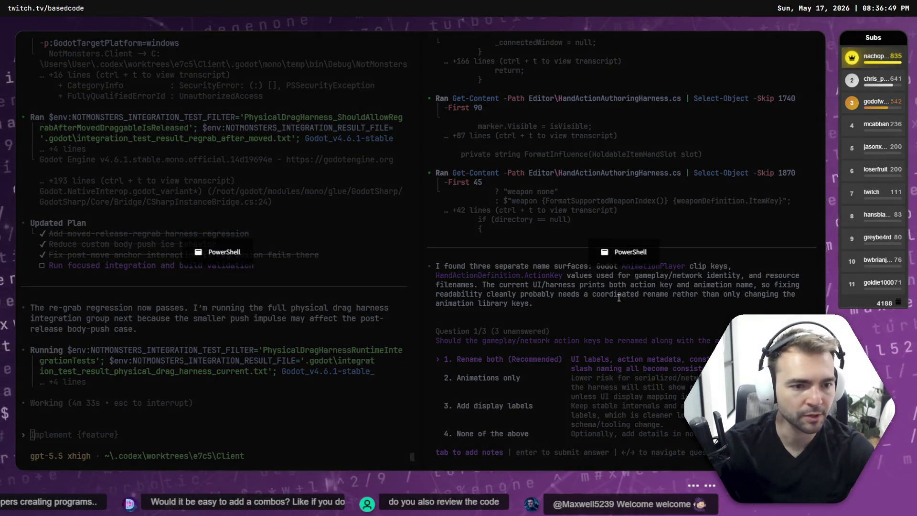
pyautogui.moveTo(525, 255); pyautogui.dragTo(202, 317)
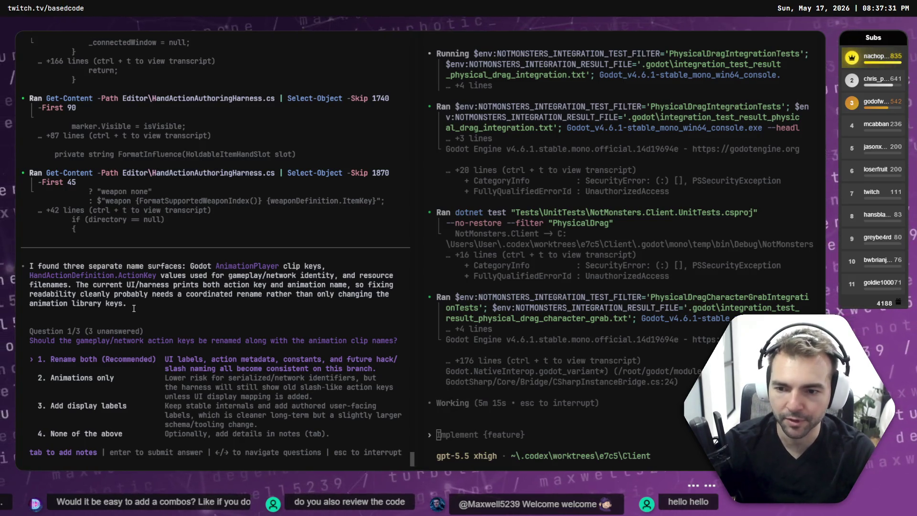
# Answer 'rename both', 'correct to outward' and 'Drop Definition', then submit all three answers
pyautogui.press('Return')
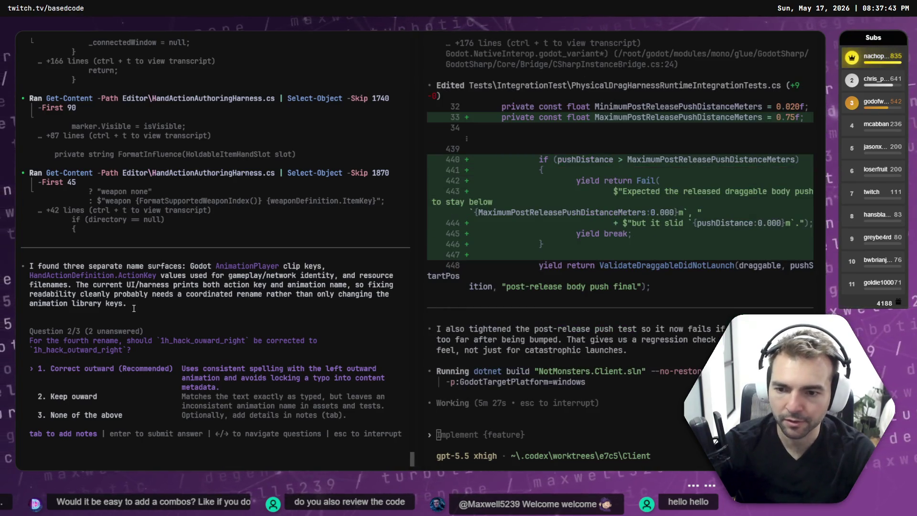
pyautogui.press('Return')
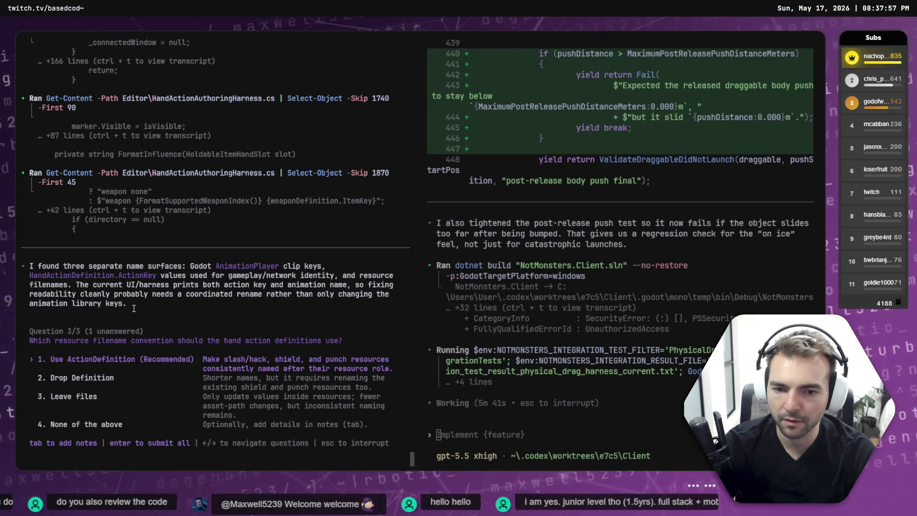
pyautogui.press('Down')
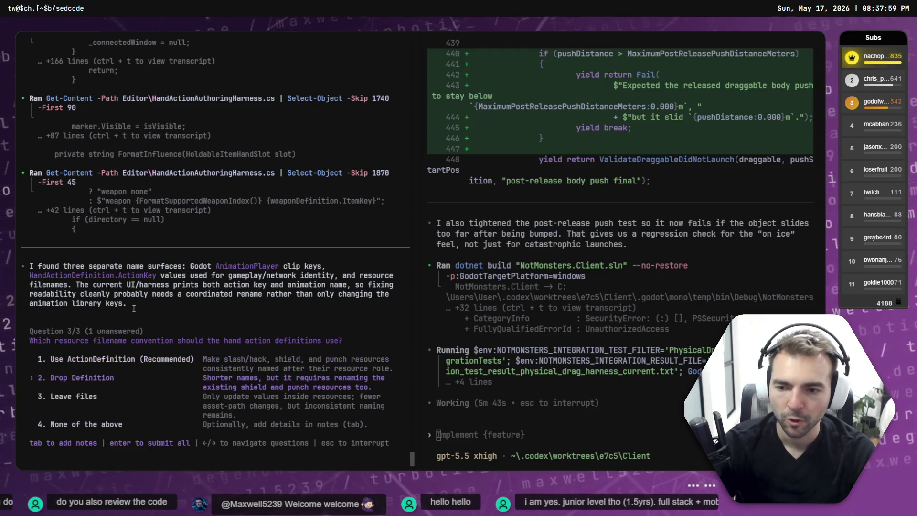
pyautogui.press('Up')
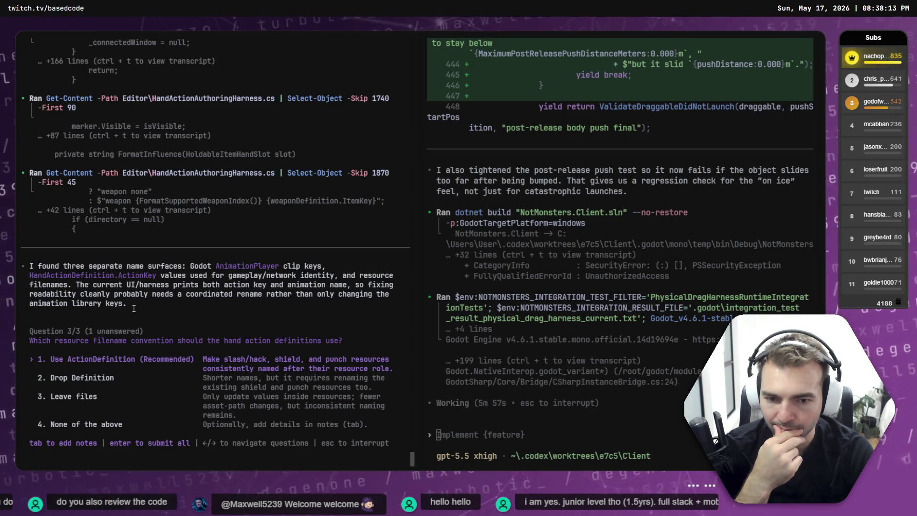
pyautogui.press('Down')
pyautogui.press('Up')
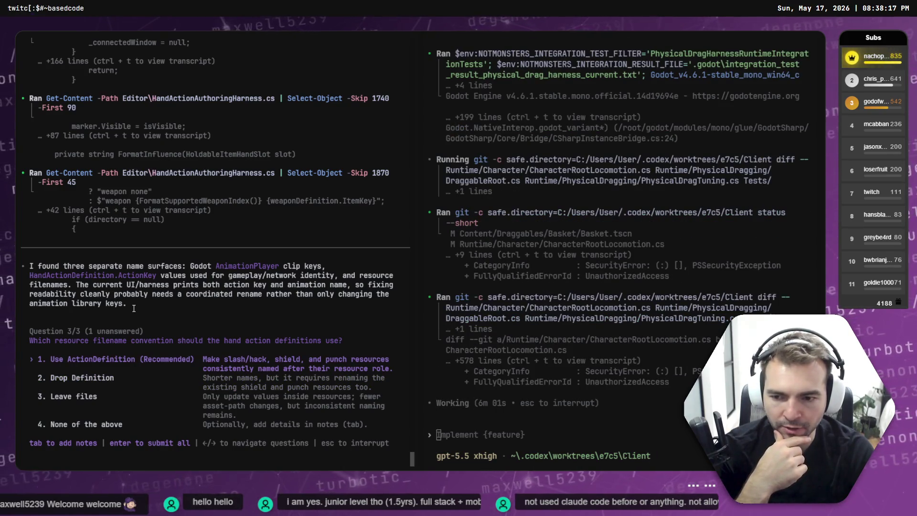
pyautogui.press('Down')
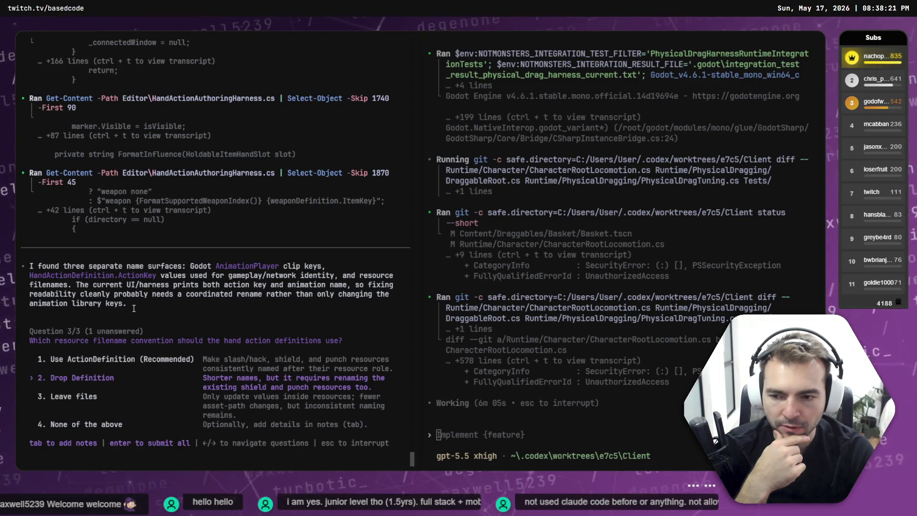
pyautogui.press('Return')
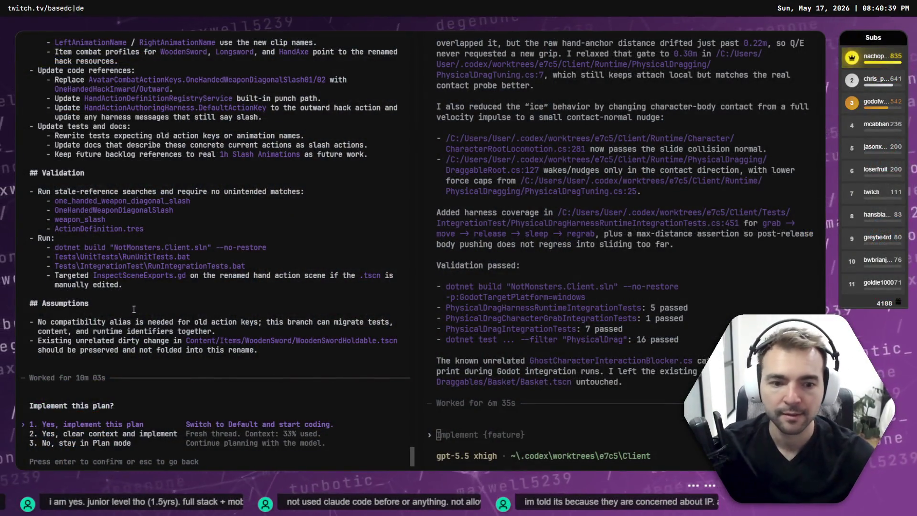
# Review the proposed Animation Hack Rename plan and approve it with '1. Yes, implement this plan'
pyautogui.scroll(13, 155, 322)
pyautogui.scroll(-3, 74, 121)
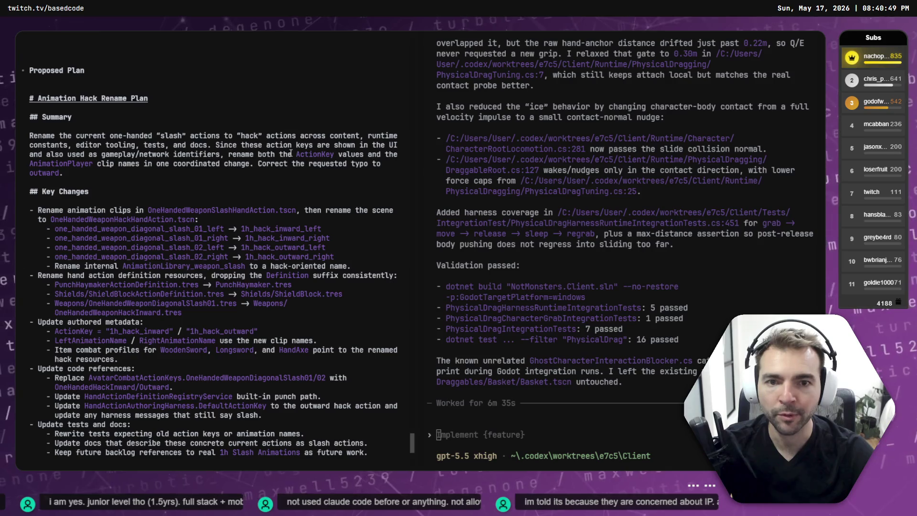
pyautogui.scroll(-2, 100, 169)
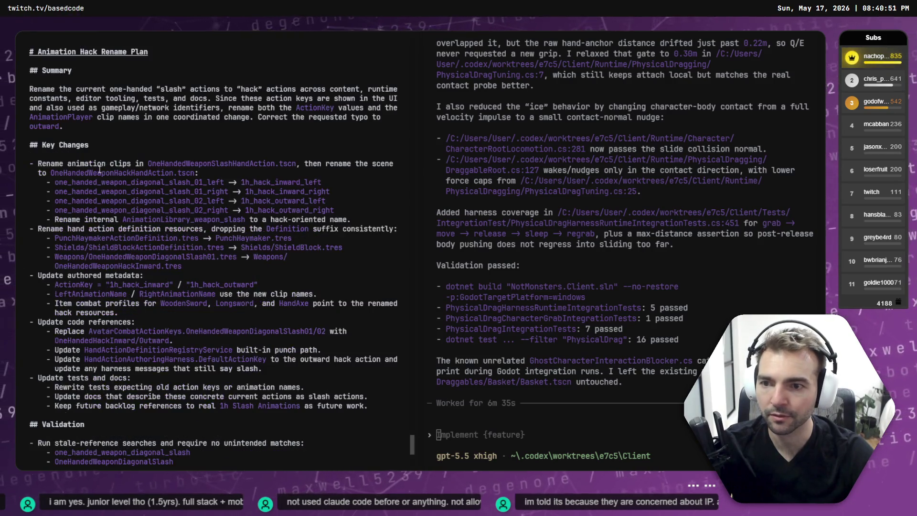
pyautogui.scroll(-2, 75, 156)
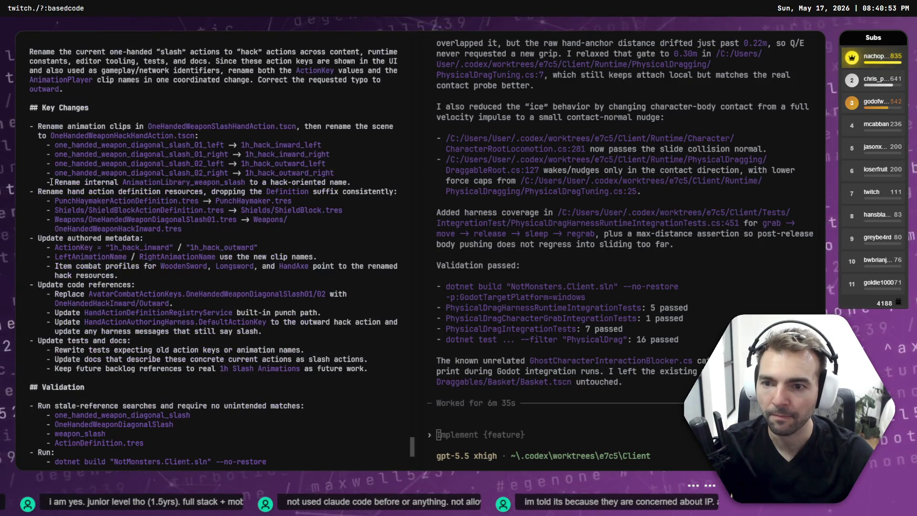
pyautogui.scroll(-2, 83, 187)
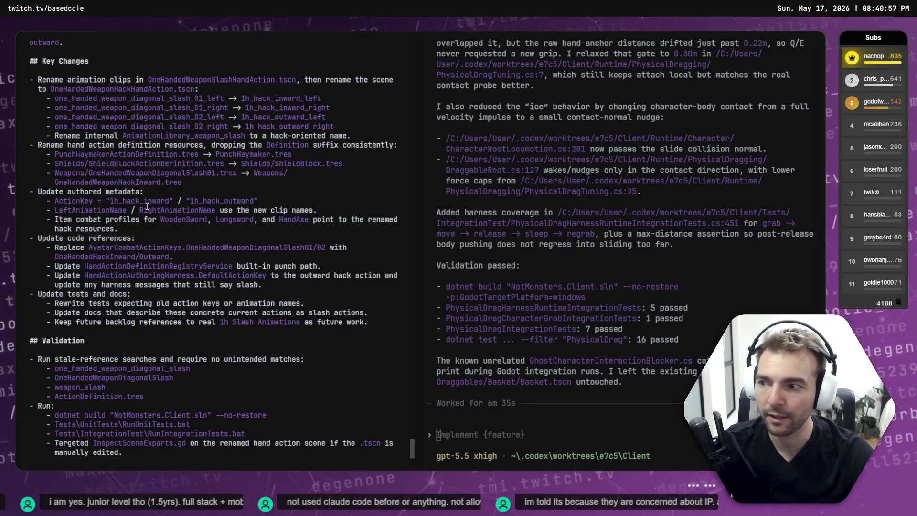
pyautogui.scroll(-2, 147, 206)
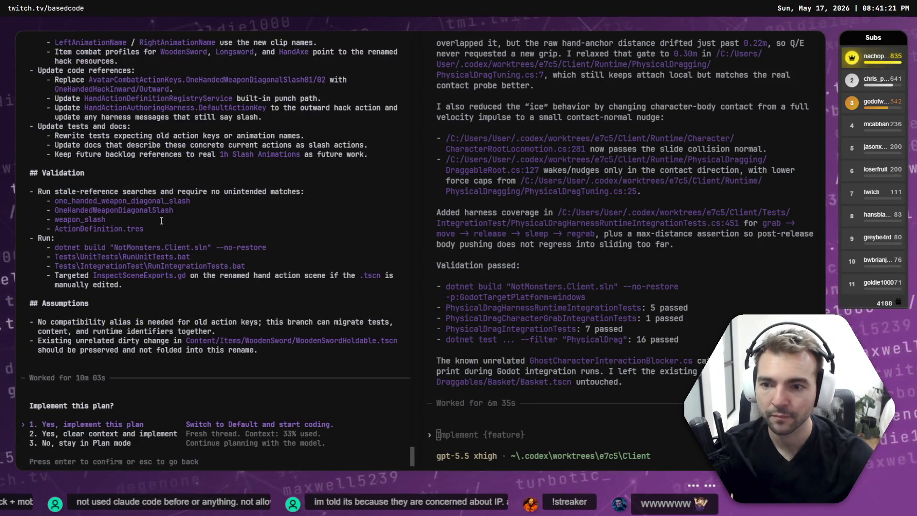
pyautogui.press('Return')
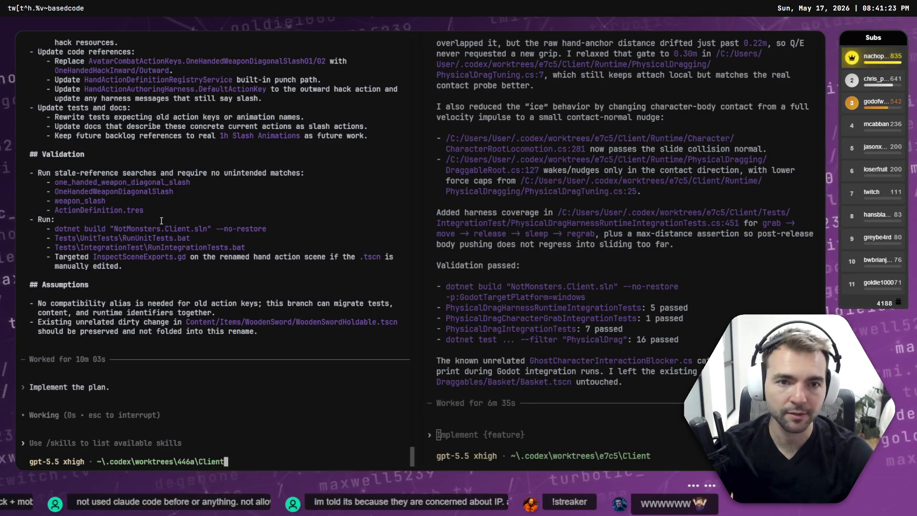
# Move the finished drag-fix e7c5 PowerShell window to the left slot and review its validation output
pyautogui.hotkey('alt', 'Tab')
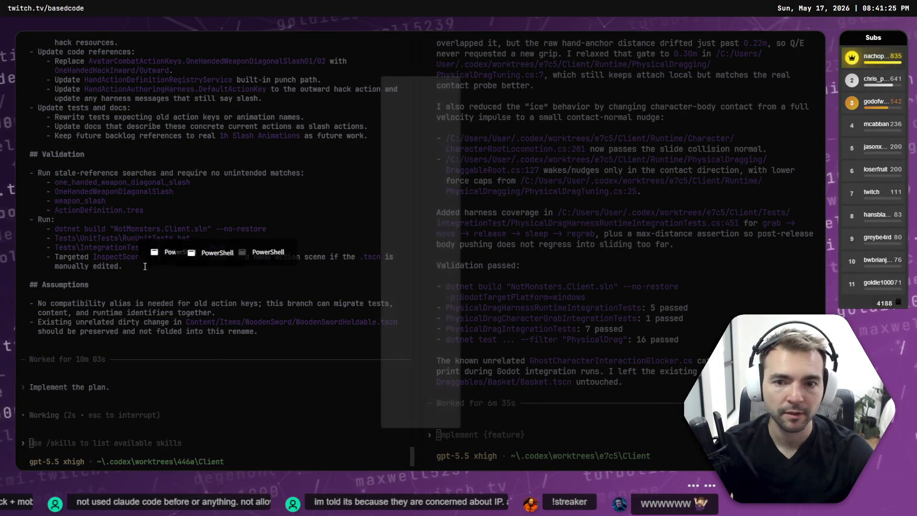
pyautogui.hotkey('alt', 'space')
pyautogui.press('m')
pyautogui.moveTo(604, 259); pyautogui.dragTo(28, 258)
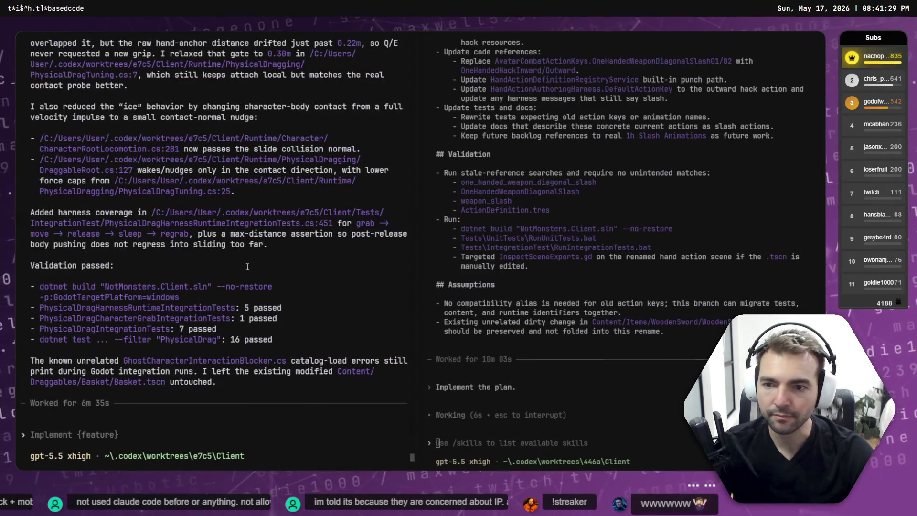
pyautogui.scroll(12, 149, 217)
pyautogui.scroll(-7, 149, 217)
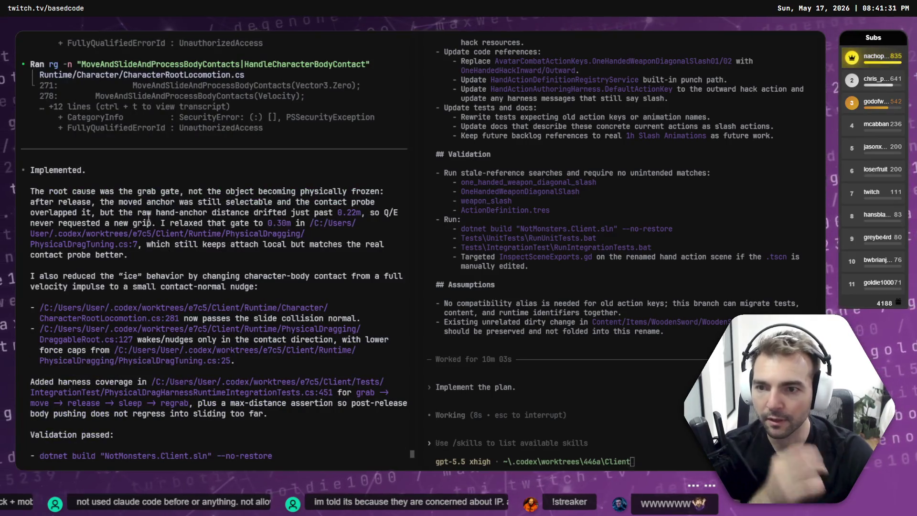
pyautogui.scroll(-5, 149, 217)
pyautogui.scroll(8, 169, 163)
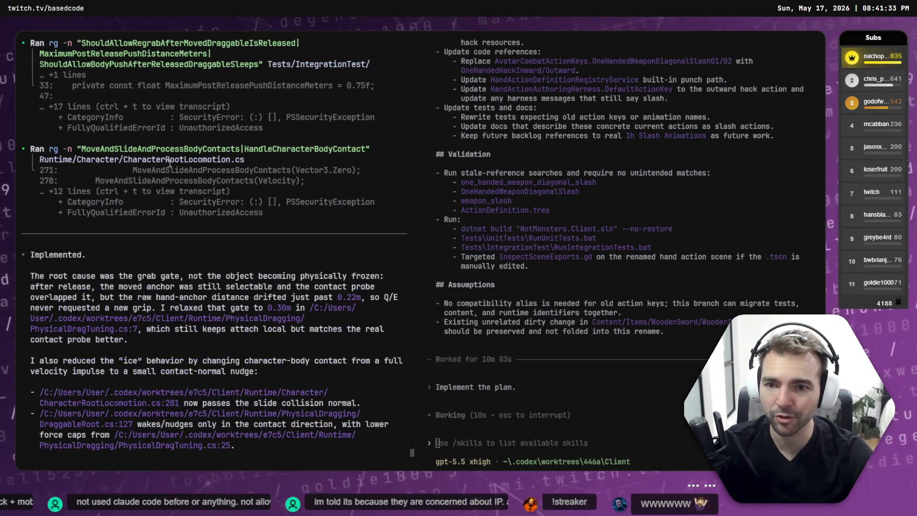
pyautogui.scroll(-8, 170, 163)
pyautogui.moveTo(221, 394)
pyautogui.mouseDown()
pyautogui.moveTo(118, 328)
pyautogui.moveTo(71, 201)
pyautogui.moveTo(31, 165)
pyautogui.mouseUp()
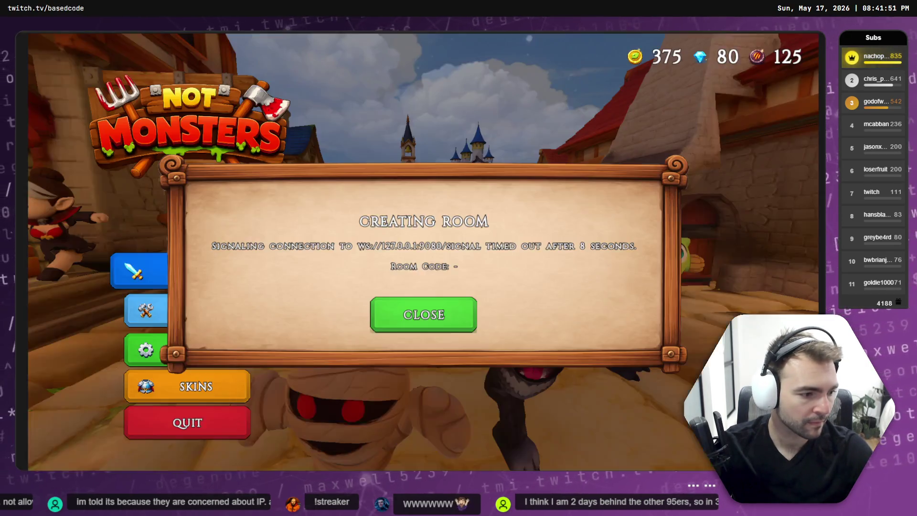
# Leave the timed-out Not Monsters game and return to the Godot editor's Basket scene
pyautogui.hotkey('alt', 'Tab')
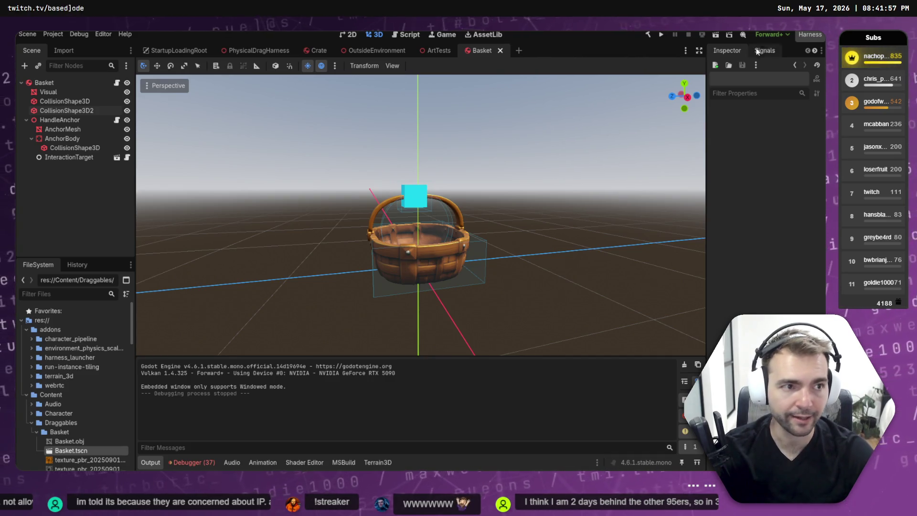
# Run the Physical Drag harness from the Harness Launcher and bring its game window forward
pyautogui.click(808, 36)
pyautogui.click(360, 173)
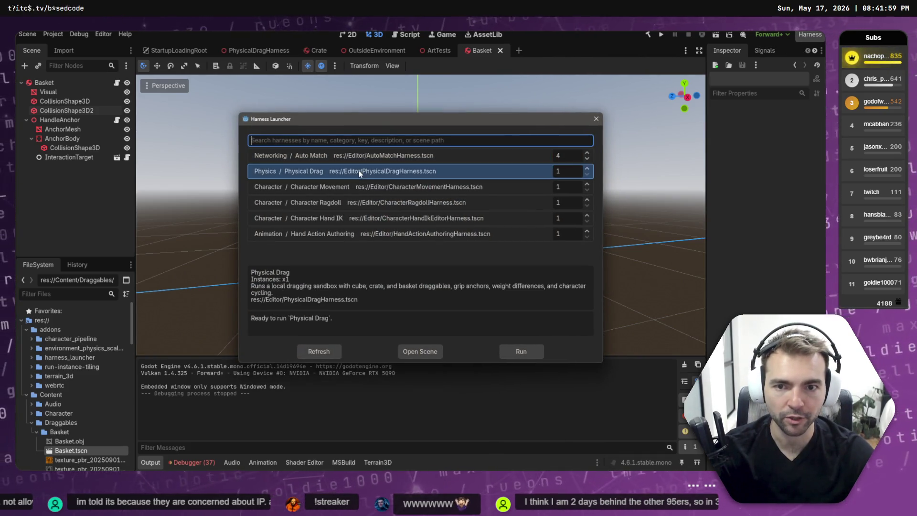
pyautogui.doubleClick(317, 171)
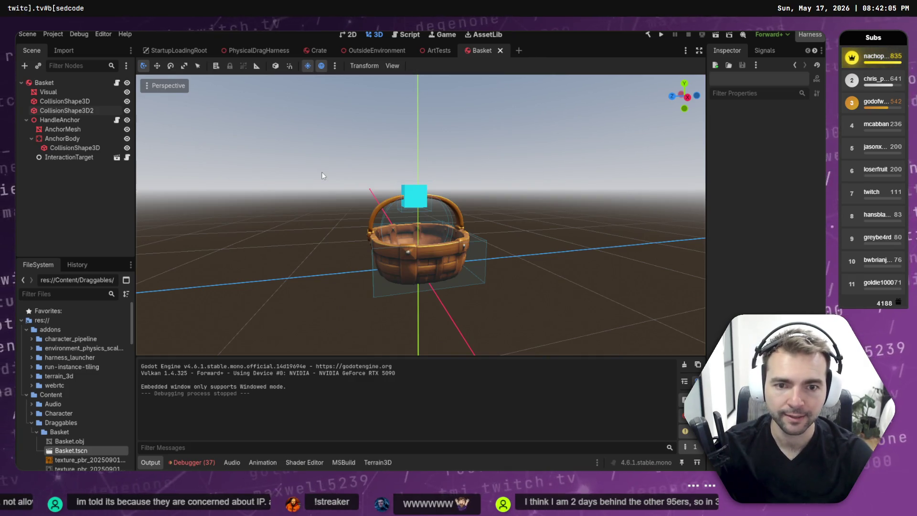
pyautogui.press('F5')
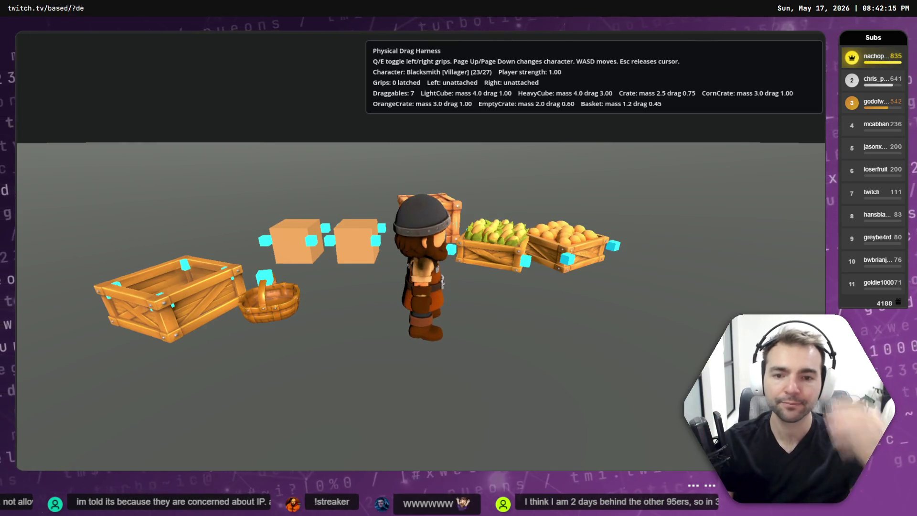
# Walk the Blacksmith to the basket, grab it with the left grip, carry it, drop it, and grab it again
pyautogui.press('w')
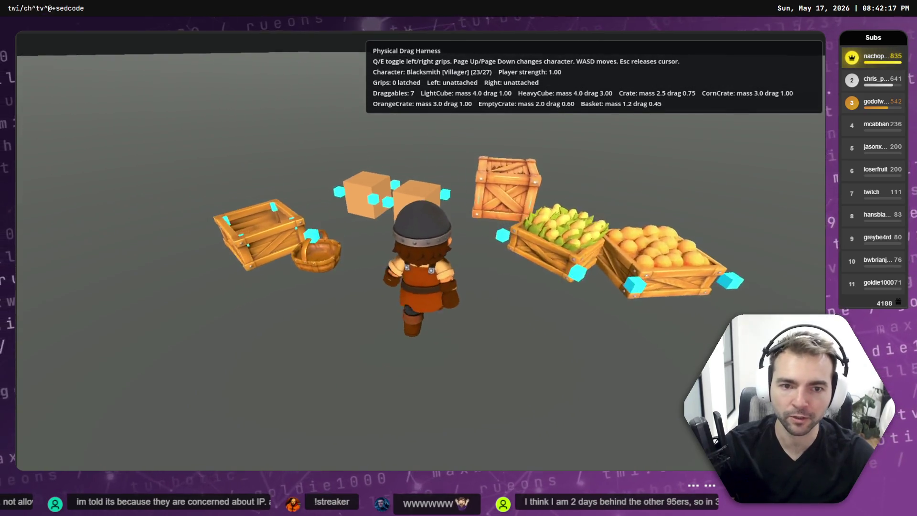
pyautogui.press('q')
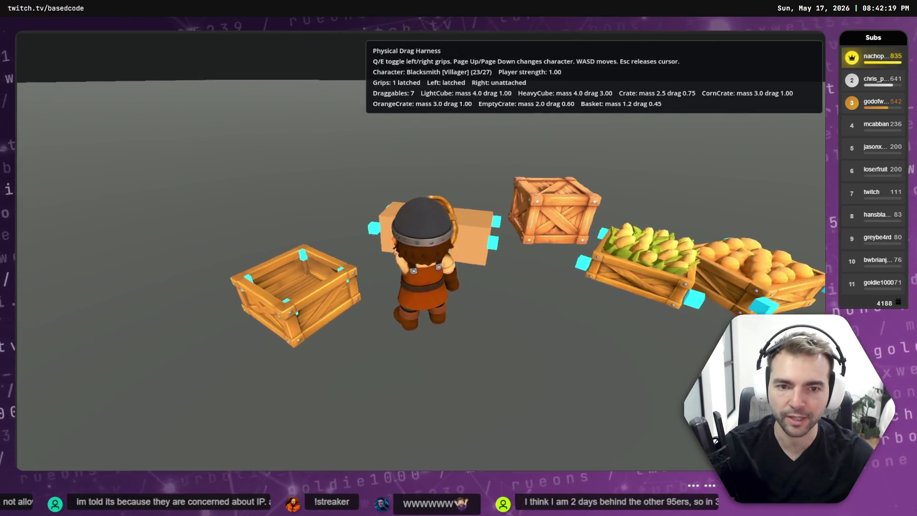
pyautogui.press('a')
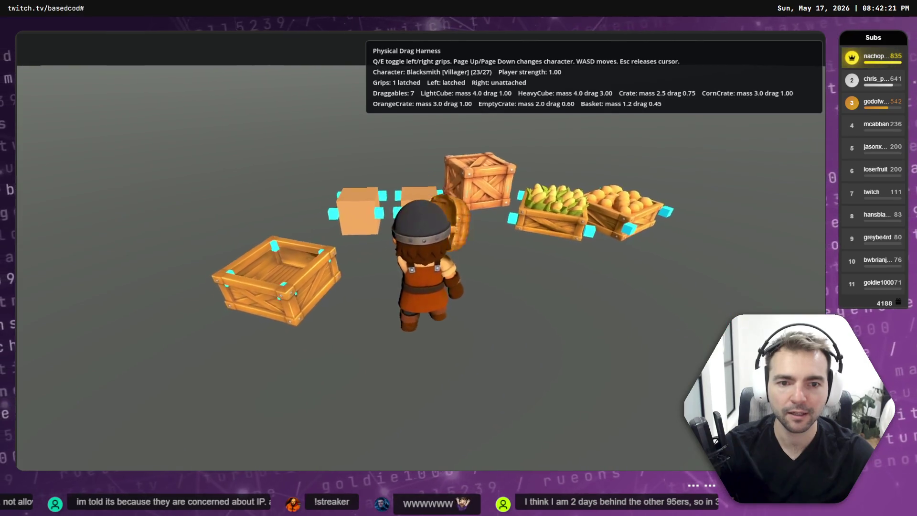
pyautogui.press('q')
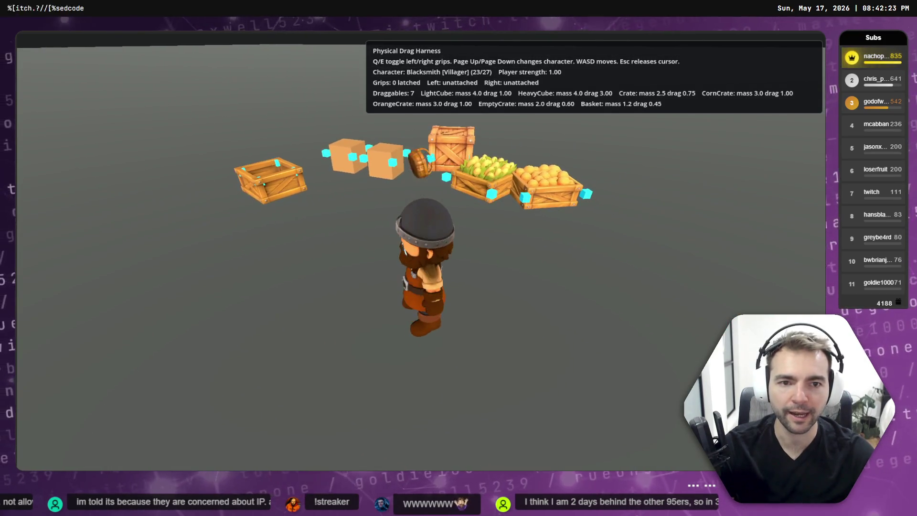
pyautogui.press('w')
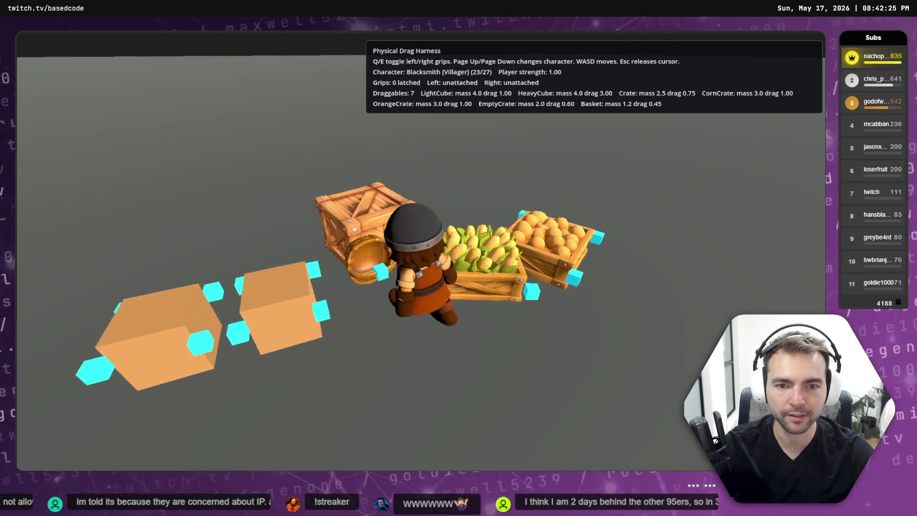
pyautogui.press('q')
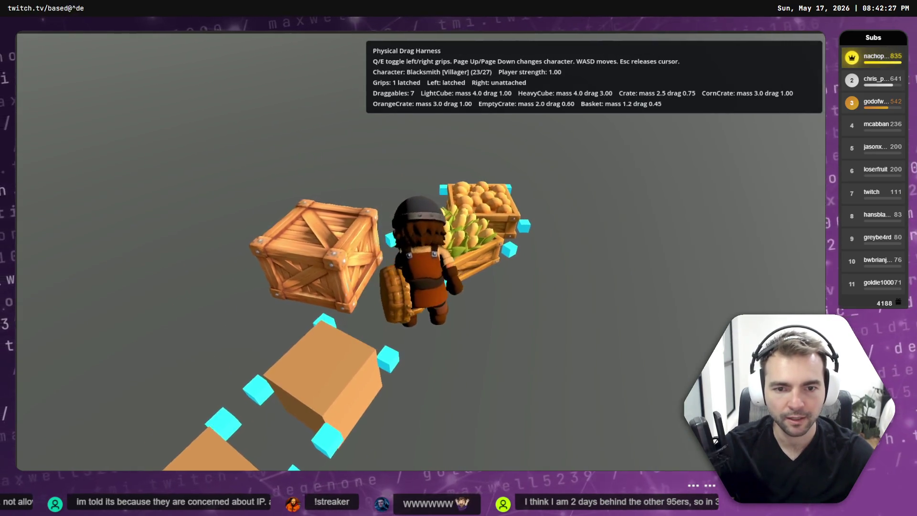
# Carry the basket around, let it go, and walk across the floor toward the crates
pyautogui.press('w')
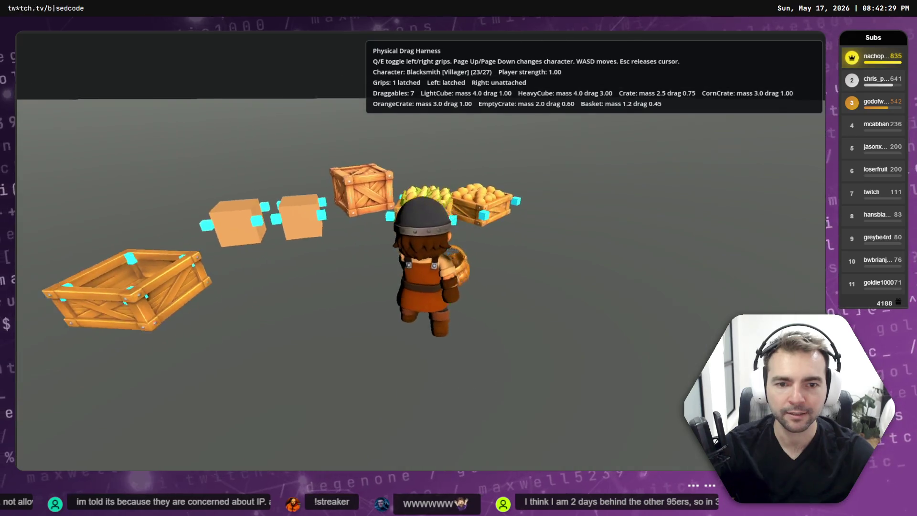
pyautogui.press('w')
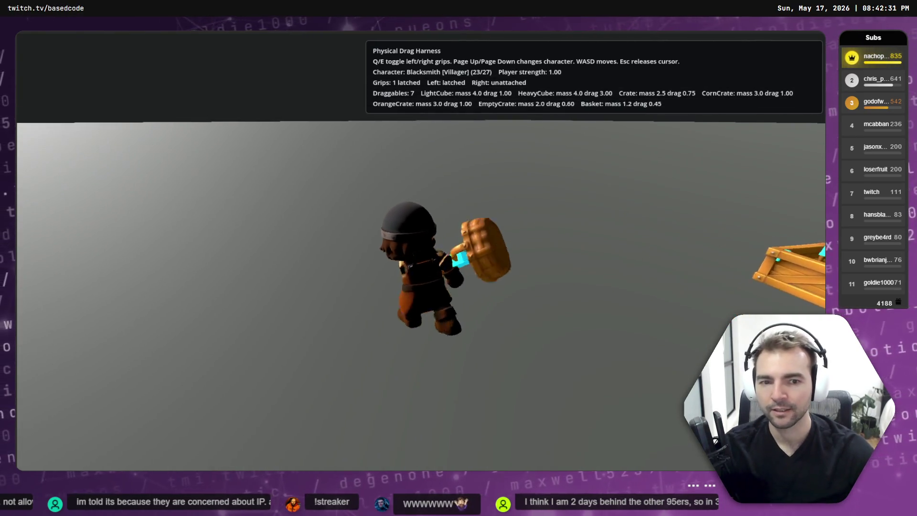
pyautogui.press('w')
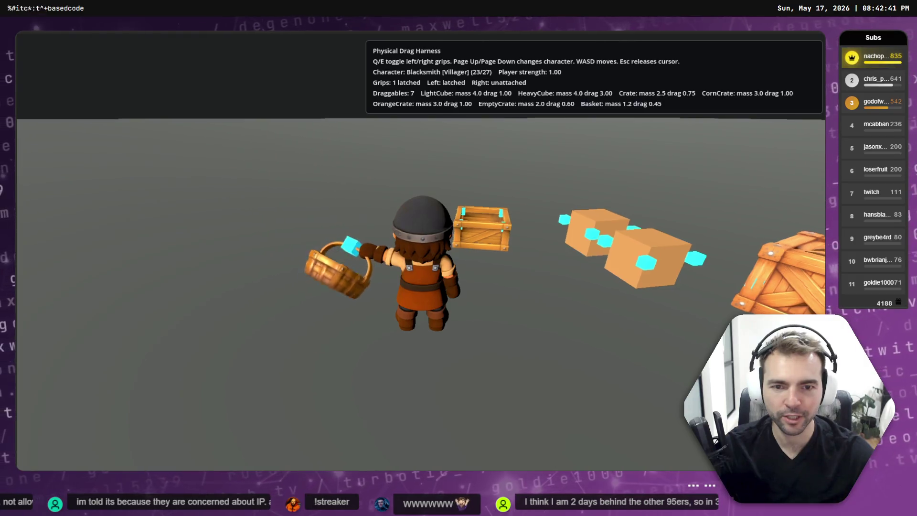
pyautogui.press('w')
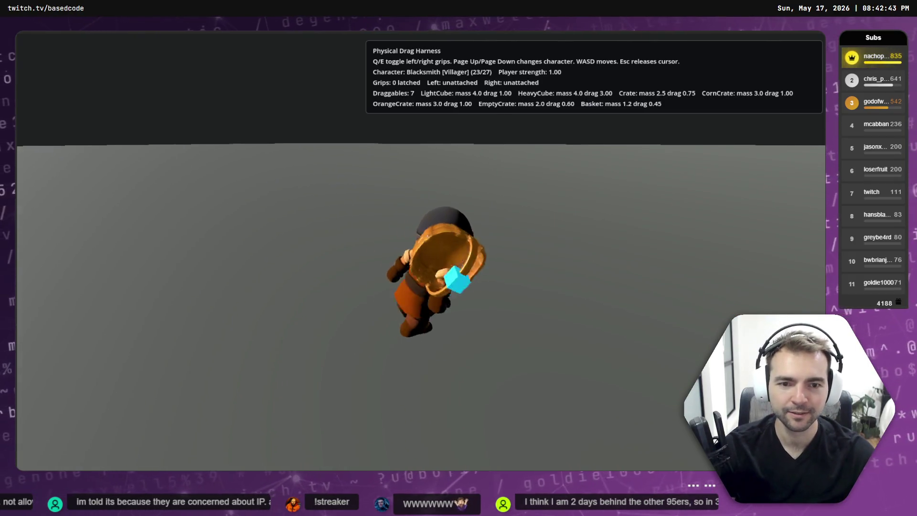
pyautogui.press('w')
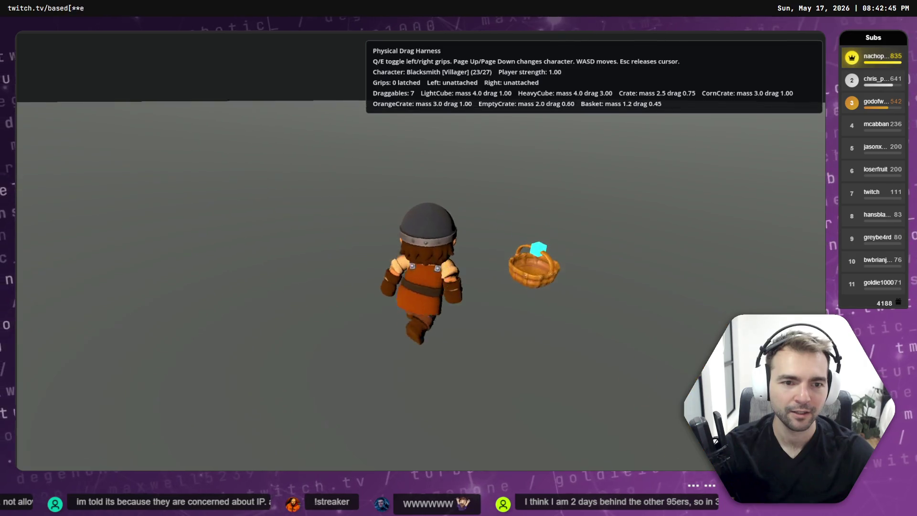
pyautogui.press('w')
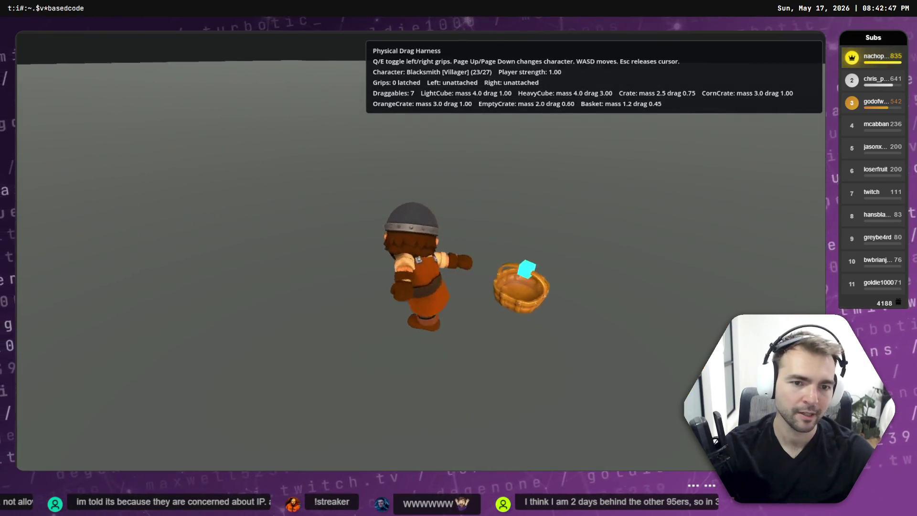
pyautogui.press('w')
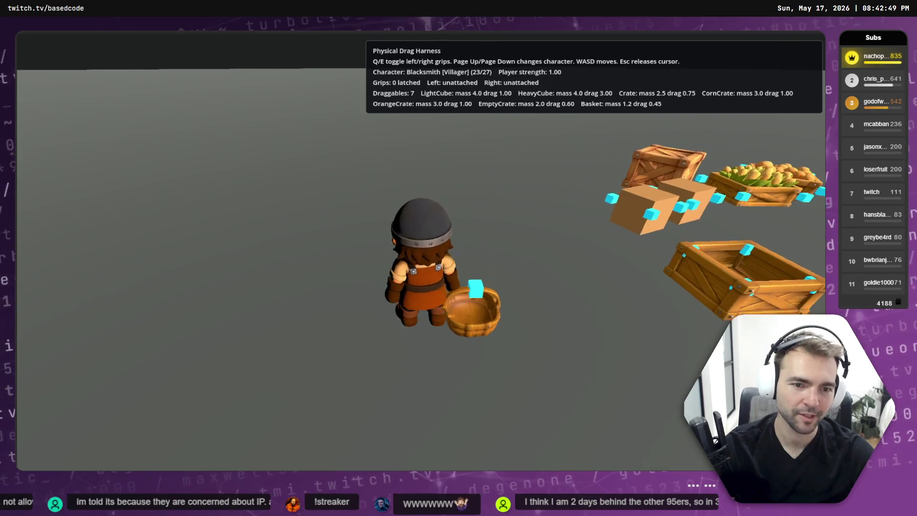
pyautogui.press('w')
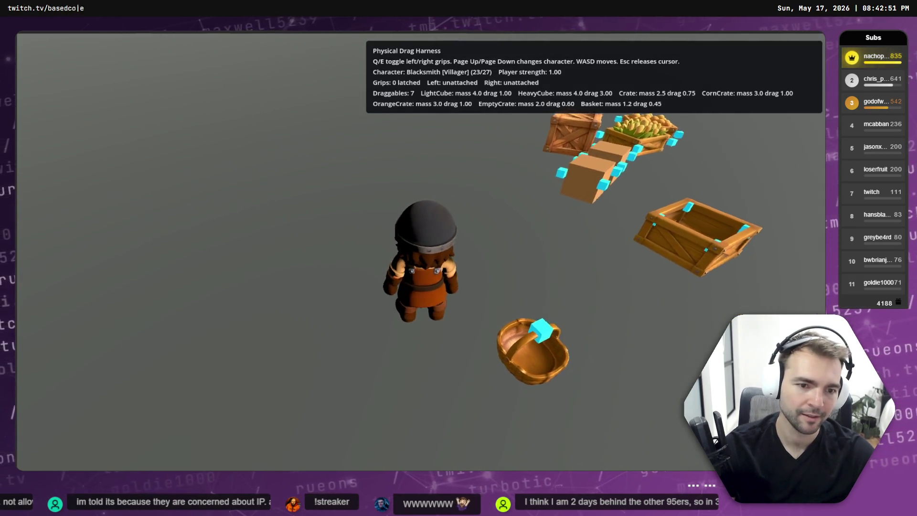
pyautogui.press('w')
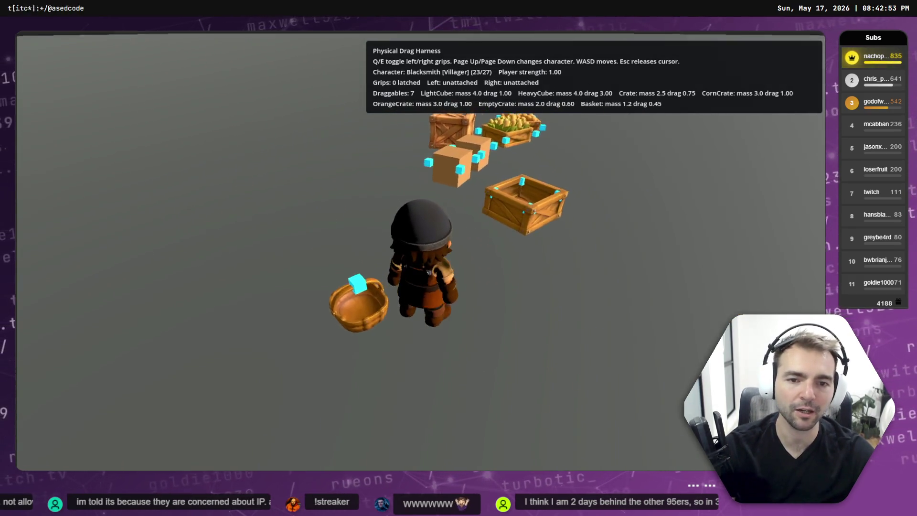
pyautogui.press('w')
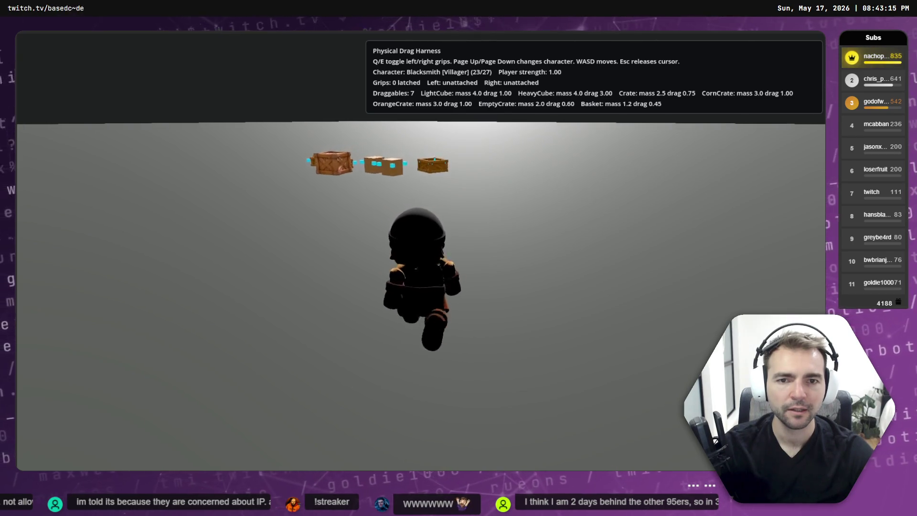
# Latch and release the light cube with the left grip, then circle around it
pyautogui.press('w')
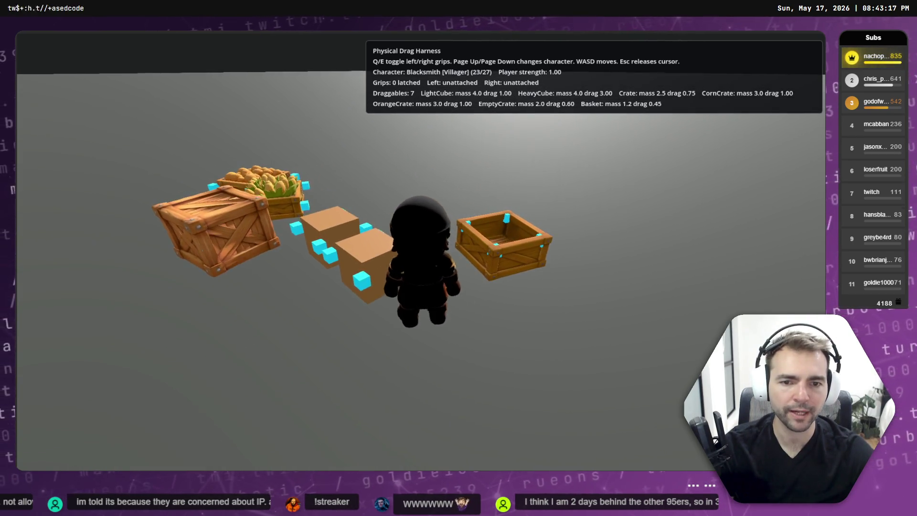
pyautogui.press('q')
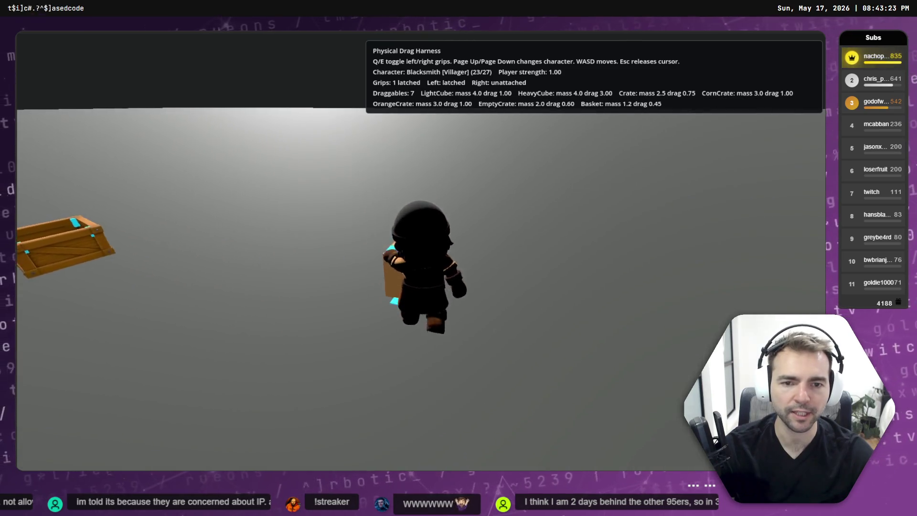
pyautogui.press('q')
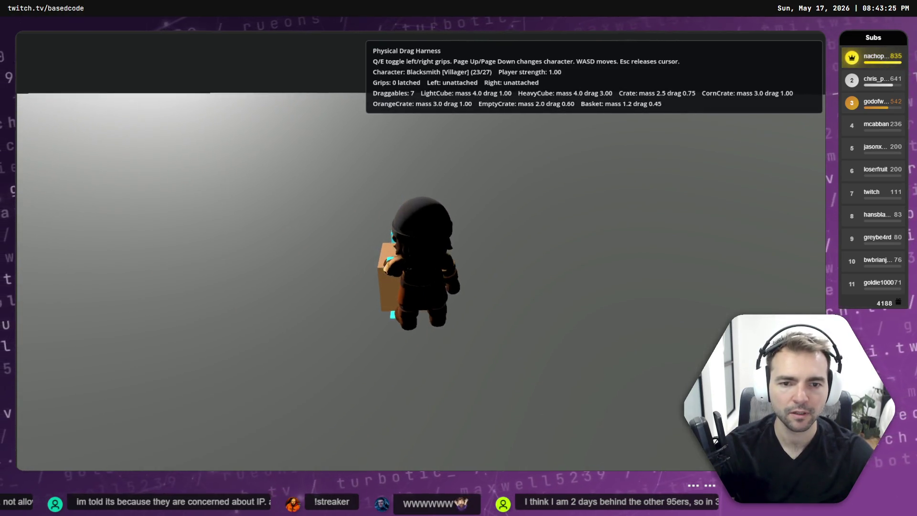
pyautogui.press('w')
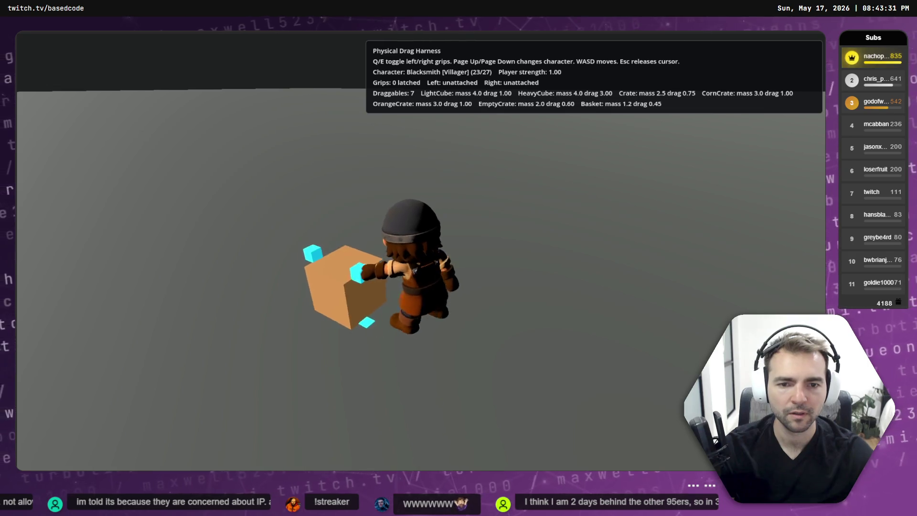
pyautogui.press('w')
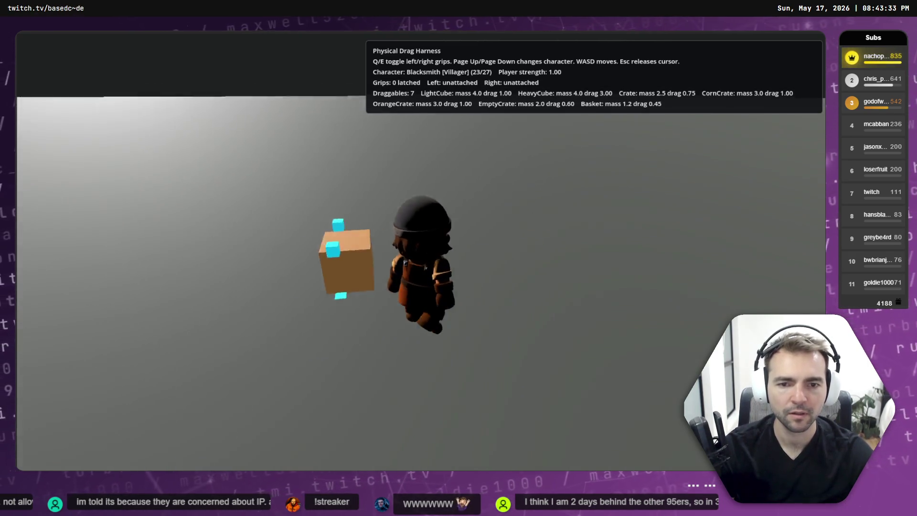
pyautogui.press('a')
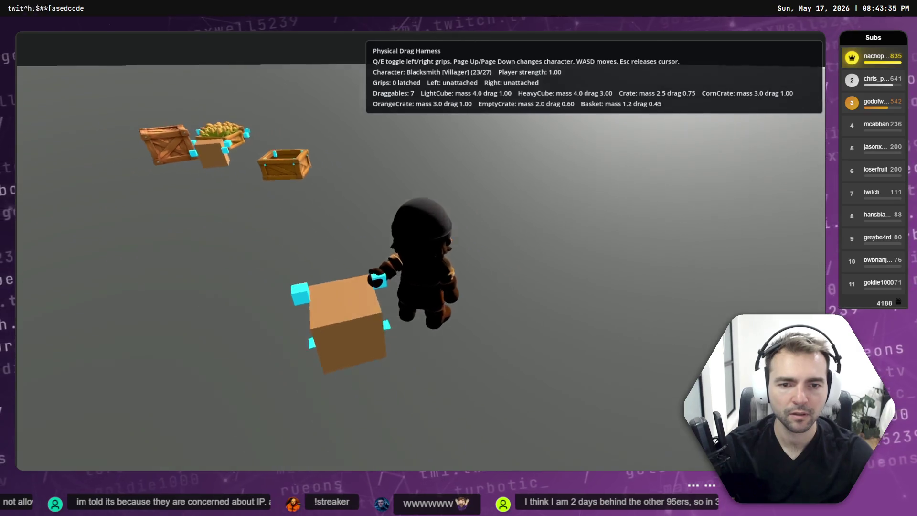
pyautogui.press('d')
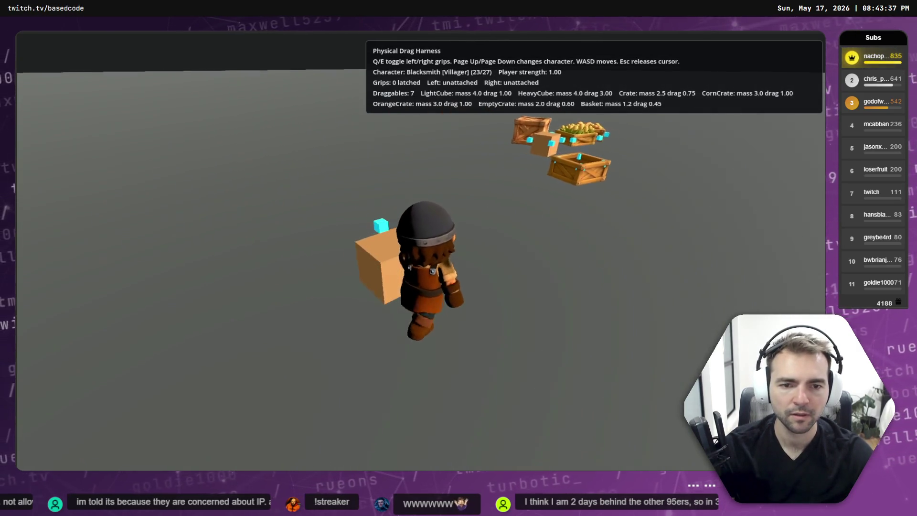
# Grab and release the empty crate, then walk toward the far crates
pyautogui.press('w')
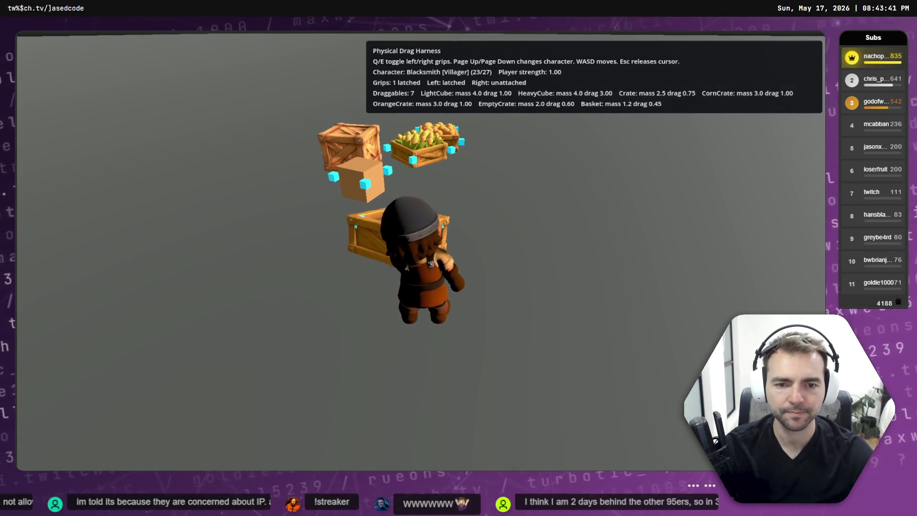
pyautogui.press('a')
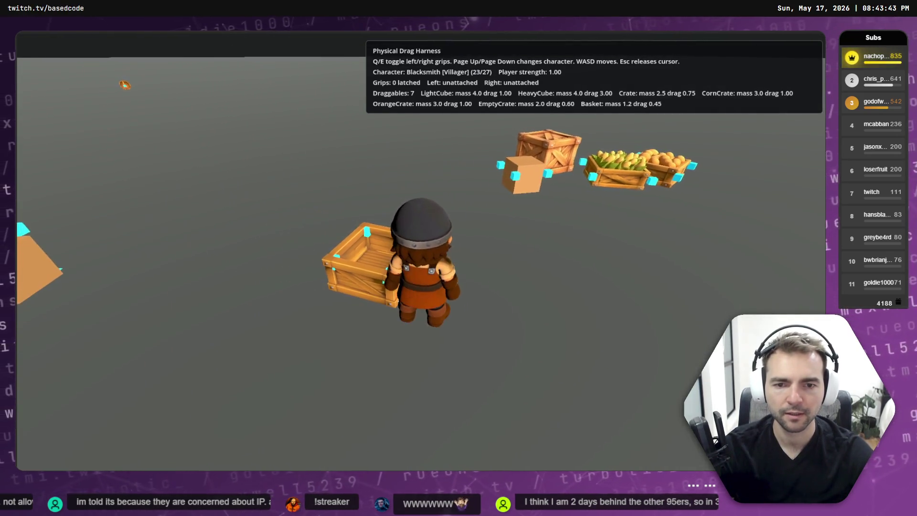
pyautogui.press('a')
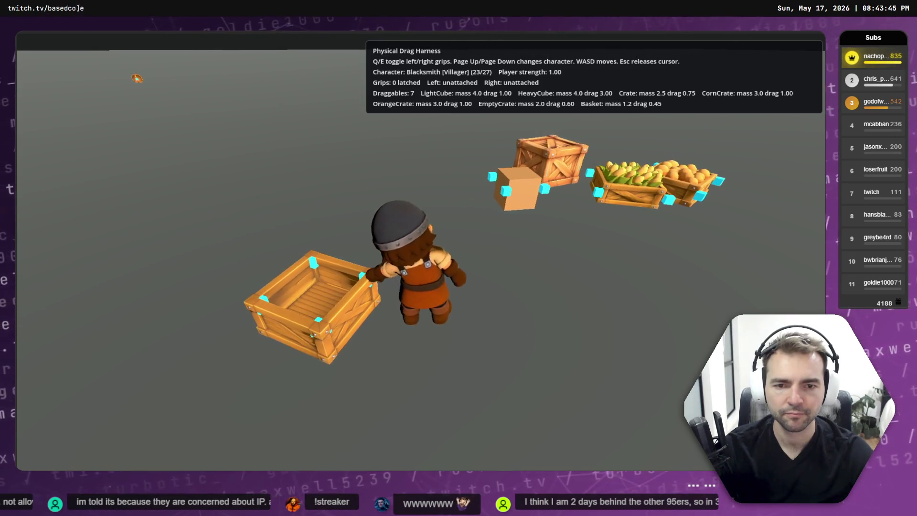
pyautogui.press('d')
pyautogui.press('a')
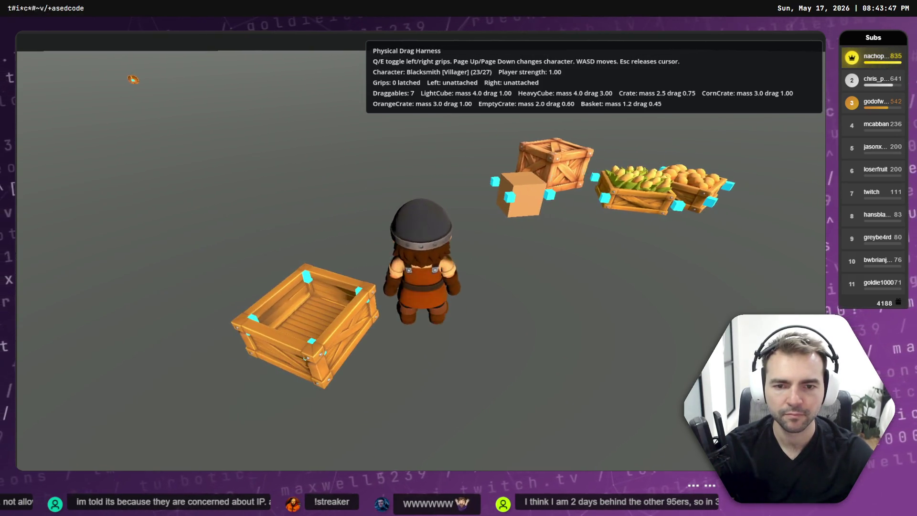
pyautogui.press('a')
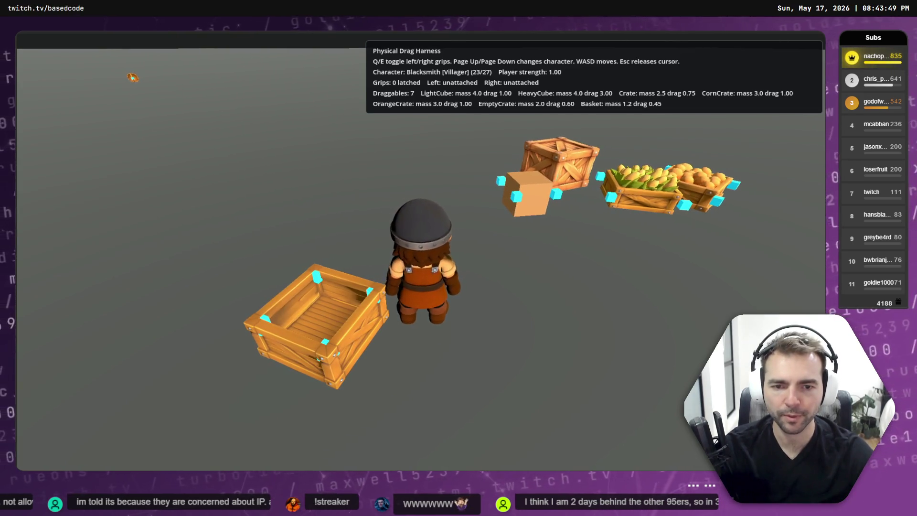
pyautogui.press('w')
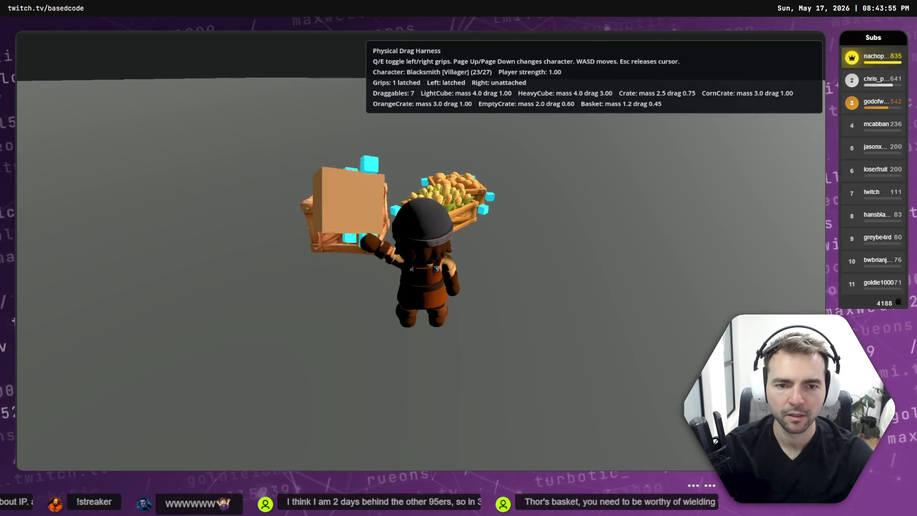
# Release the cube, grab and pull it toward the camera, then let it go and walk away
pyautogui.press('q')
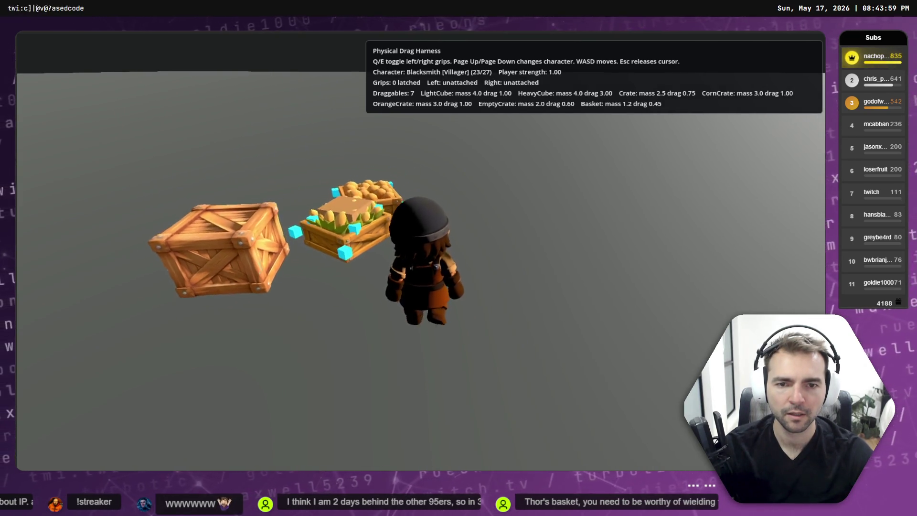
pyautogui.press('q')
pyautogui.press('w')
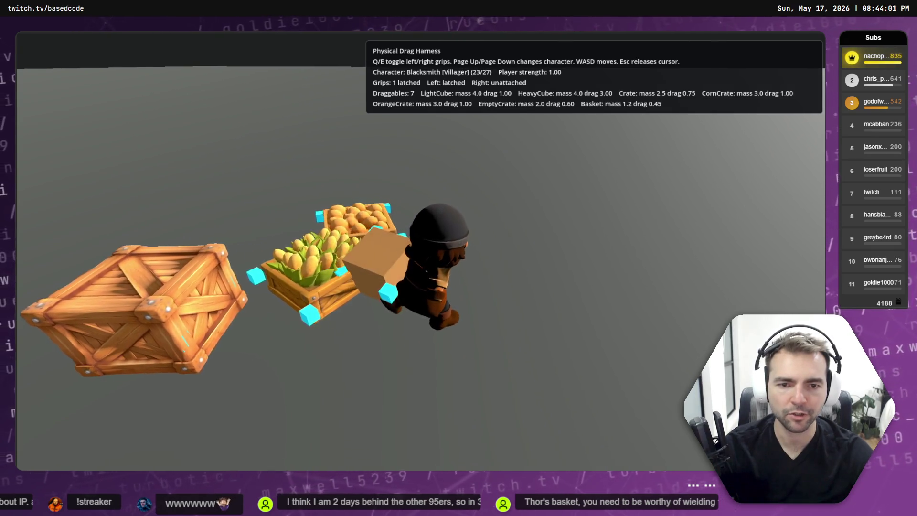
pyautogui.press('s')
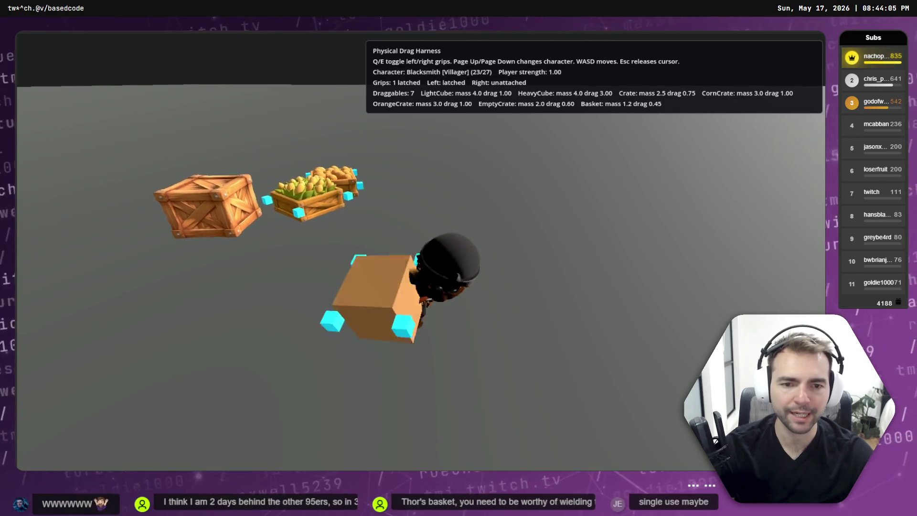
pyautogui.press('q')
pyautogui.press('q')
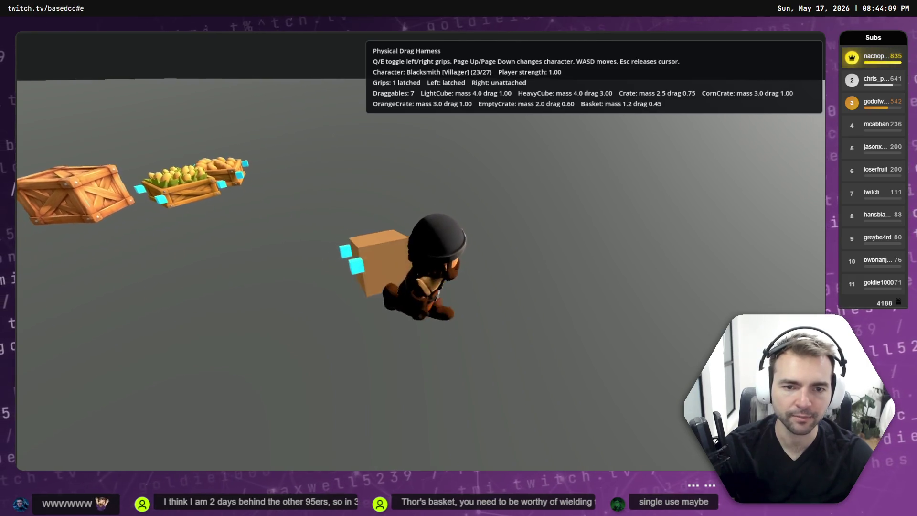
pyautogui.press('s')
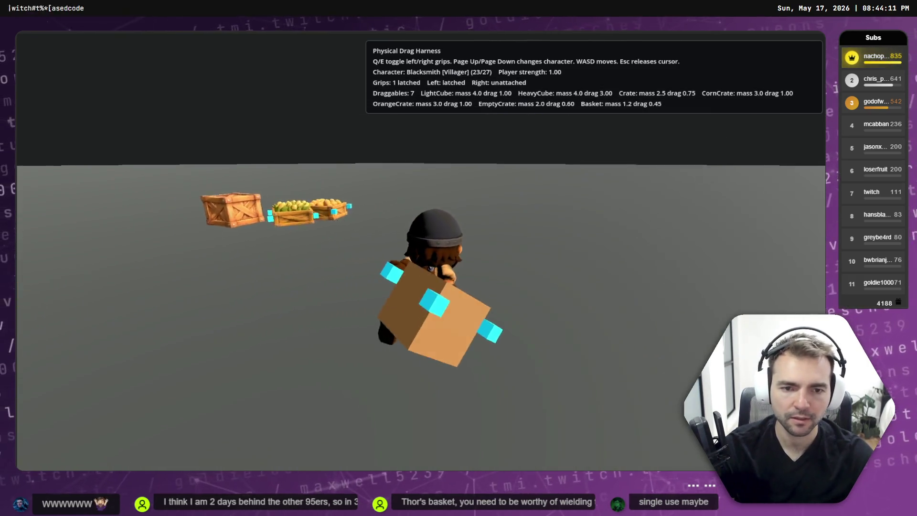
pyautogui.press('q')
pyautogui.press('w')
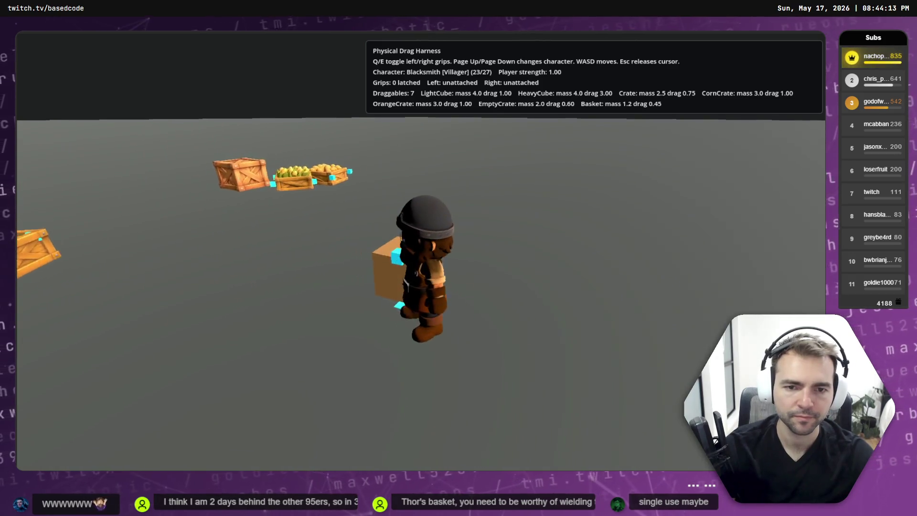
pyautogui.press('w')
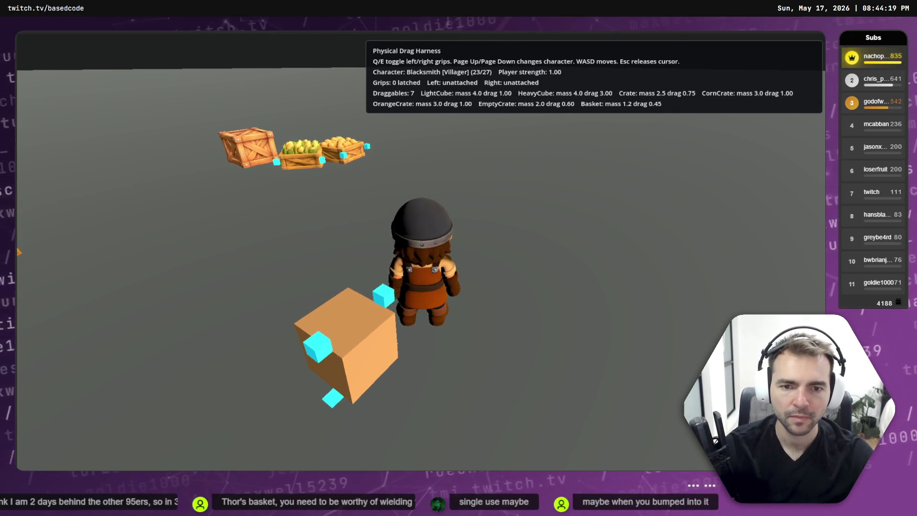
# Shove the wooden crate into the corn and orange crates
pyautogui.press('w')
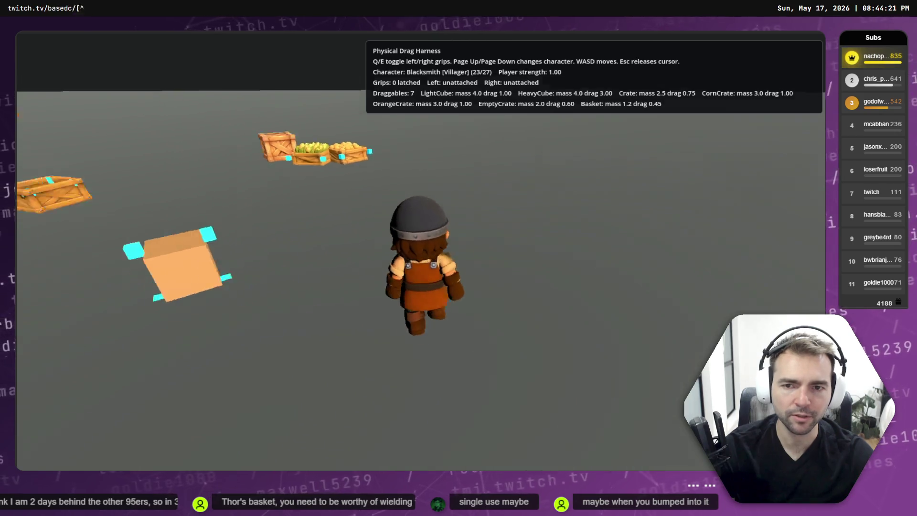
pyautogui.press('w')
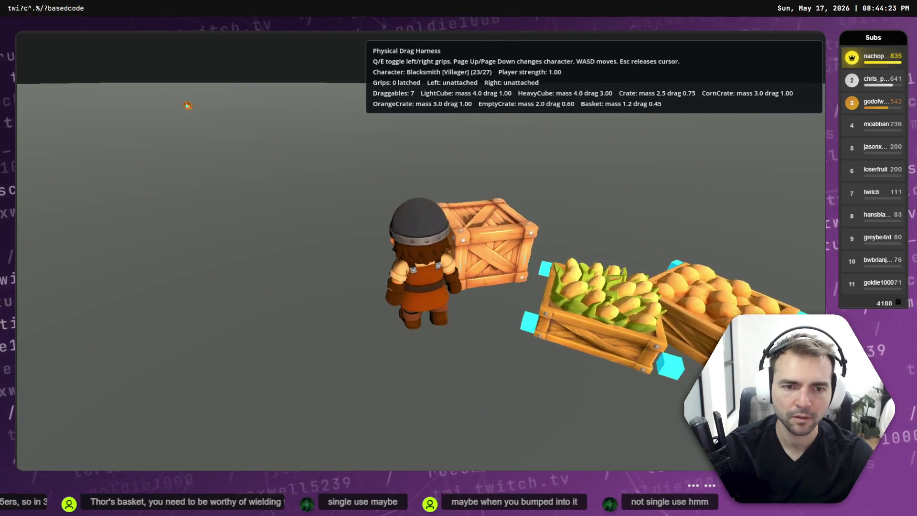
pyautogui.press('w')
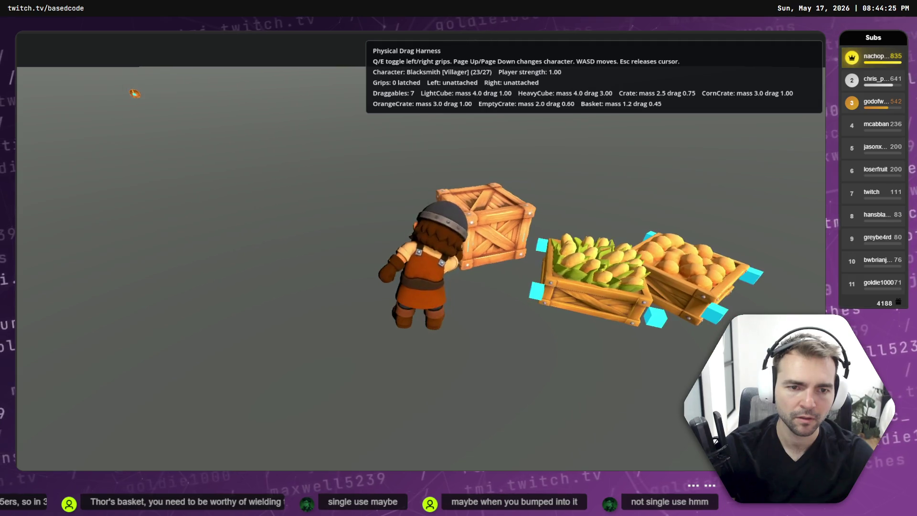
pyautogui.press('w')
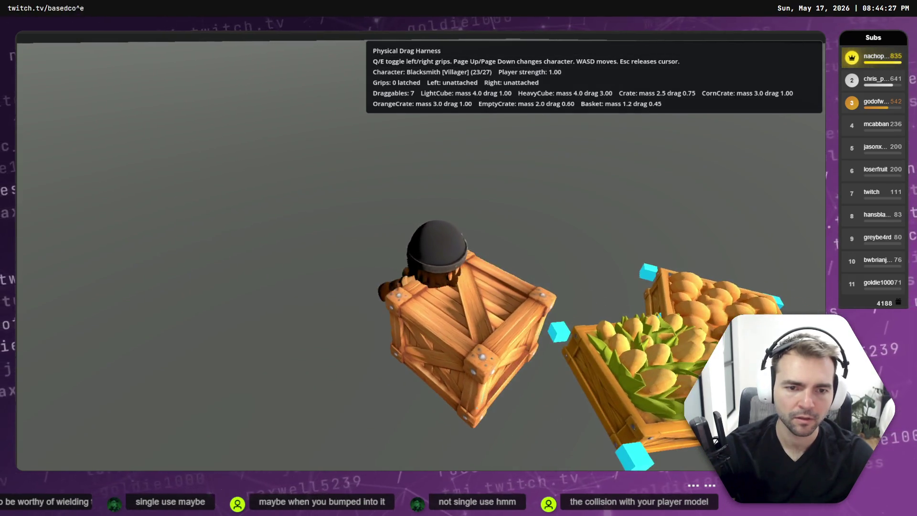
pyautogui.press('w')
# Grab the corn crate with the right and left grips, carry it around, release it, and walk away
pyautogui.press('e')
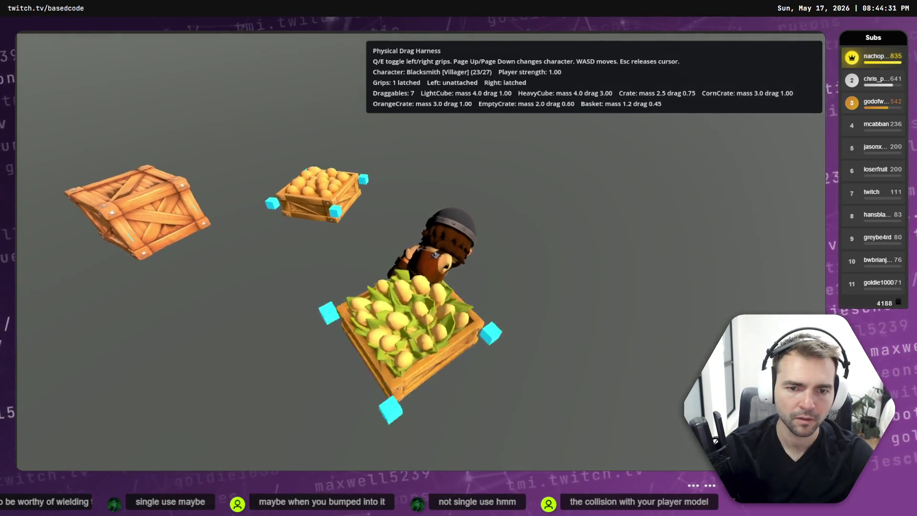
pyautogui.press('e')
pyautogui.press('a')
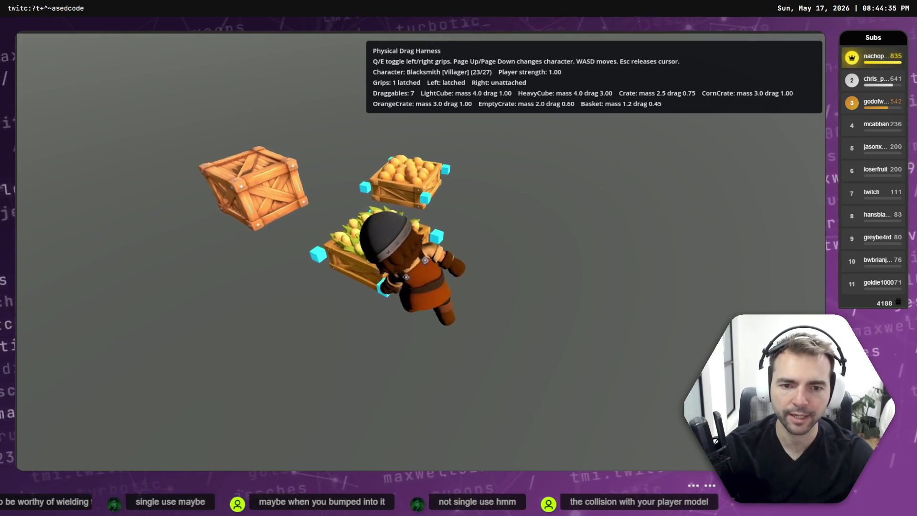
pyautogui.press('s')
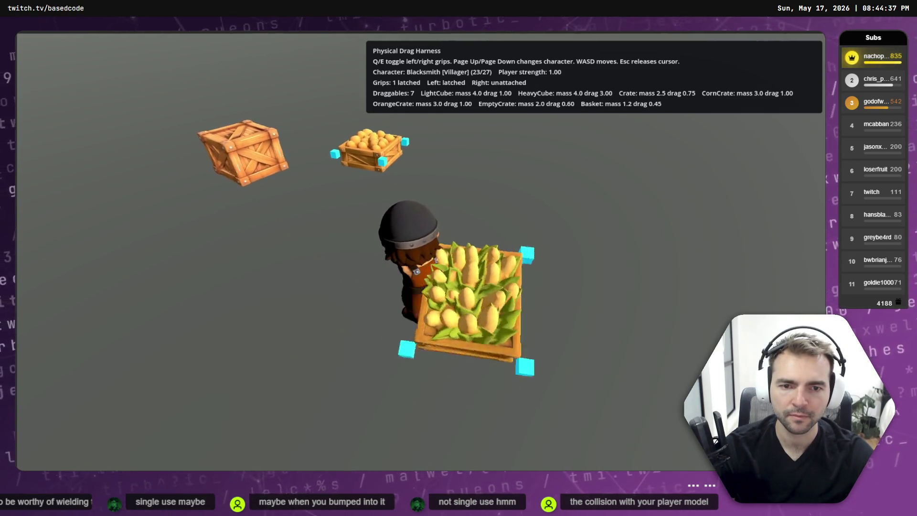
pyautogui.press('a')
pyautogui.press('q')
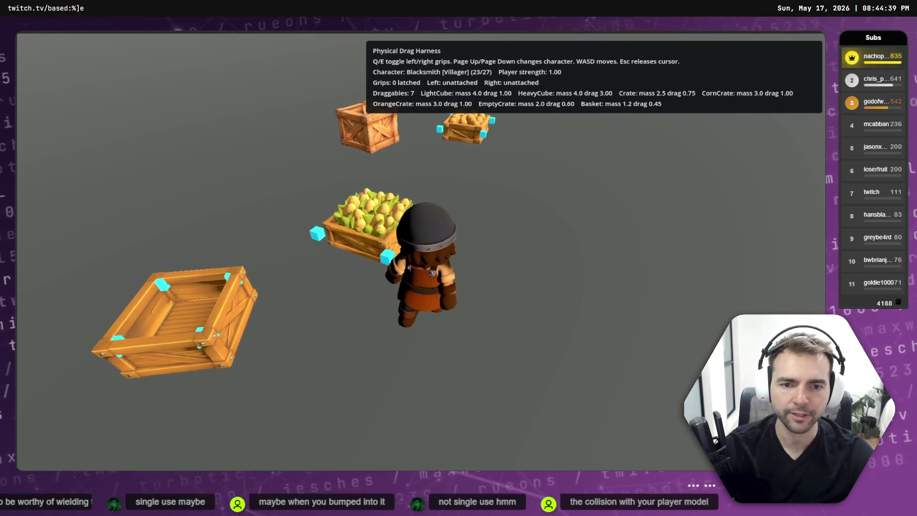
pyautogui.press('s')
pyautogui.press('q')
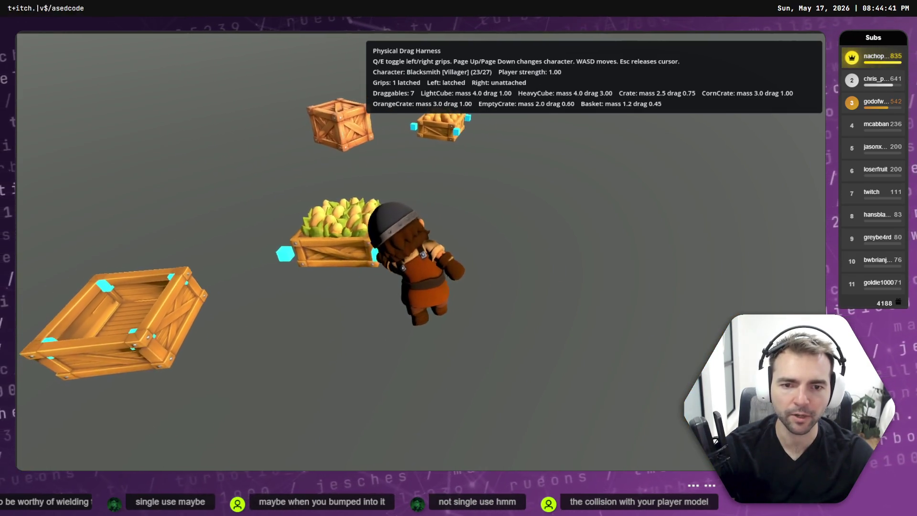
pyautogui.press('q')
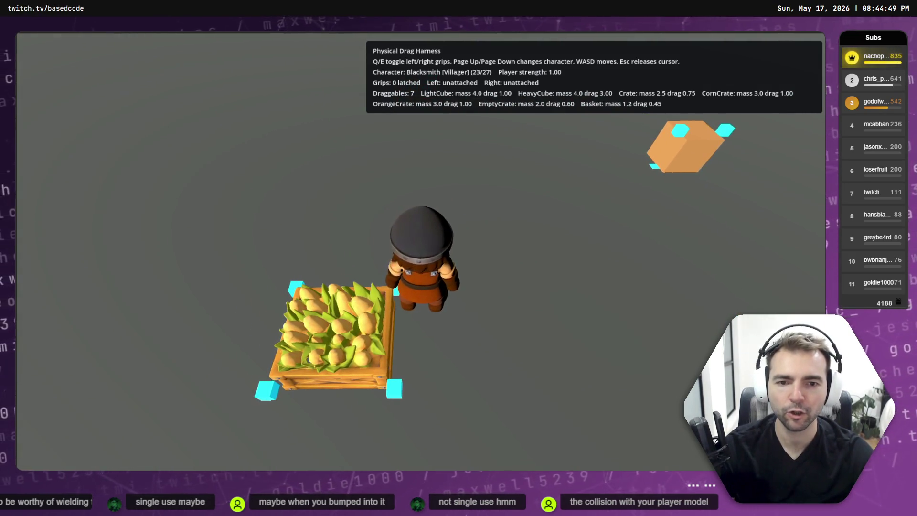
pyautogui.press('w')
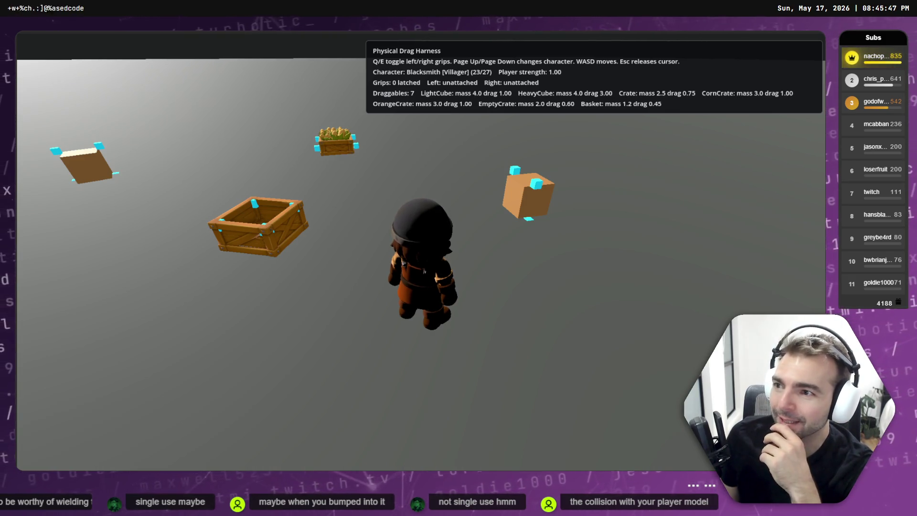
# Walk back and forth near the open crate and cube, then stop the harness game with F8
pyautogui.press('w')
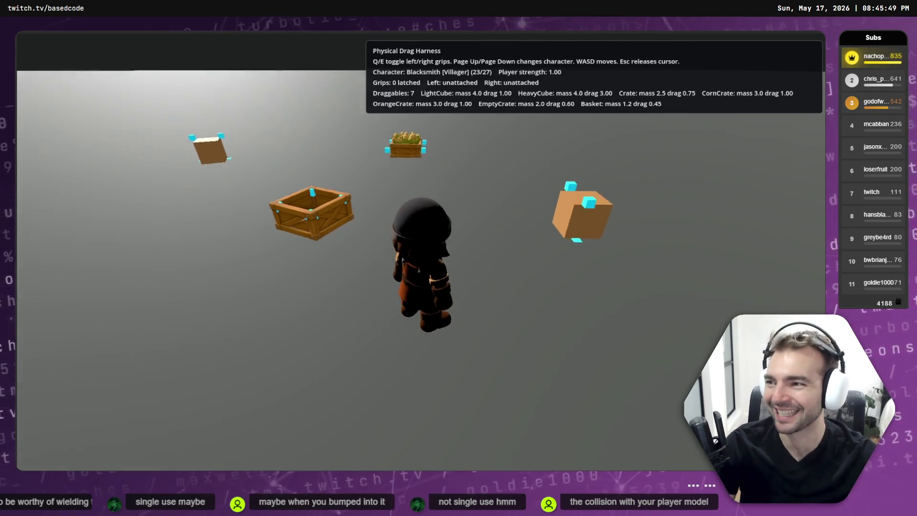
pyautogui.press('w')
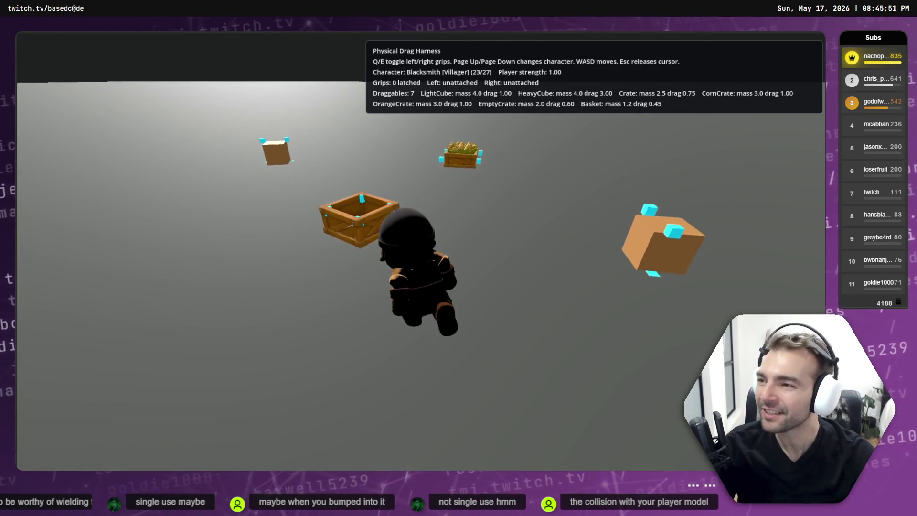
pyautogui.press('s')
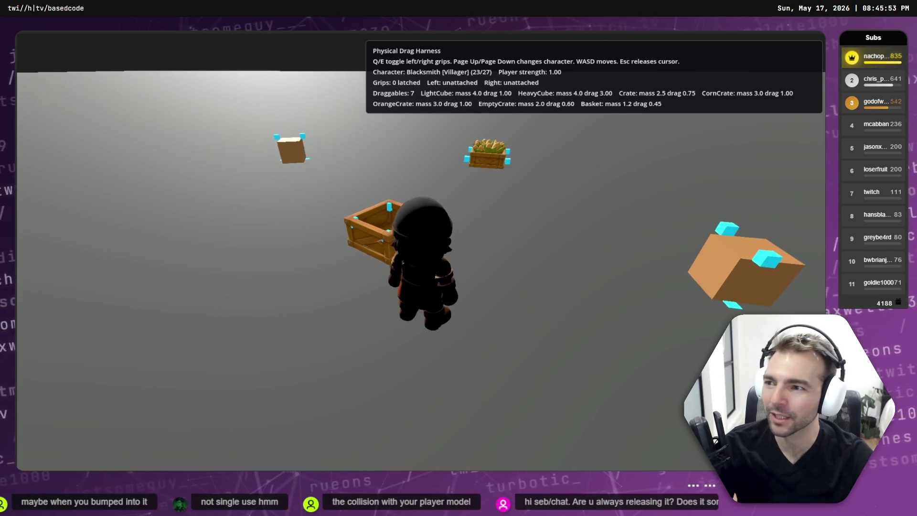
pyautogui.press('w')
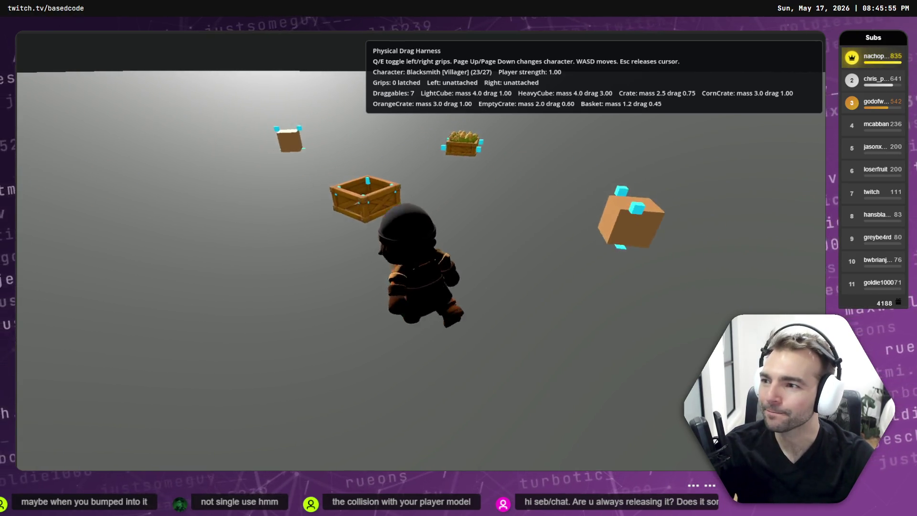
pyautogui.press('s')
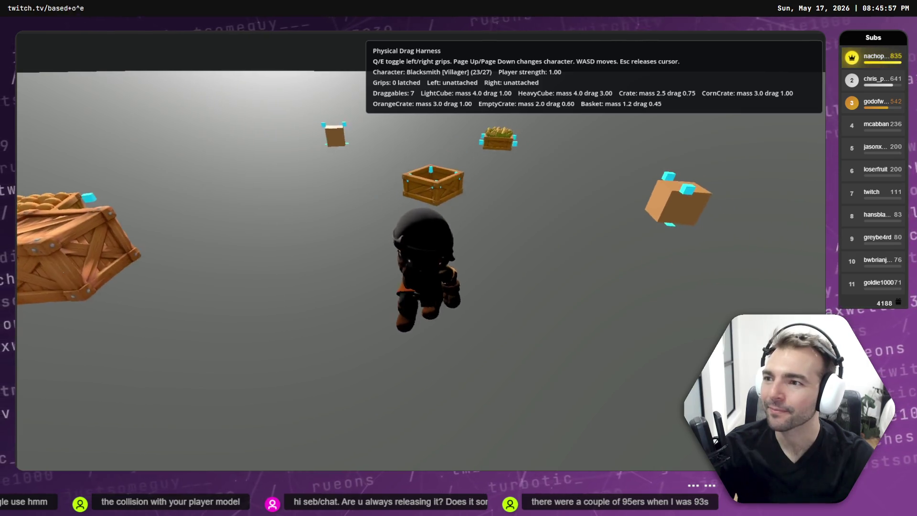
pyautogui.press('w')
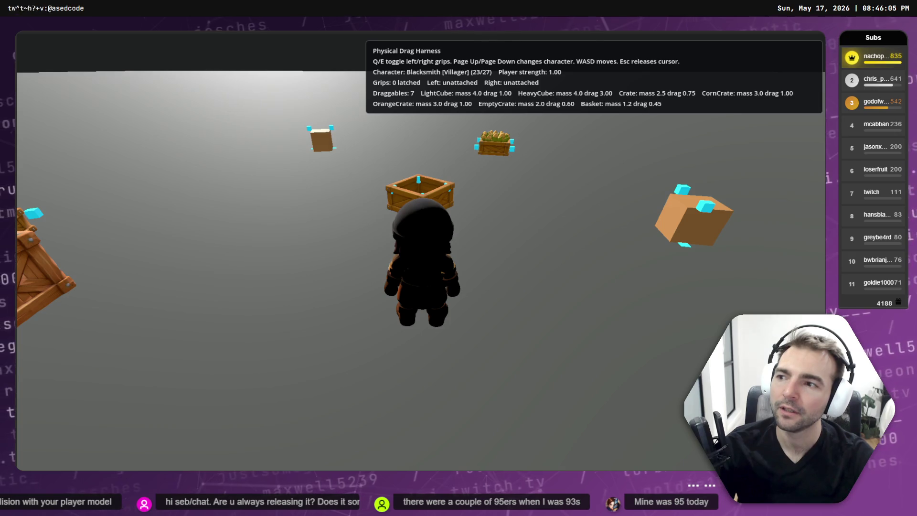
pyautogui.press('F8')
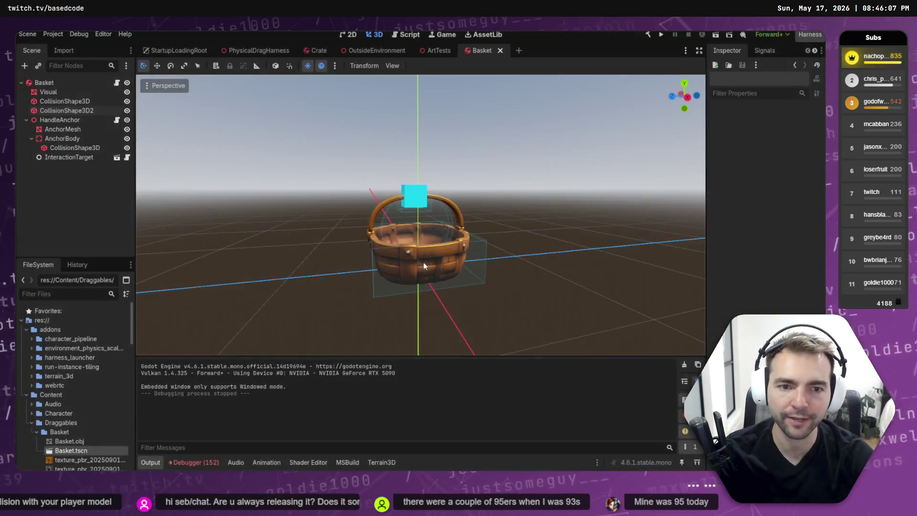
# Relaunch the Physical Drag harness from the Harness Launcher list
pyautogui.hotkey('ctrl', 'shift', 'h')
pyautogui.press('Down')
pyautogui.press('Return')
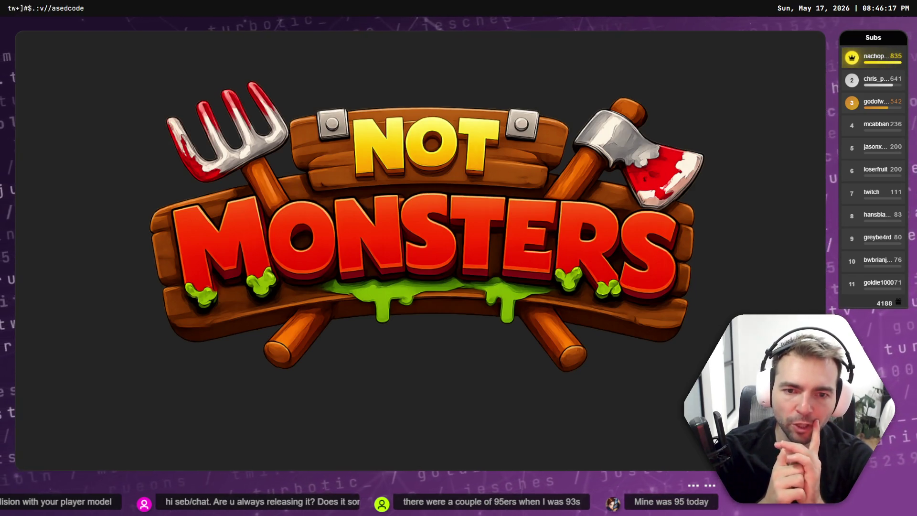
# Walk to the basket, then grab and drop it with the left grip
pyautogui.press('w')
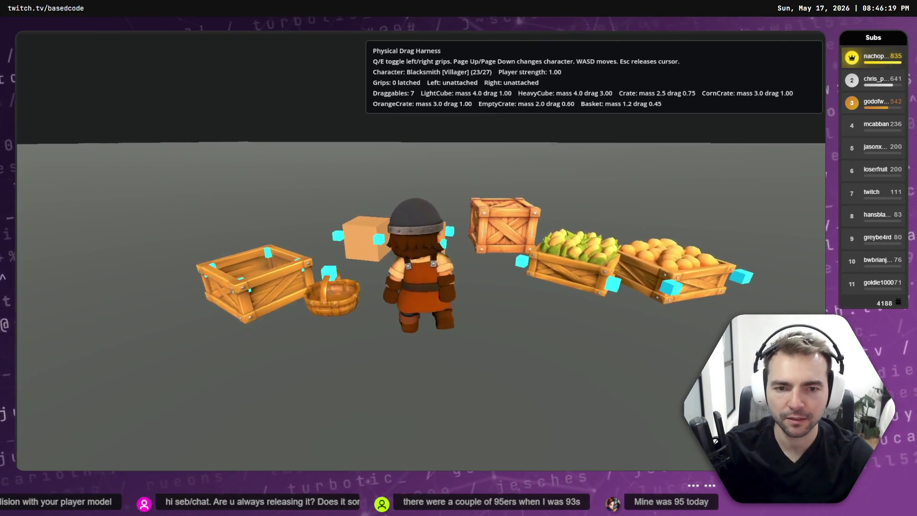
pyautogui.press('s')
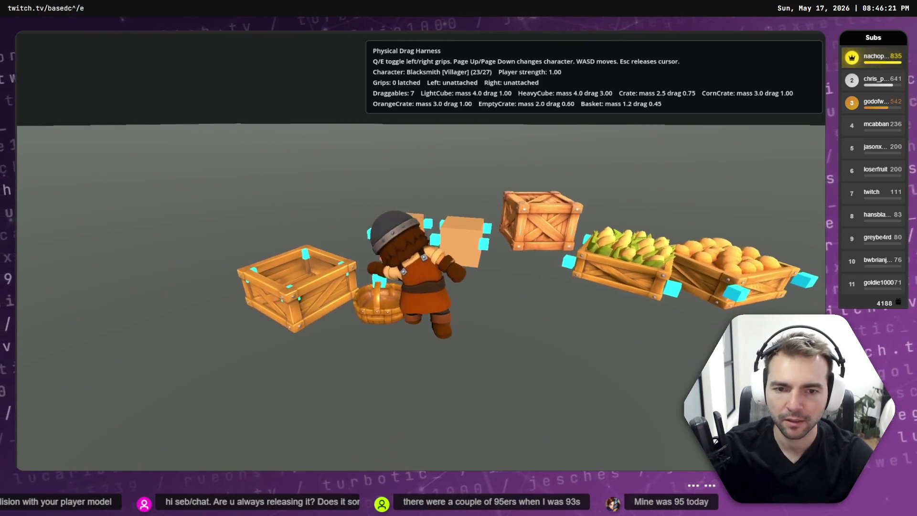
pyautogui.press('w')
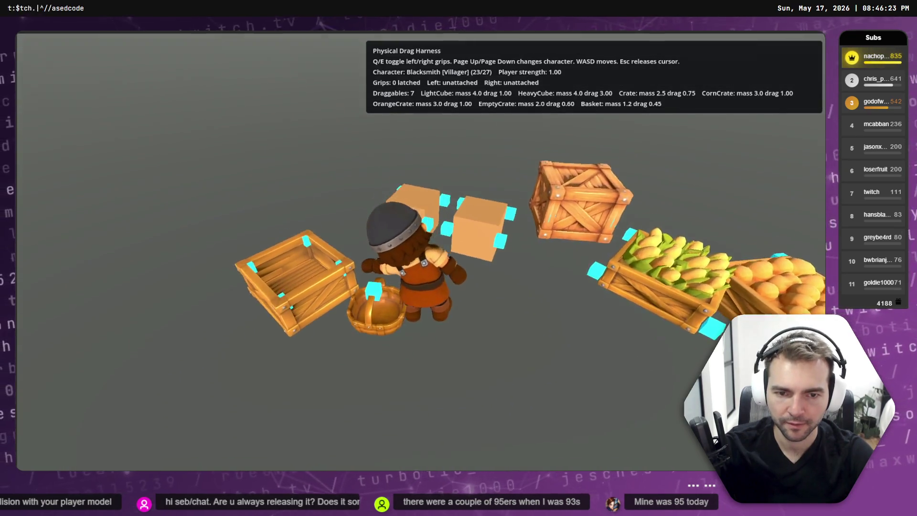
pyautogui.press('q')
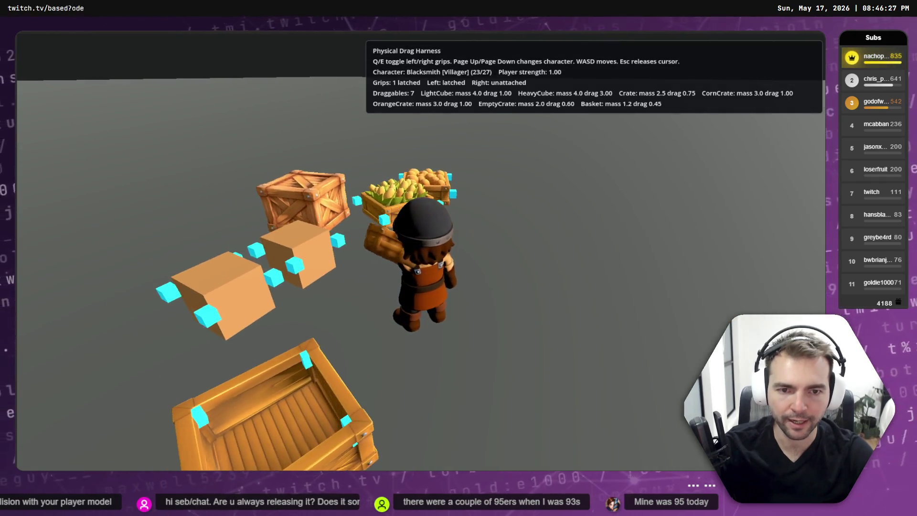
pyautogui.press('q')
pyautogui.press('a')
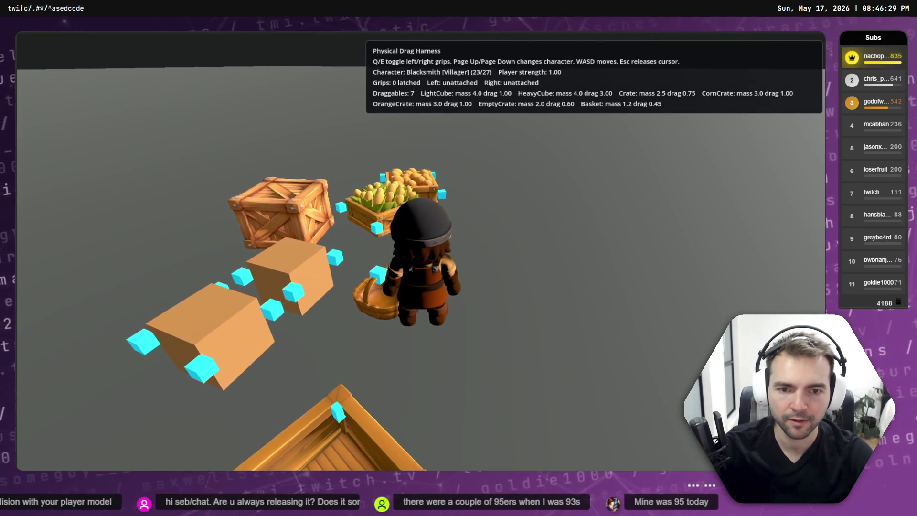
pyautogui.press('w')
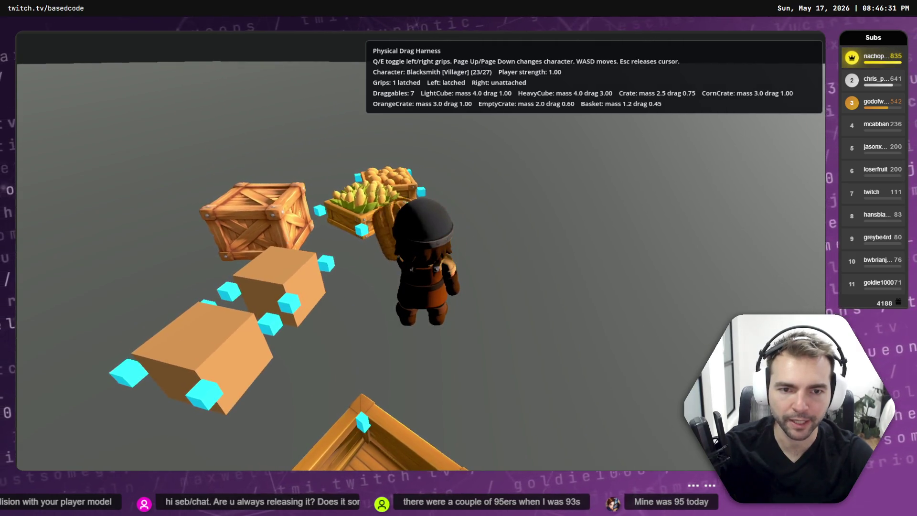
pyautogui.press('s')
pyautogui.press('q')
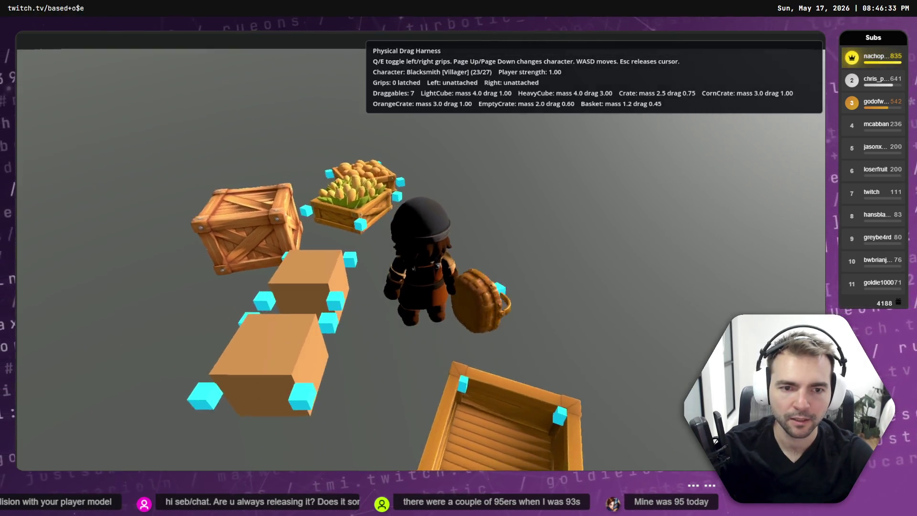
# Carry the basket off with the right grip, drop it, and walk back toward the crates
pyautogui.press('d')
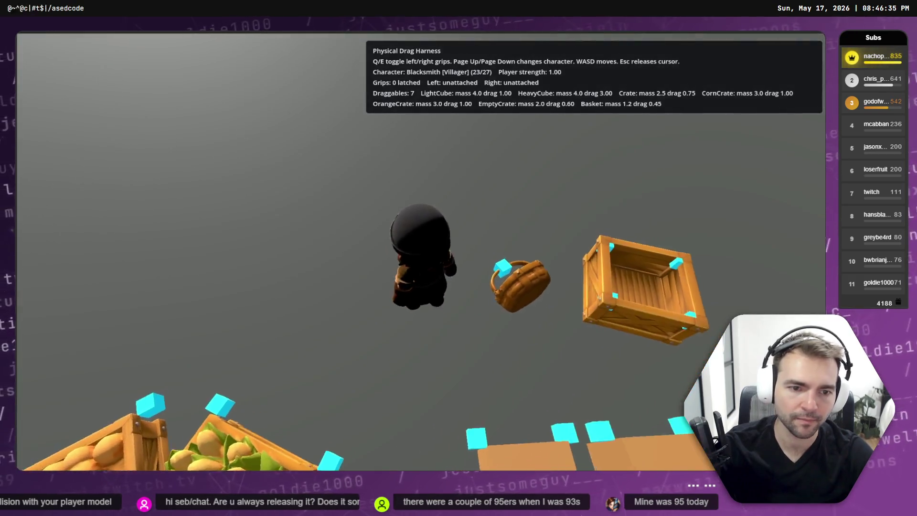
pyautogui.press('e')
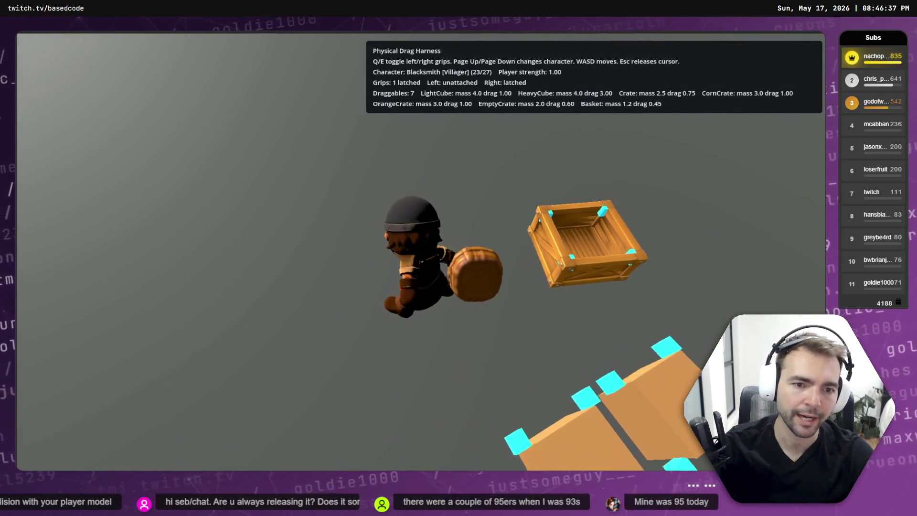
pyautogui.press('d')
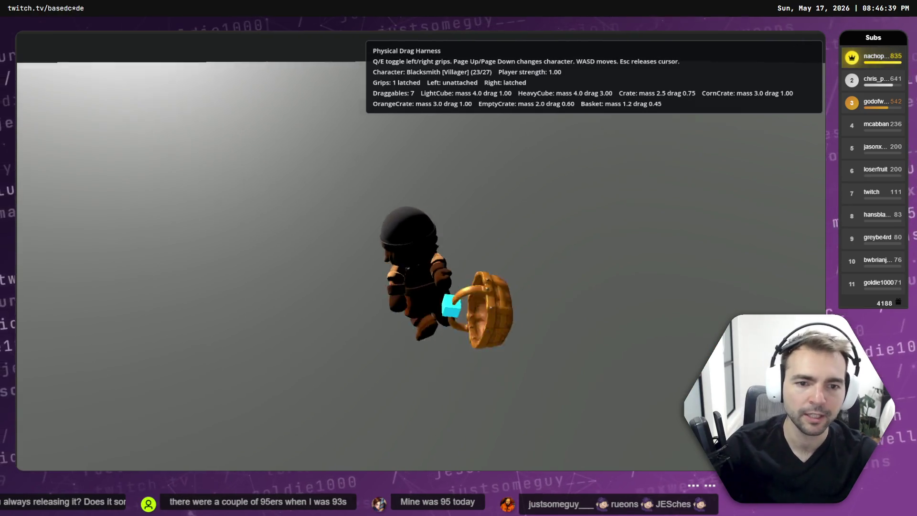
pyautogui.press('a')
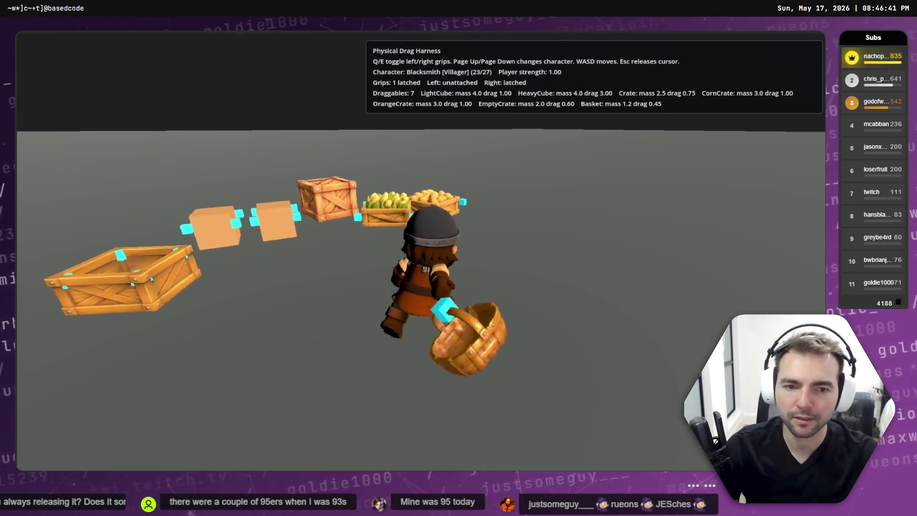
pyautogui.press('d')
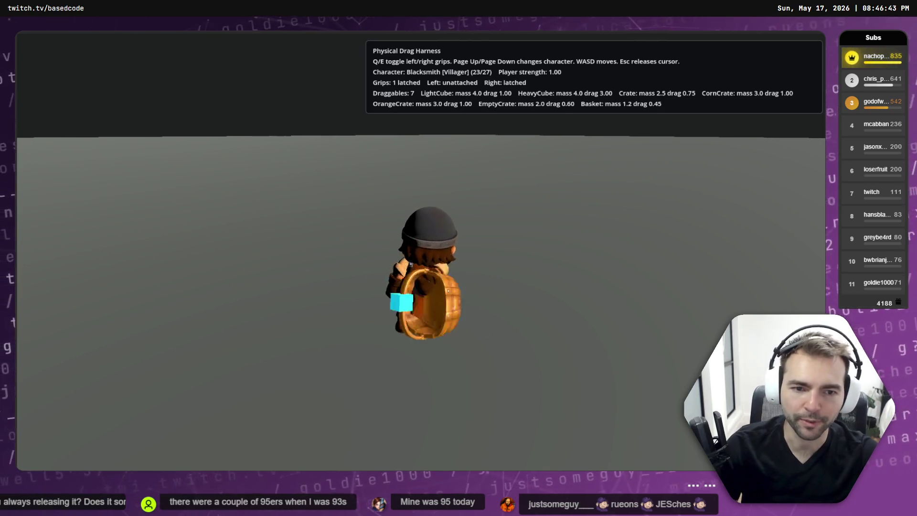
pyautogui.press('e')
pyautogui.press('a')
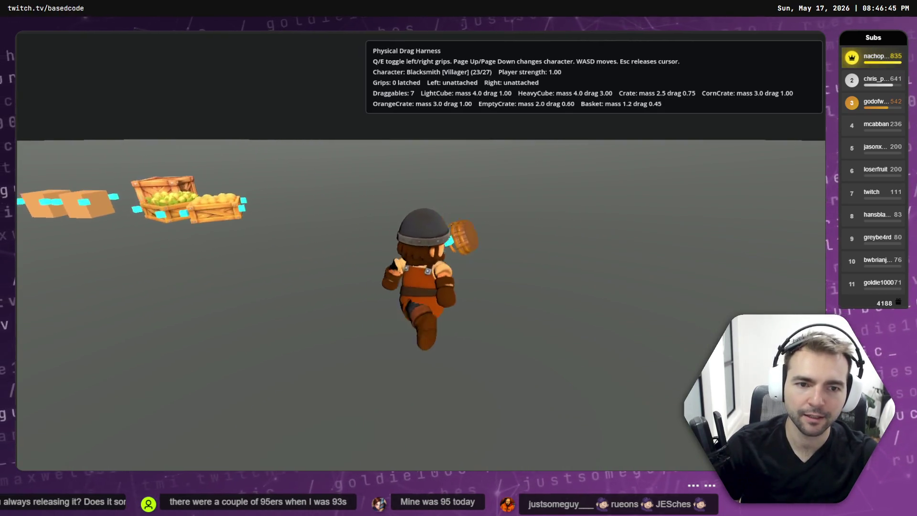
pyautogui.press('d')
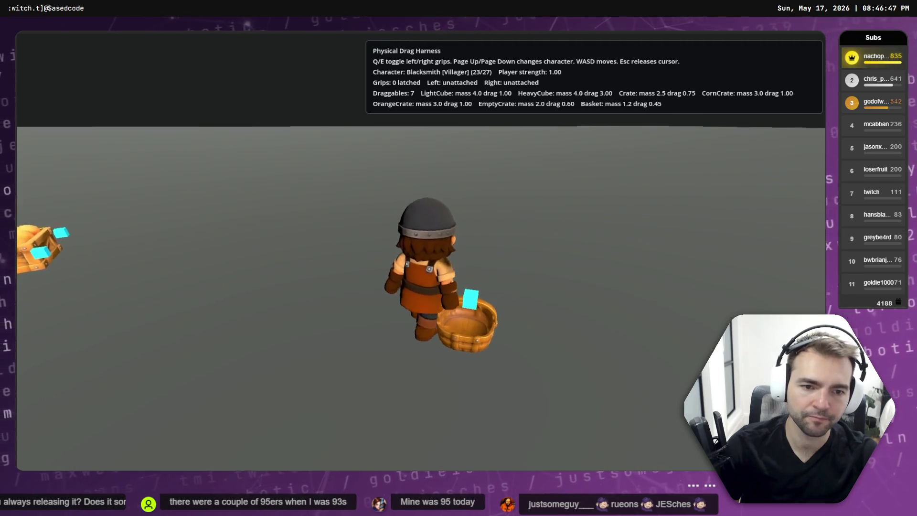
pyautogui.press('d')
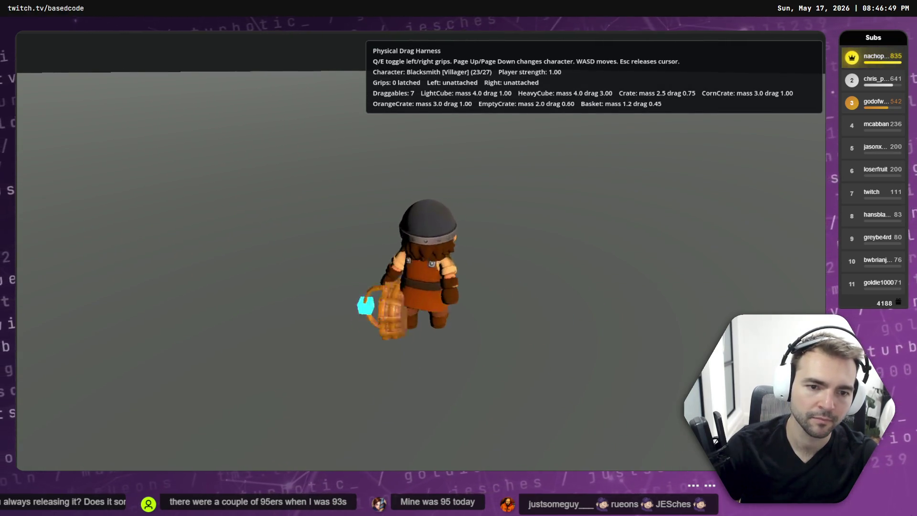
pyautogui.press('a')
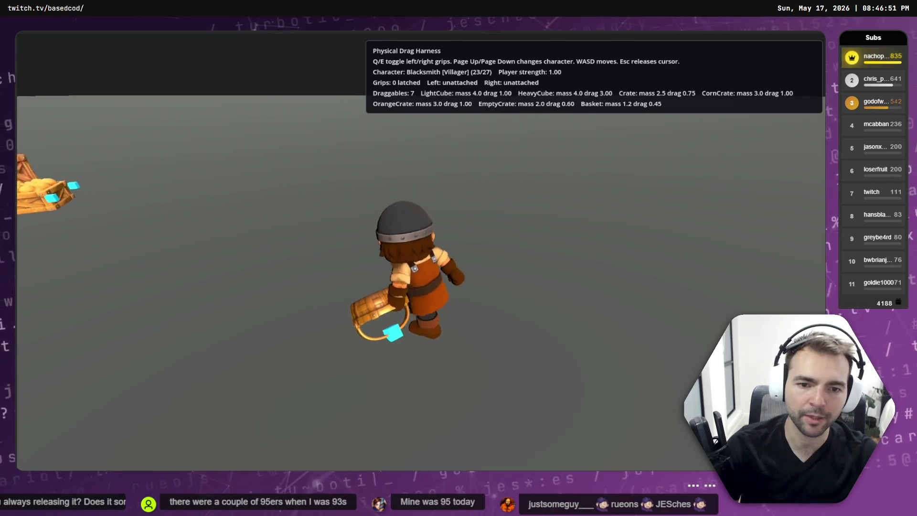
pyautogui.press('w')
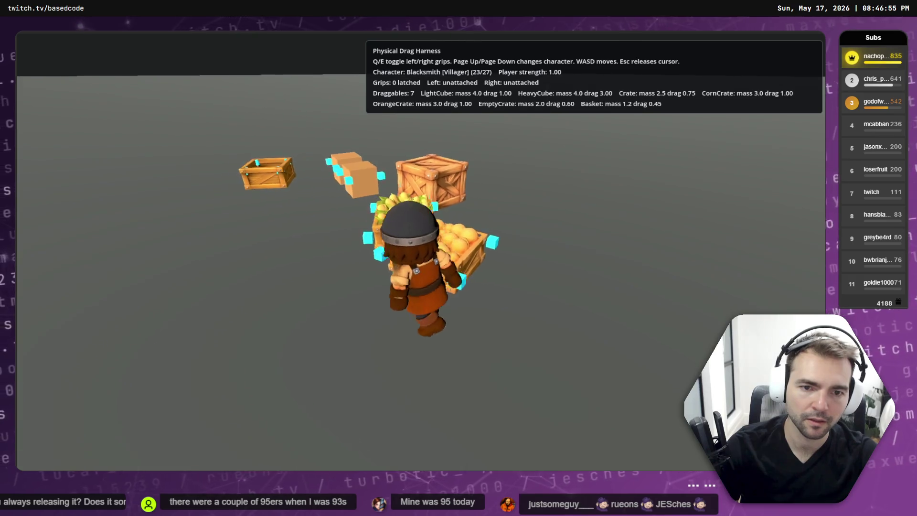
# Latch the right grip onto the corn crate and drag it around toward the cubes
pyautogui.press('e')
pyautogui.press('s')
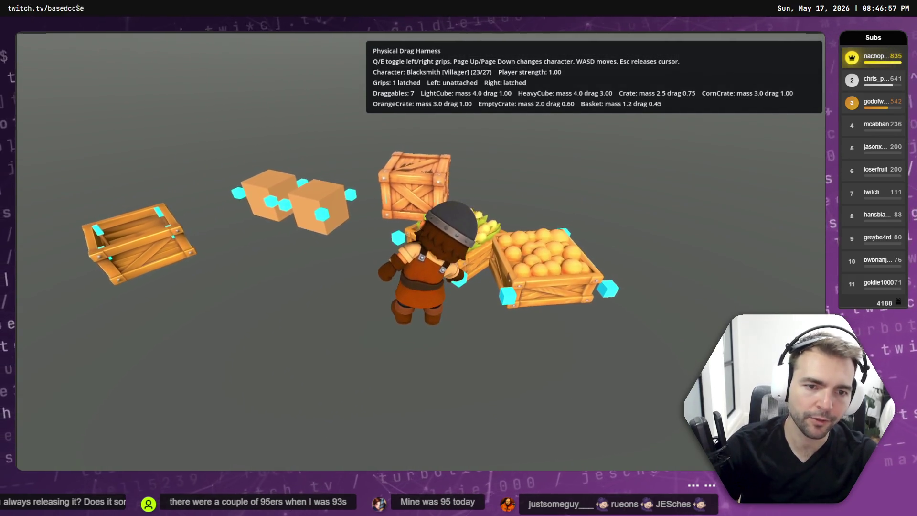
pyautogui.press('s')
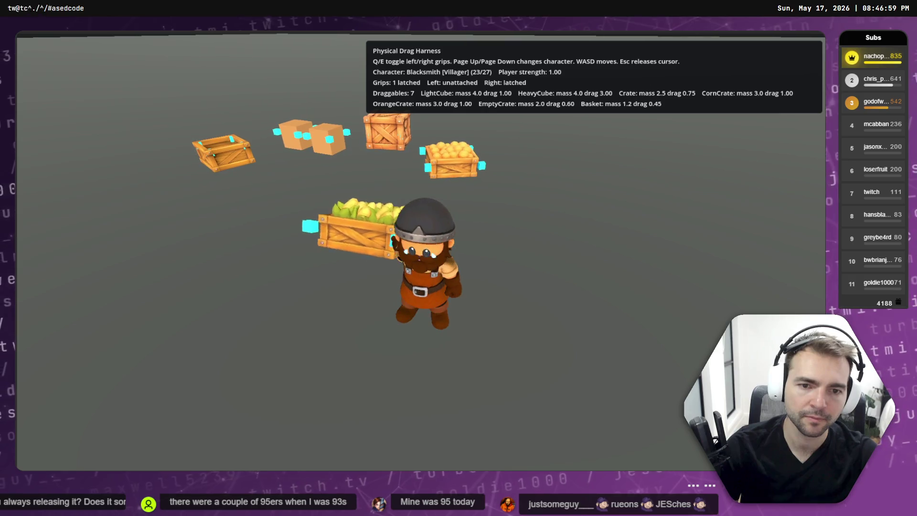
pyautogui.press('w')
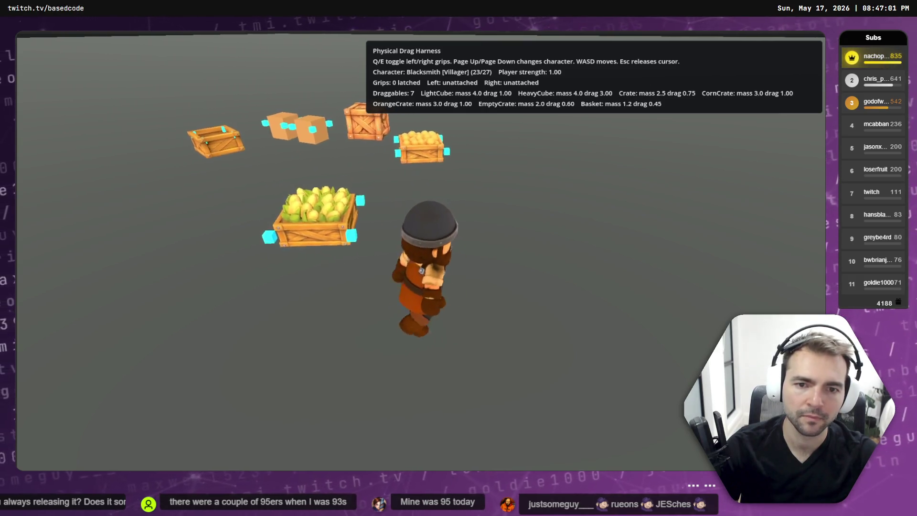
pyautogui.press('a')
pyautogui.press('a')
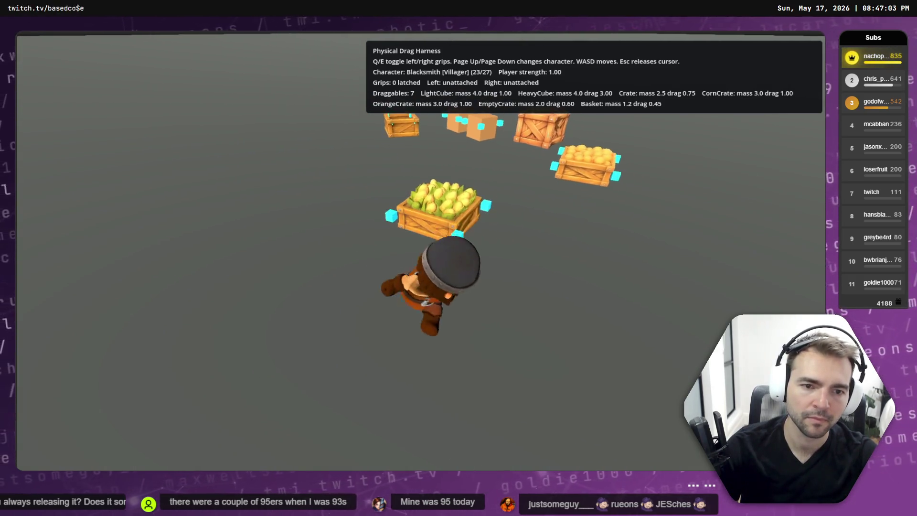
pyautogui.press('d')
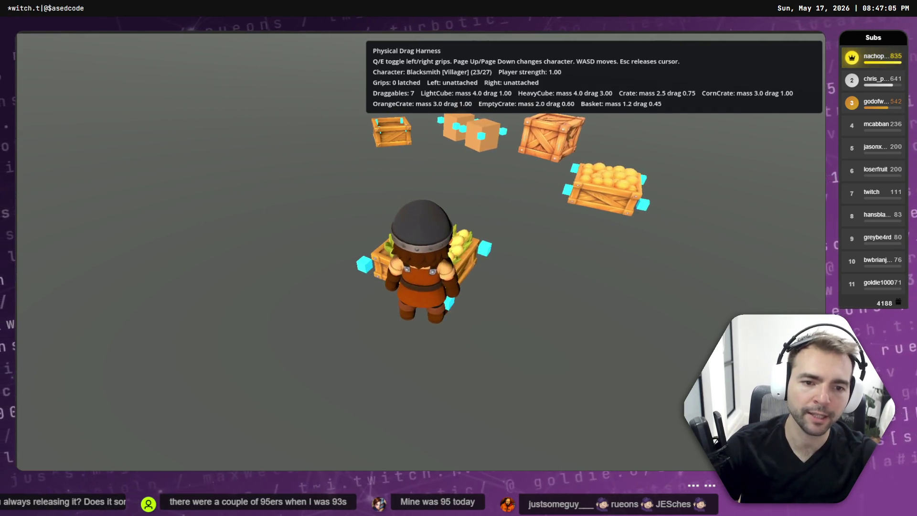
pyautogui.press('w')
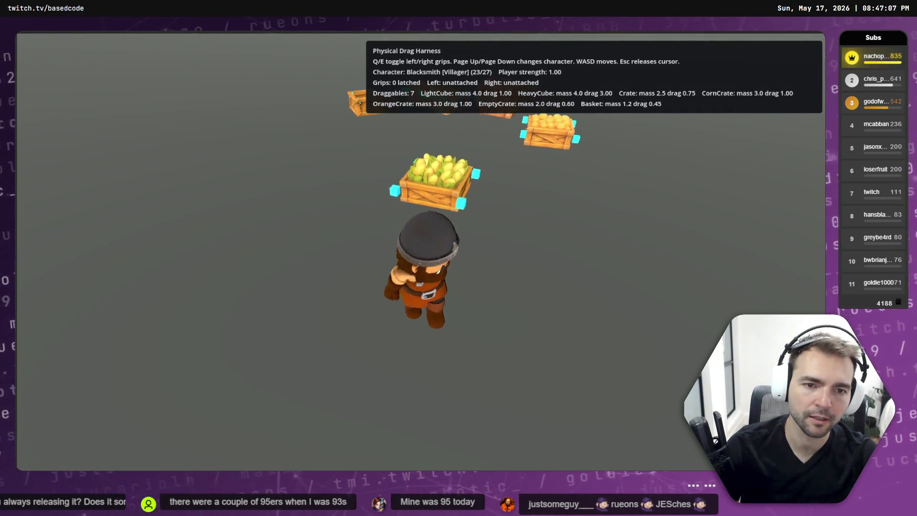
pyautogui.press('w')
pyautogui.press('w')
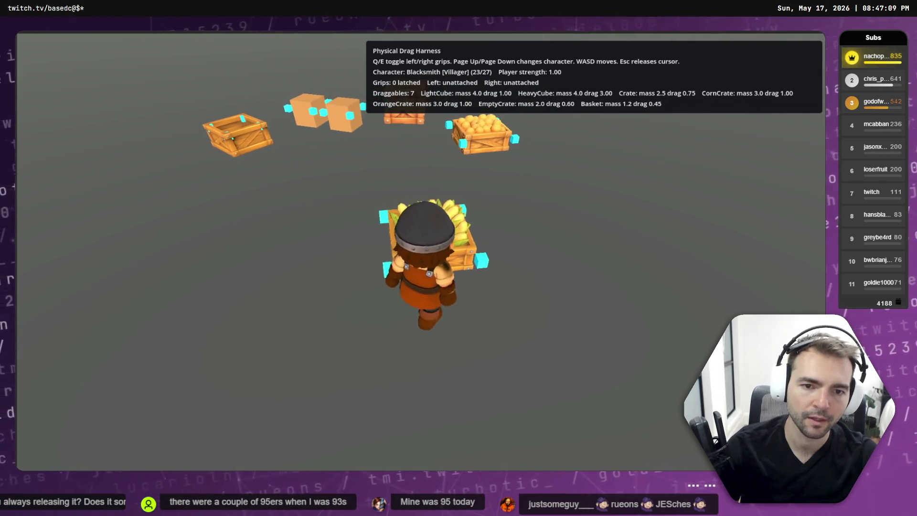
pyautogui.press('w')
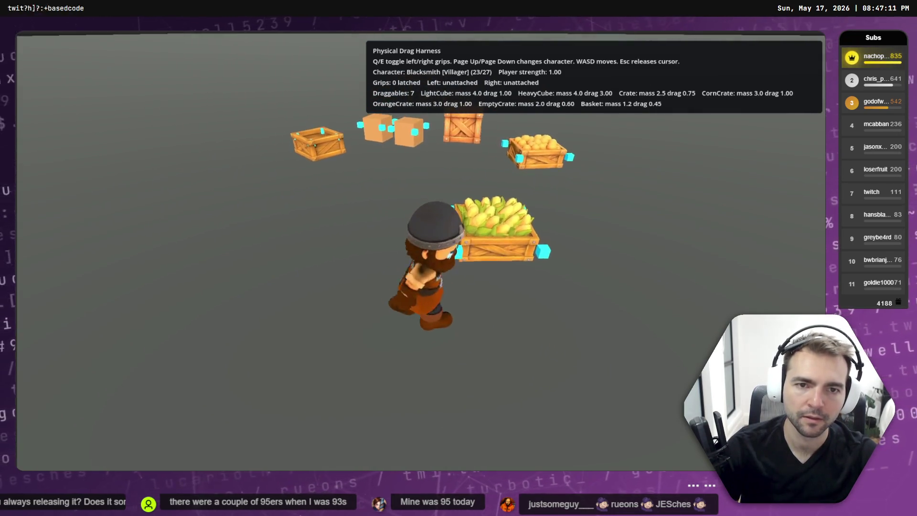
pyautogui.press('w')
# Latch the left grip onto a cube, drag it backward, and release it
pyautogui.press('q')
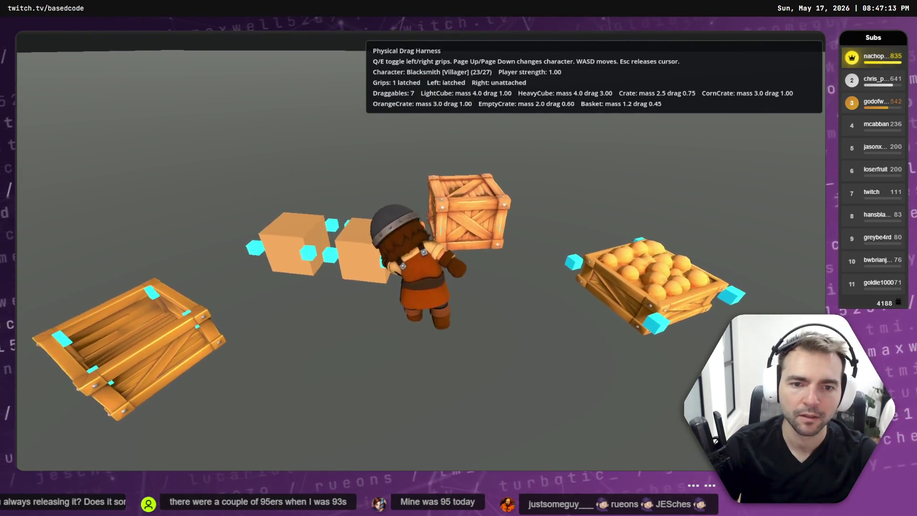
pyautogui.press('q')
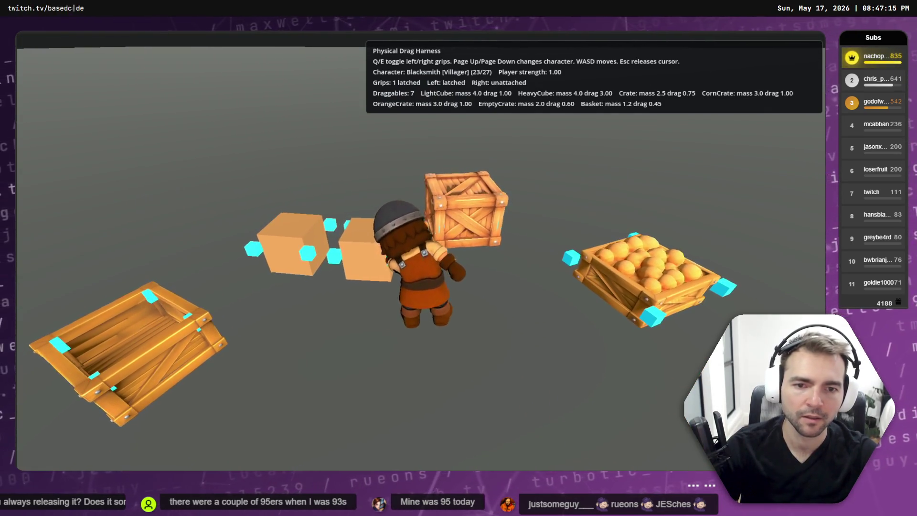
pyautogui.press('q')
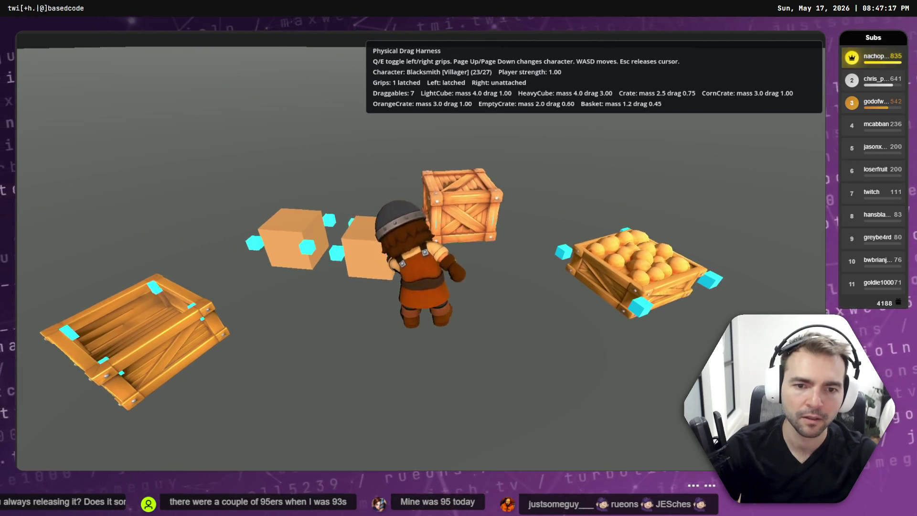
pyautogui.press('s')
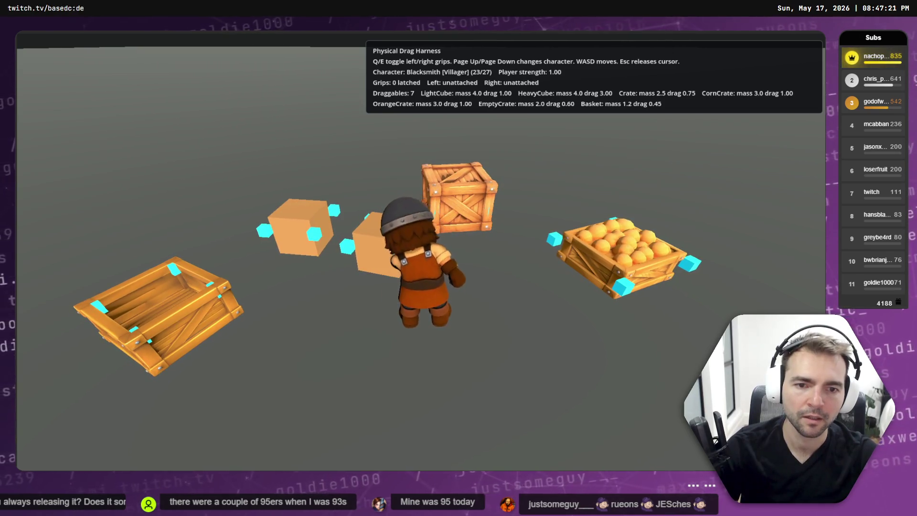
pyautogui.press('s')
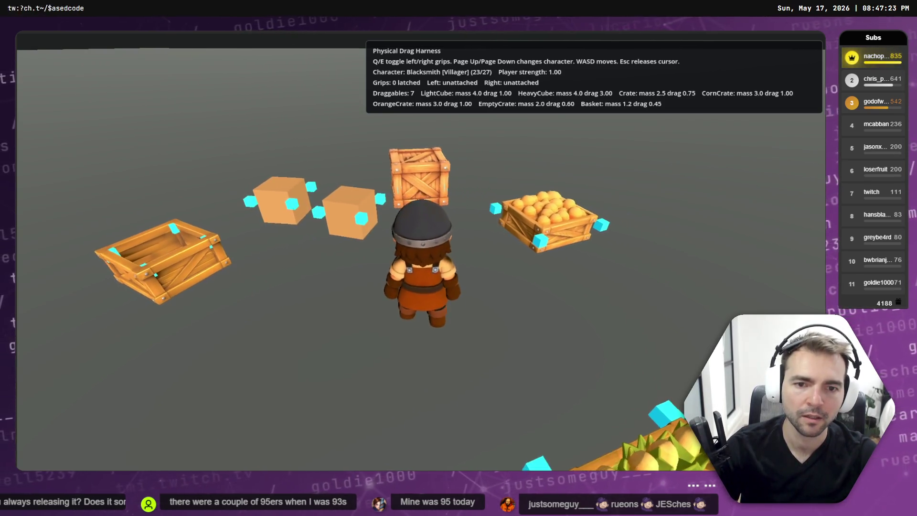
pyautogui.press('w')
pyautogui.press('q')
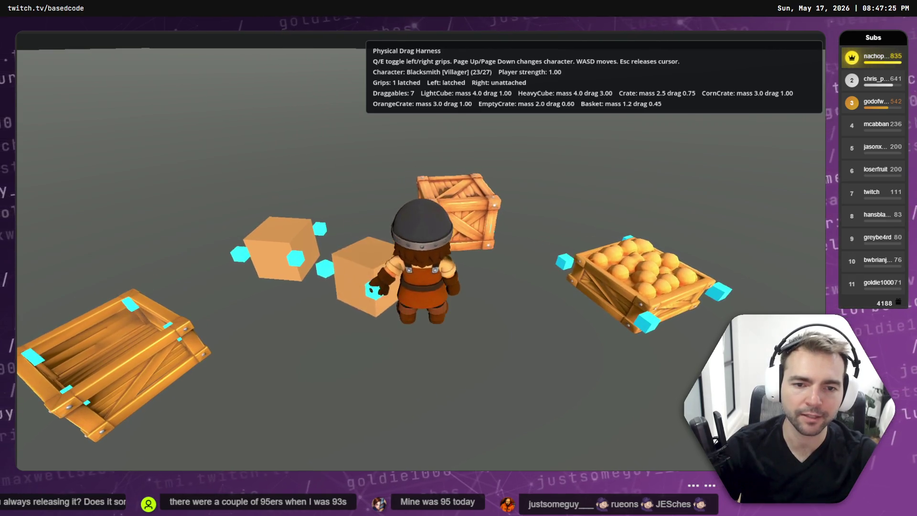
pyautogui.press('s')
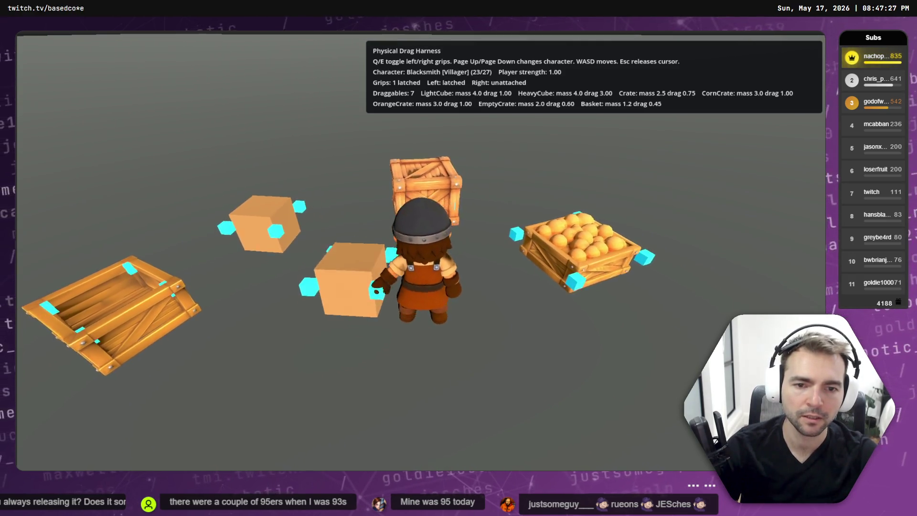
pyautogui.press('s')
pyautogui.press('s')
pyautogui.press('q')
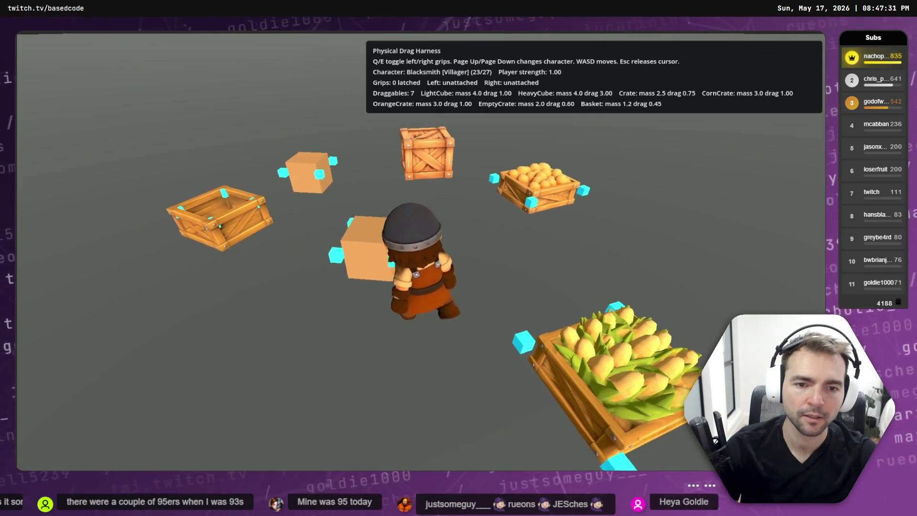
# Carry the cube with the right grip, let it go, then stop the game with F8
pyautogui.press('e')
pyautogui.press('a')
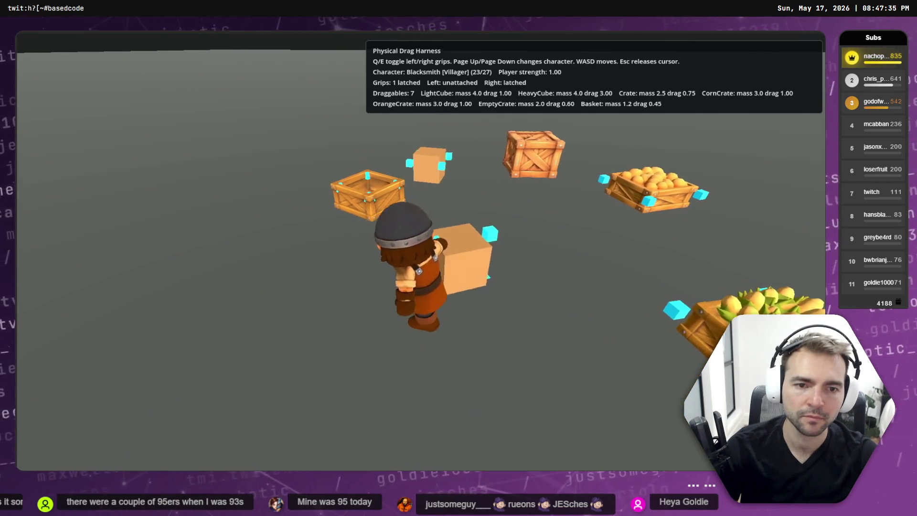
pyautogui.press('s')
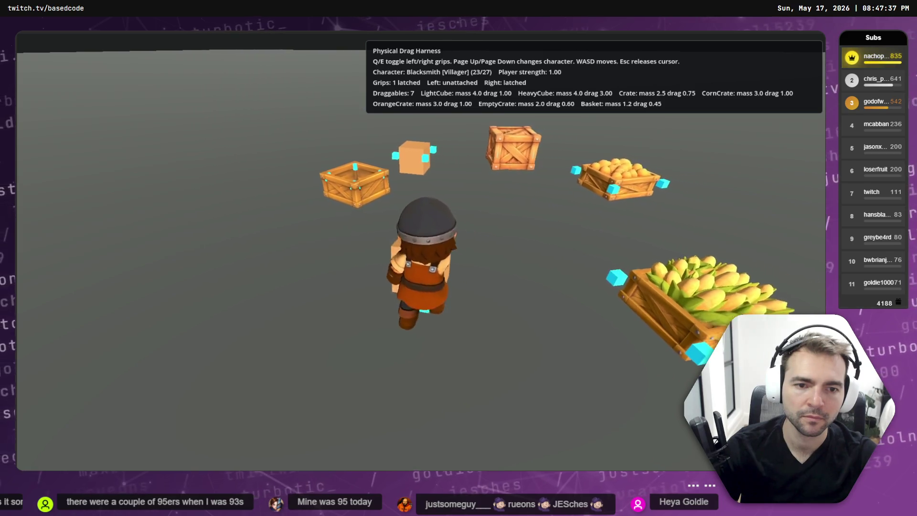
pyautogui.press('a')
pyautogui.press('e')
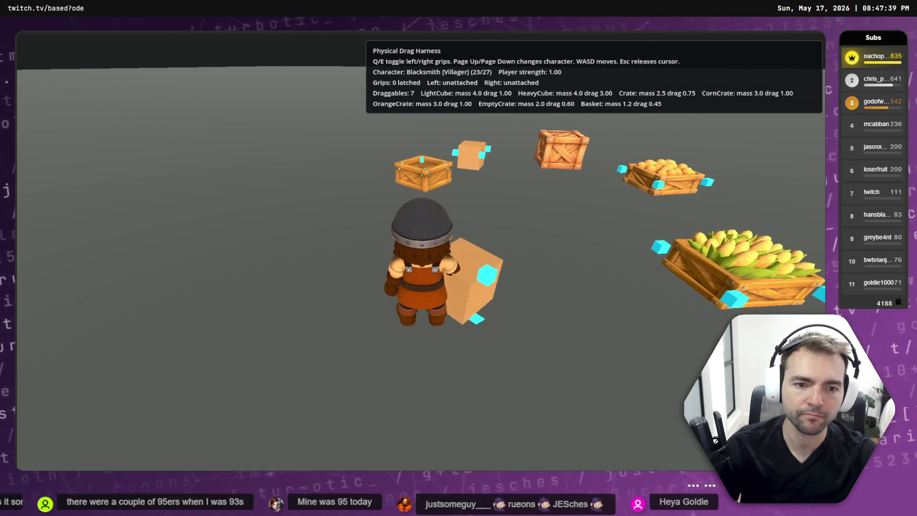
pyautogui.press('s')
pyautogui.press('d')
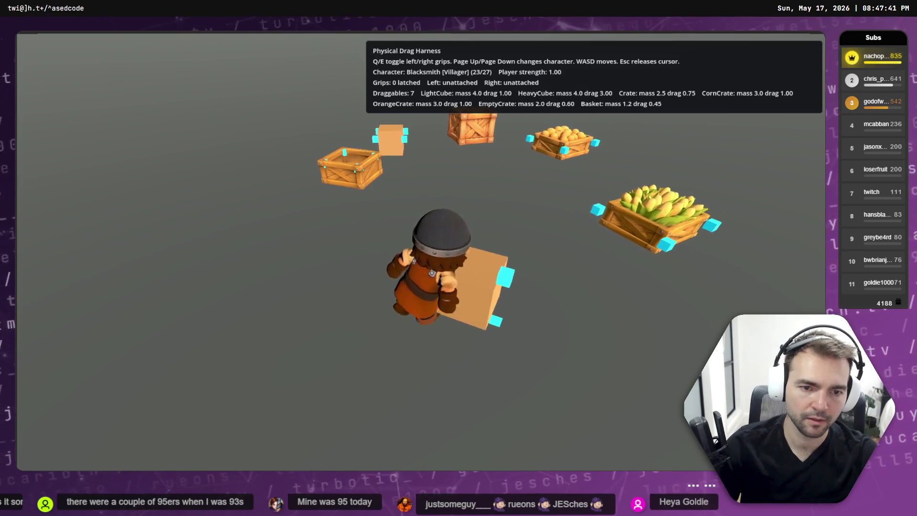
pyautogui.press('a')
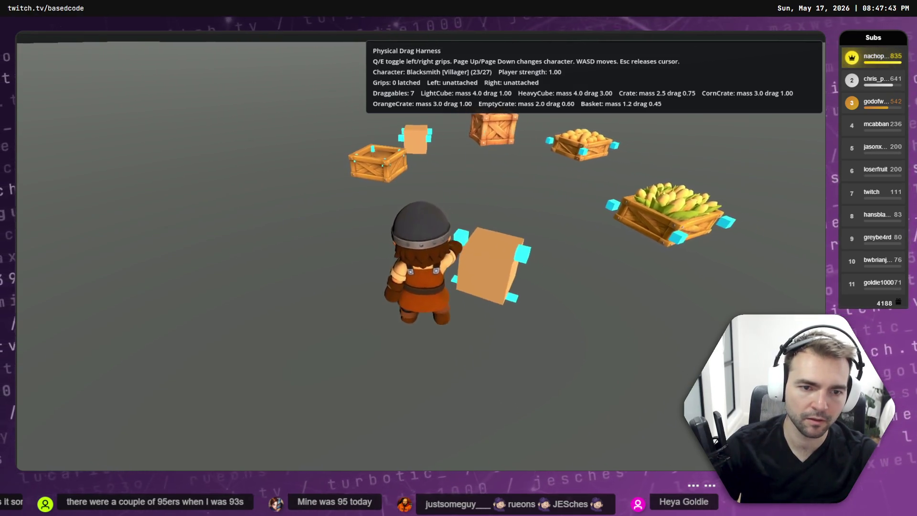
pyautogui.press('d')
pyautogui.press('d')
pyautogui.press('a')
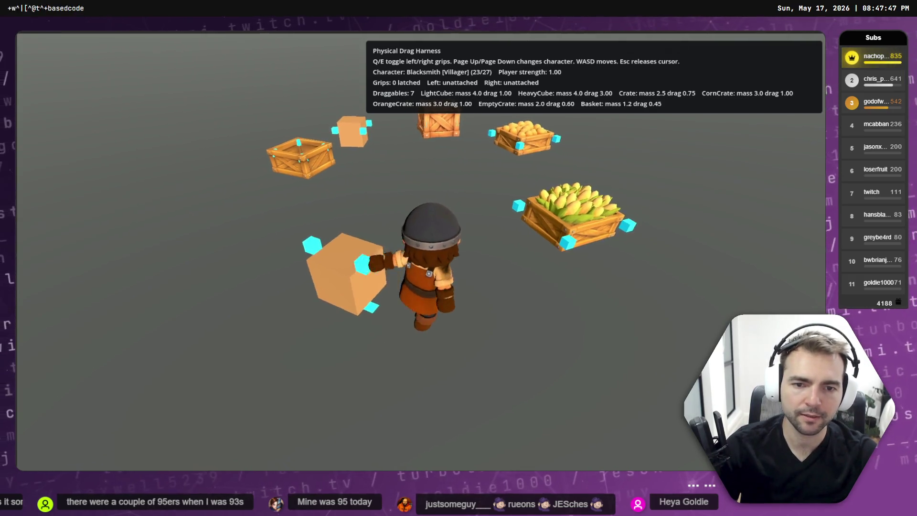
pyautogui.press('s')
pyautogui.press('F8')
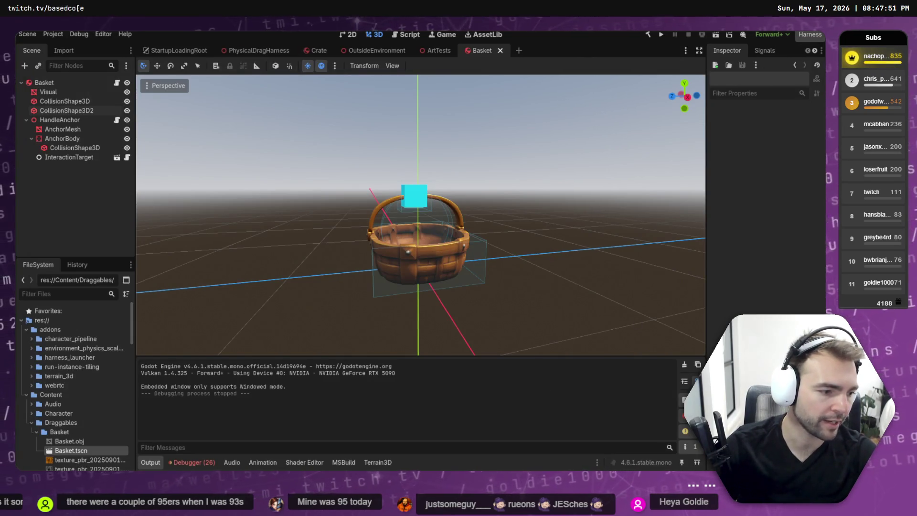
# In Fork, stage all local changes and commit them as 'Trying to fix chain link issue.'
pyautogui.hotkey('alt', 'Tab')
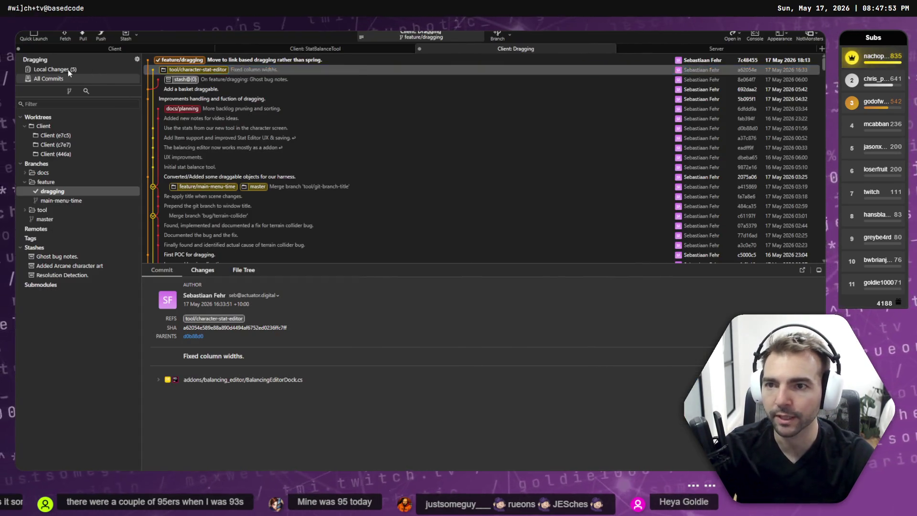
pyautogui.click(68, 69)
pyautogui.hotkey('ctrl', 'a')
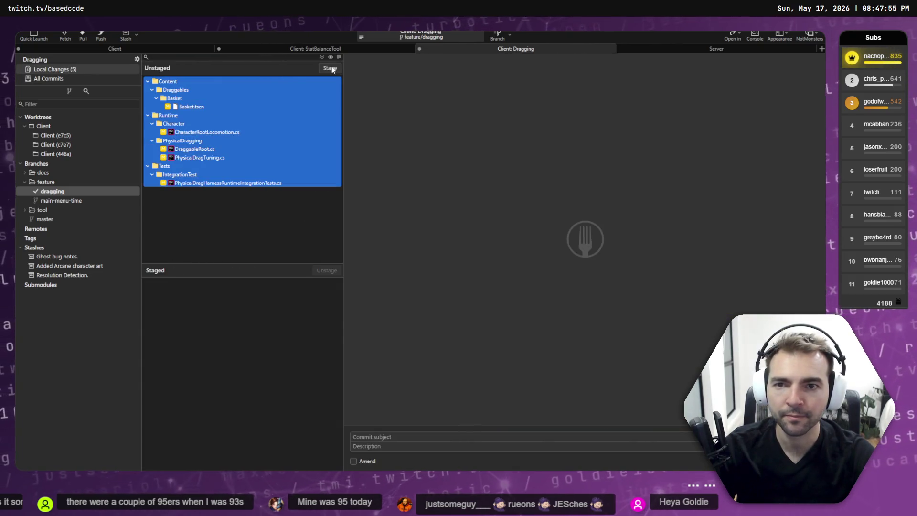
pyautogui.click(372, 462)
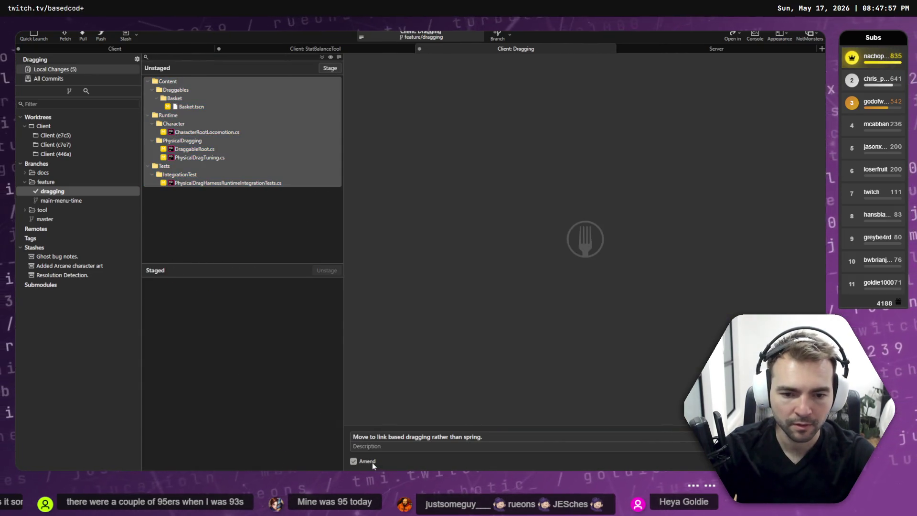
pyautogui.click(372, 463)
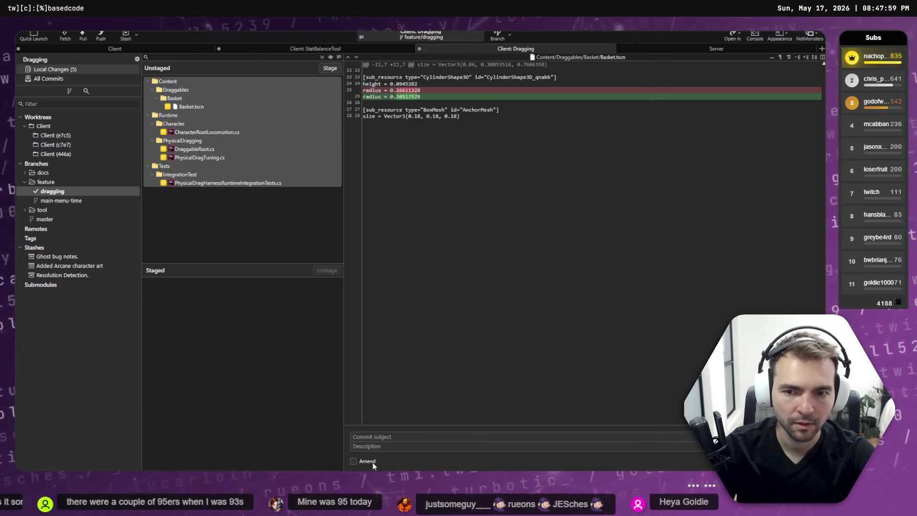
pyautogui.click(331, 70)
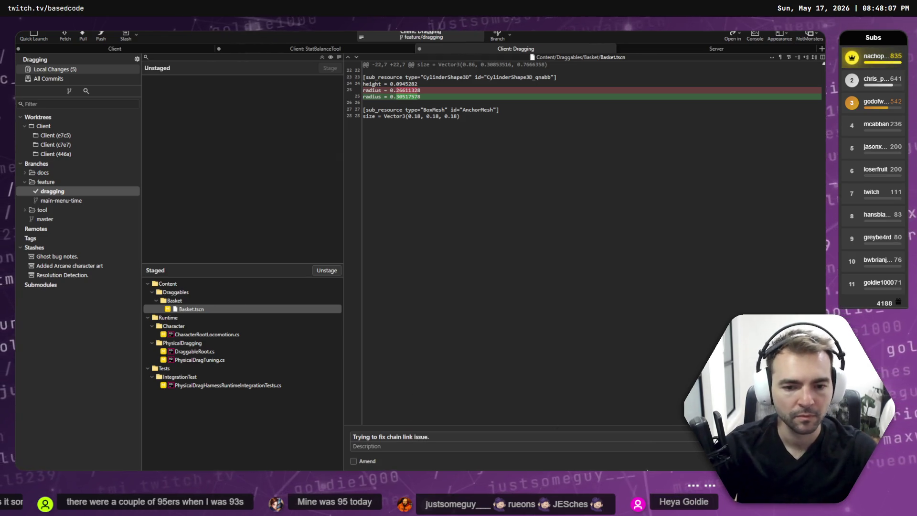
pyautogui.click(661, 450)
# Check out the 'Add a basket draggable.' commit as detached HEAD and reload files from disk in Godot
pyautogui.click(67, 190)
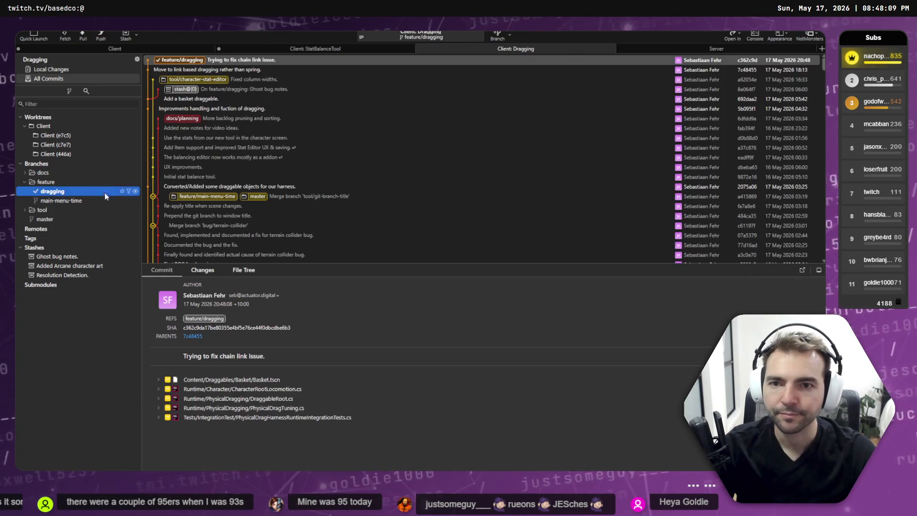
pyautogui.click(188, 99)
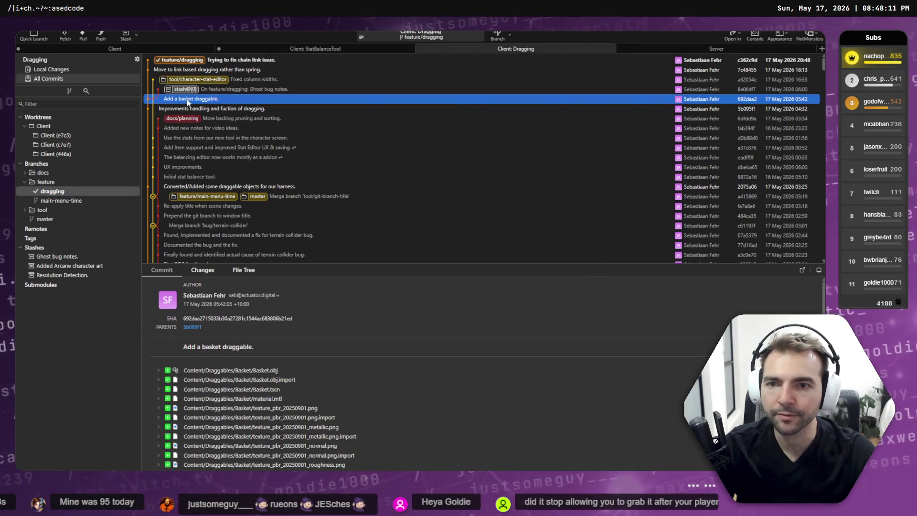
pyautogui.click(187, 108)
pyautogui.click(190, 103)
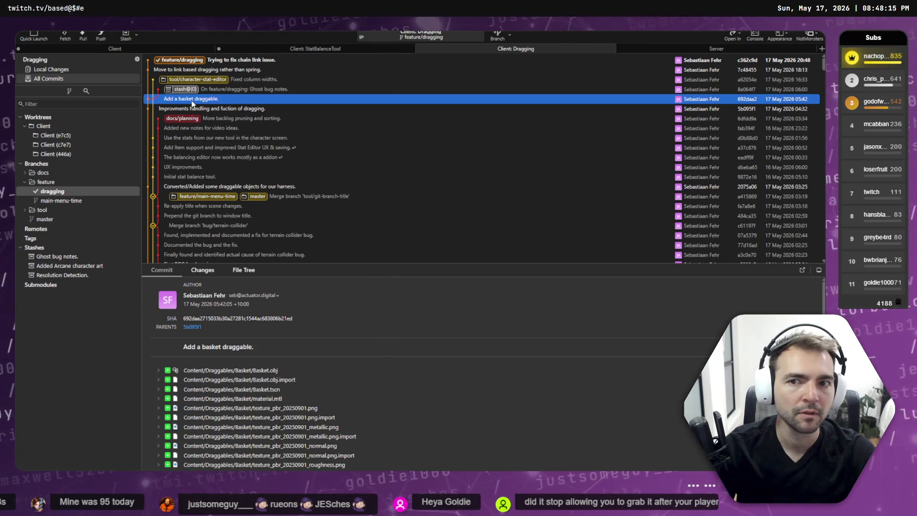
pyautogui.doubleClick(192, 101)
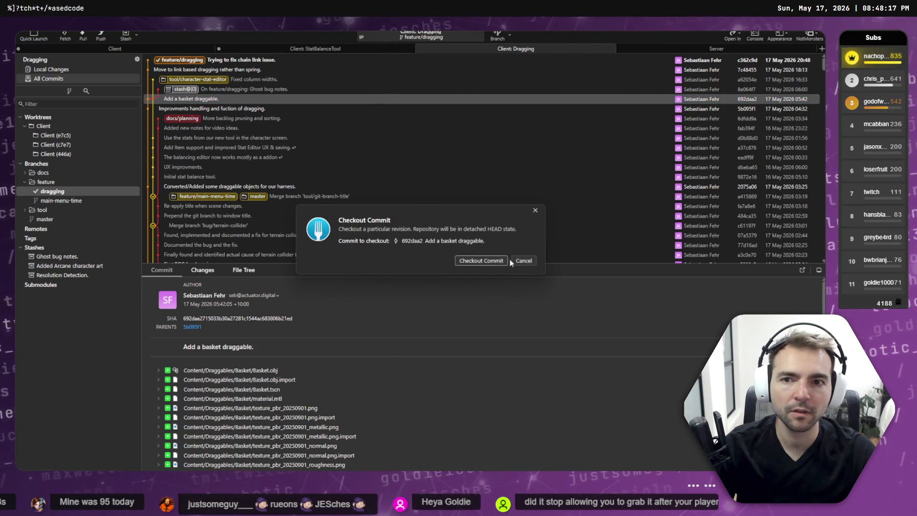
pyautogui.click(485, 262)
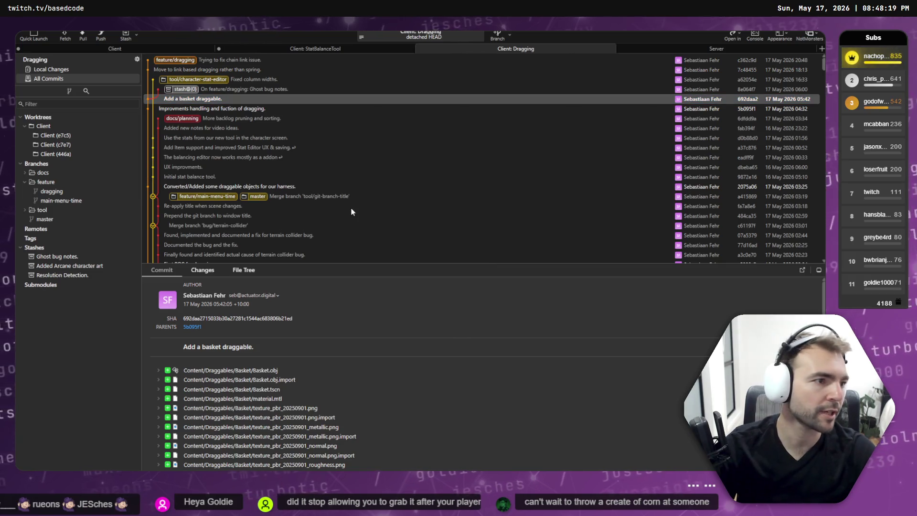
pyautogui.hotkey('alt', 'Tab')
pyautogui.click(448, 304)
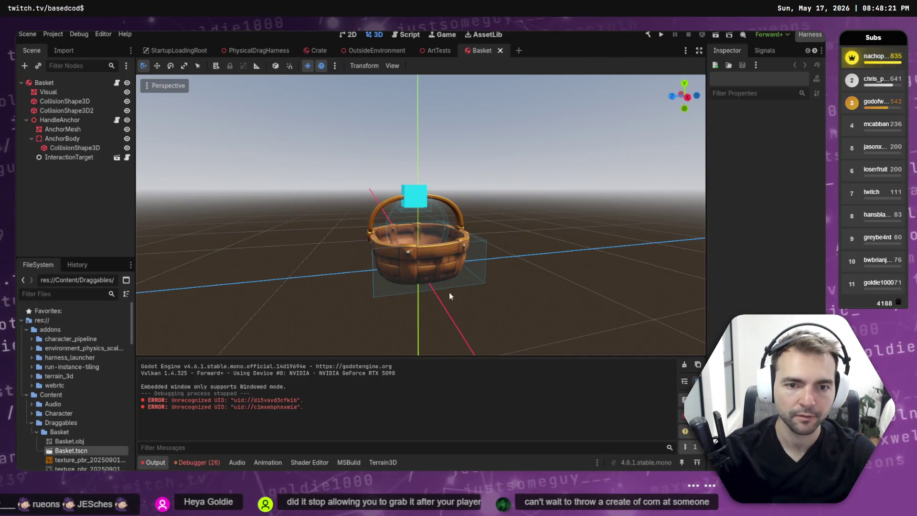
# Close the Basket scene tab and run the project with F5 to playtest the older commit
pyautogui.middleClick(477, 55)
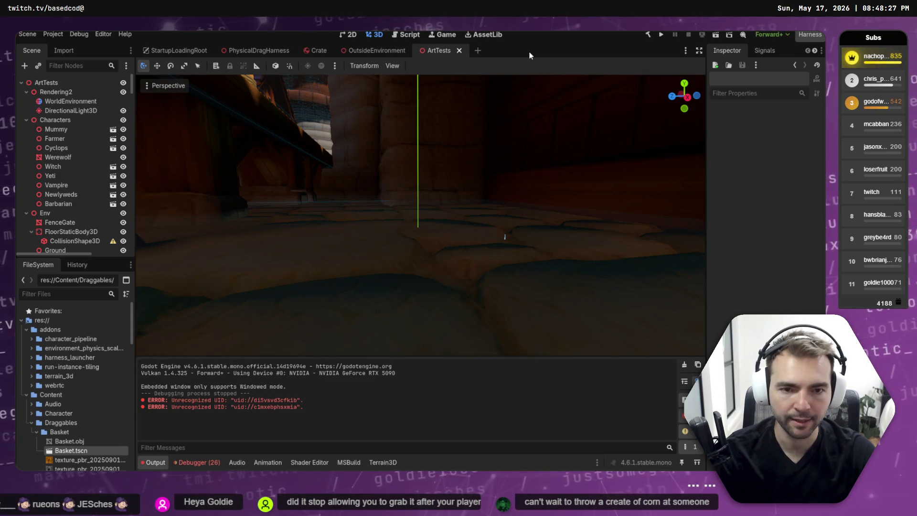
pyautogui.press('Escape')
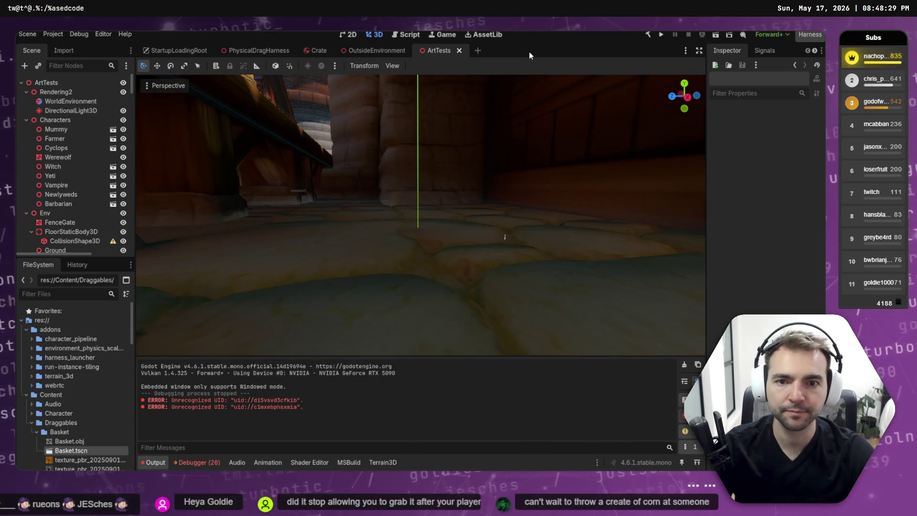
pyautogui.press('F5')
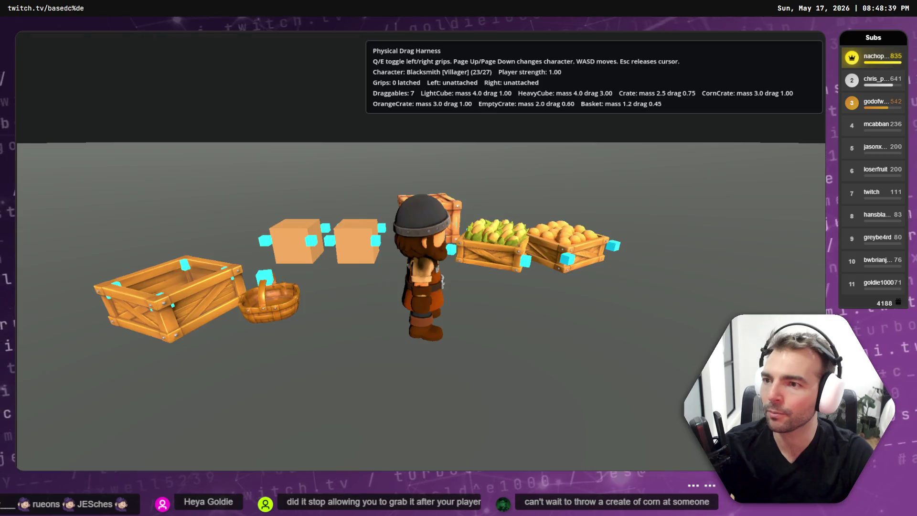
# Carry the basket around with the left grip, dropping and regrabbing it before letting go
pyautogui.press('w')
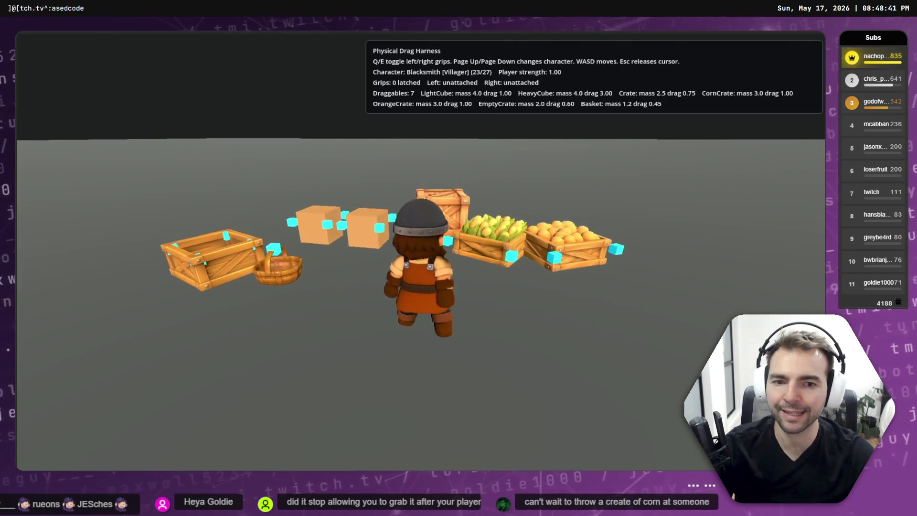
pyautogui.press('d')
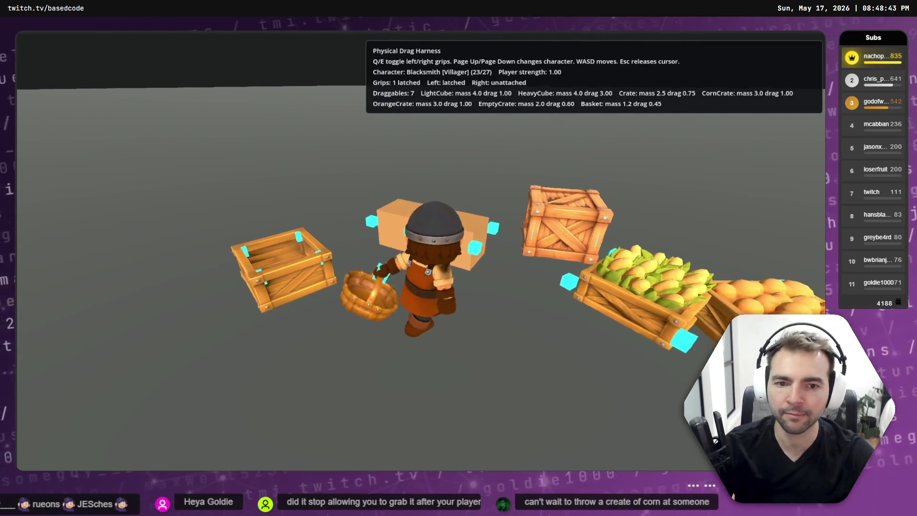
pyautogui.press('a')
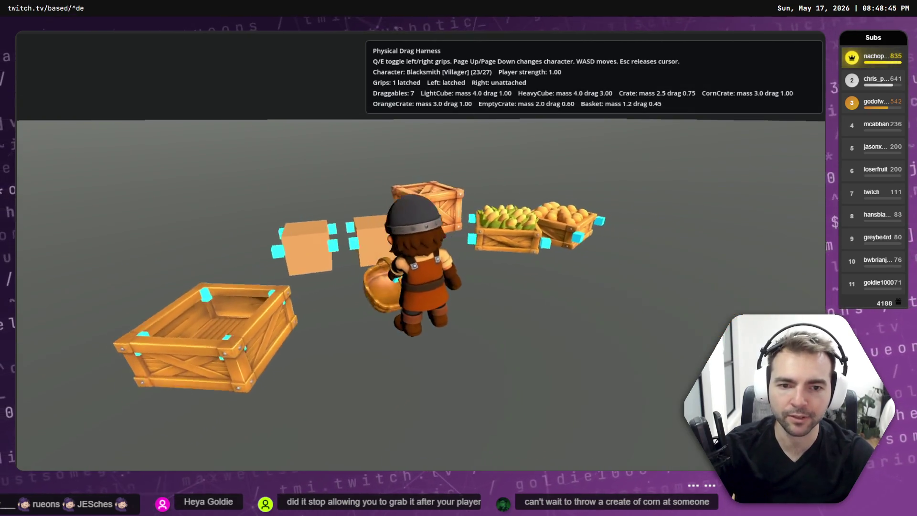
pyautogui.press('a')
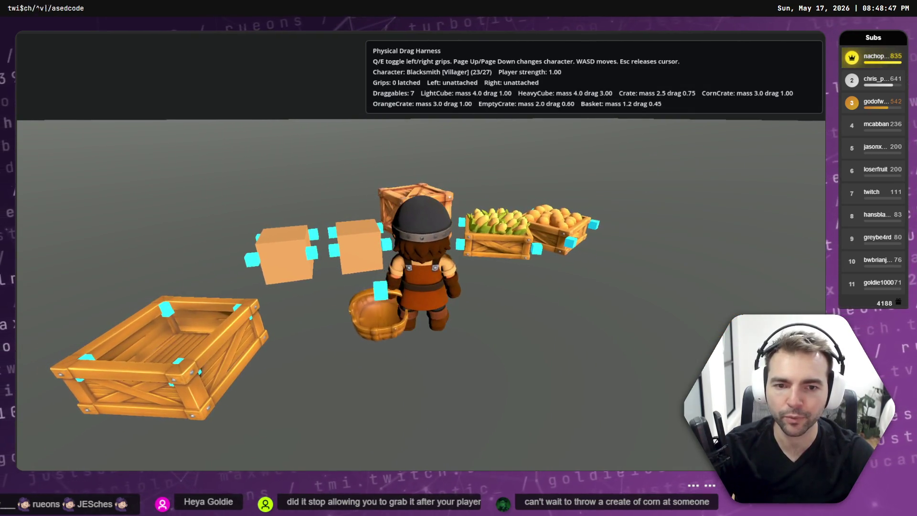
pyautogui.press('s')
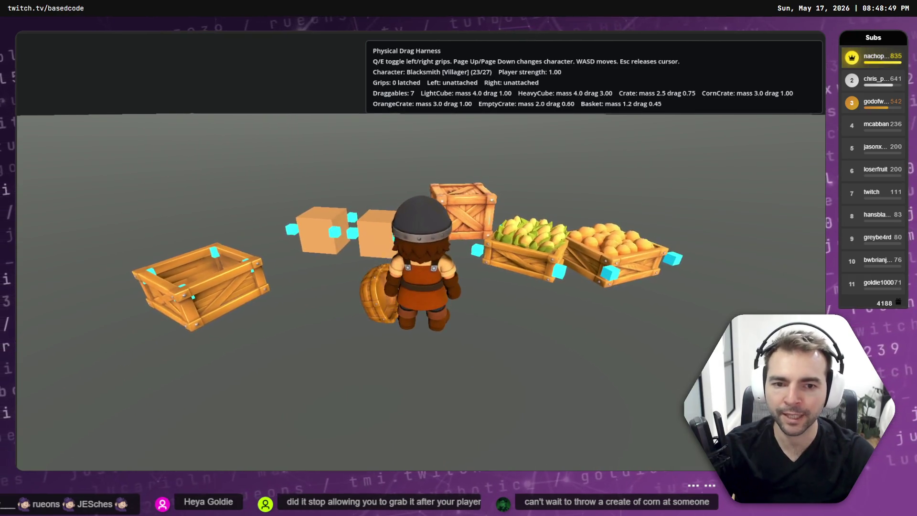
pyautogui.press('q')
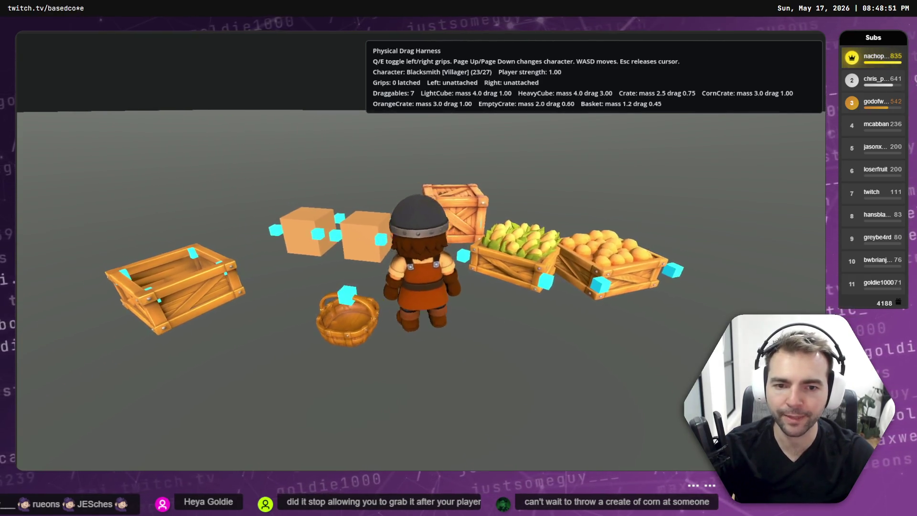
pyautogui.press('q')
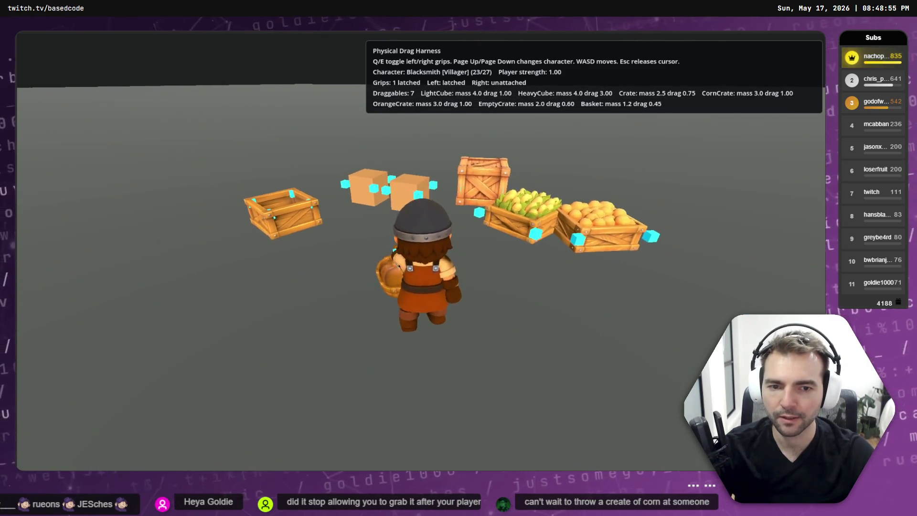
pyautogui.press('d')
pyautogui.press('d')
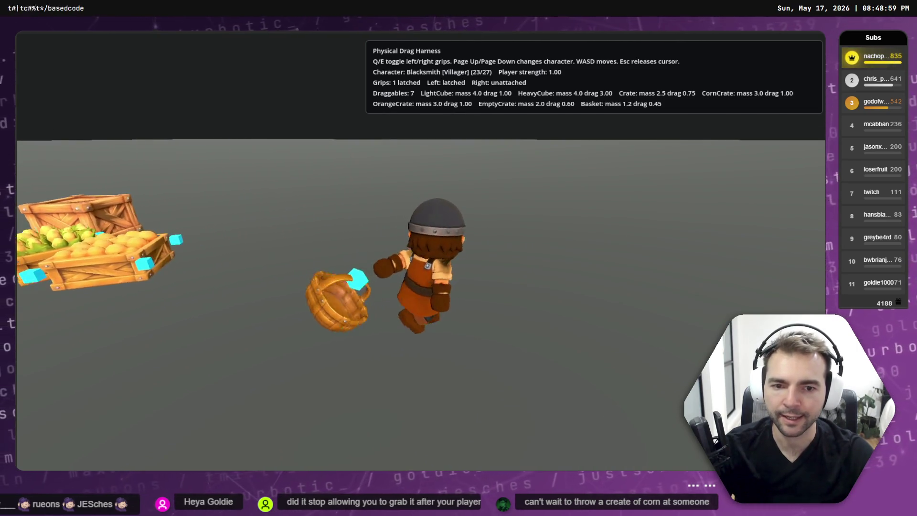
pyautogui.press('q')
# Carry the light cube with the right grip, release it, then latch the left grip onto the empty crate
pyautogui.press('a')
pyautogui.press('w')
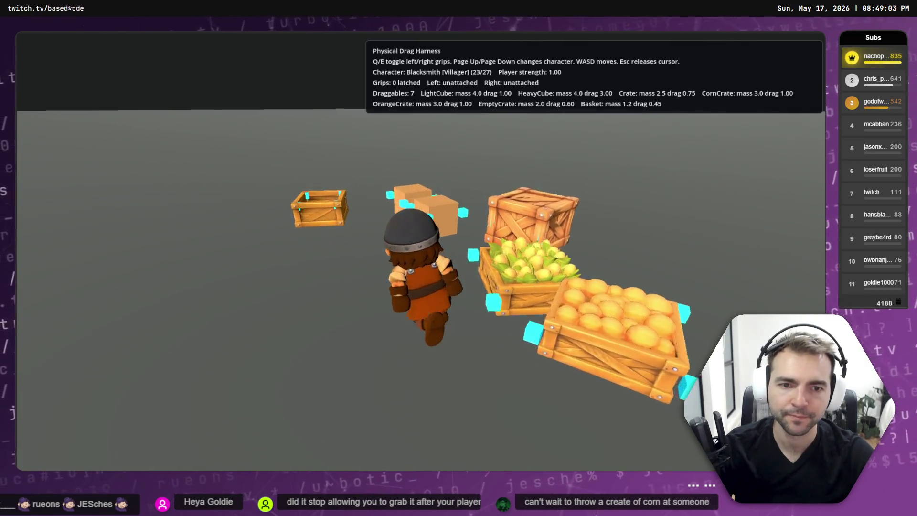
pyautogui.press('e')
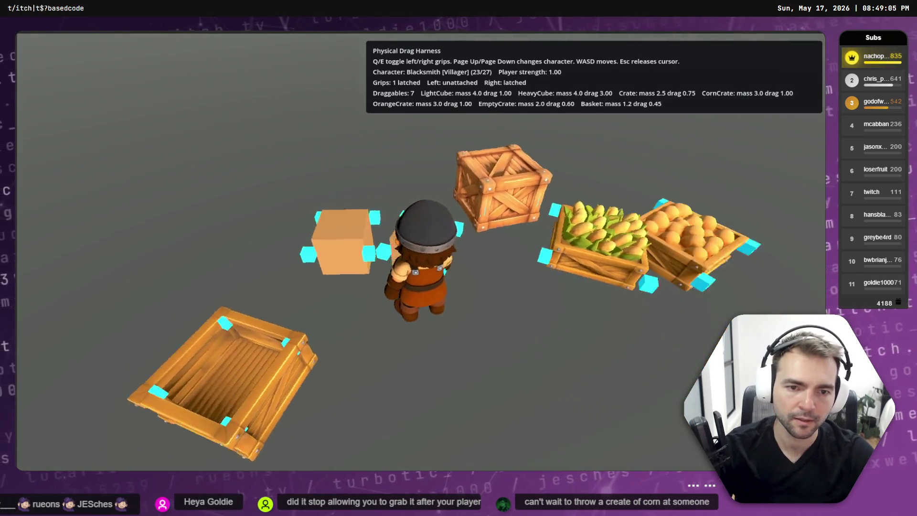
pyautogui.press('d')
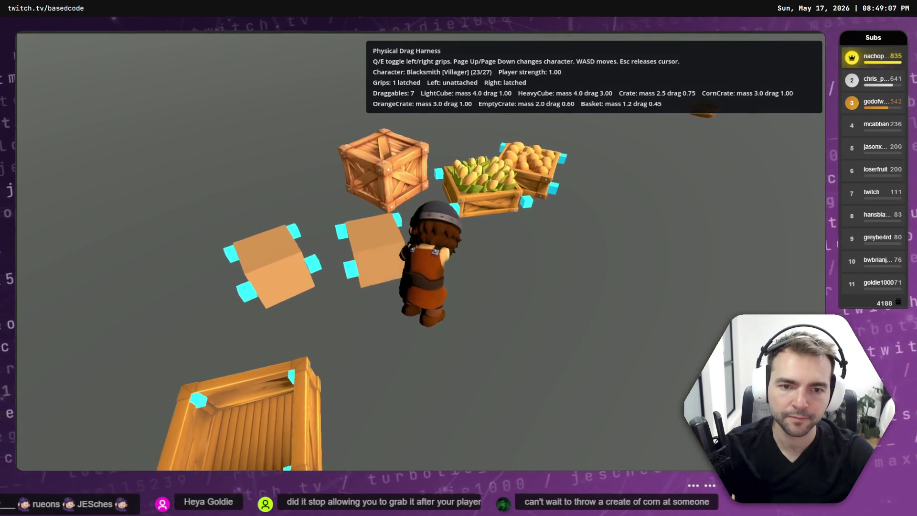
pyautogui.press('a')
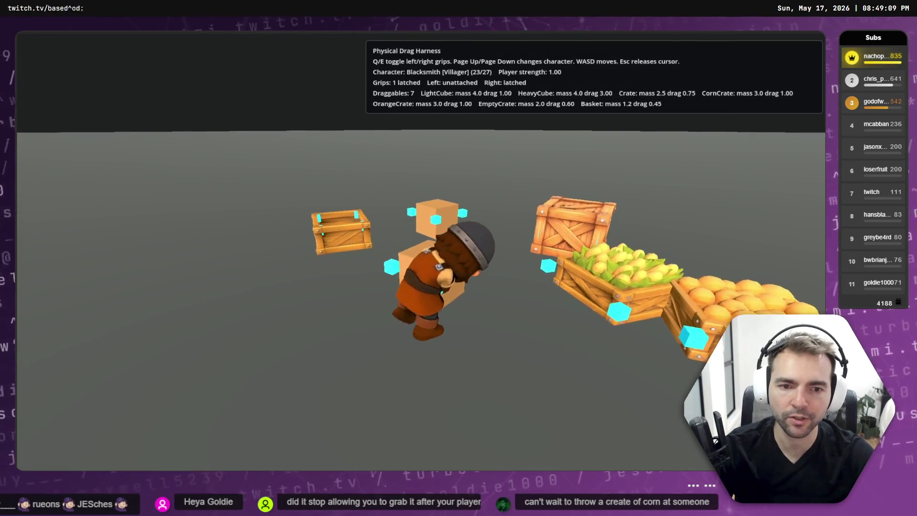
pyautogui.press('d')
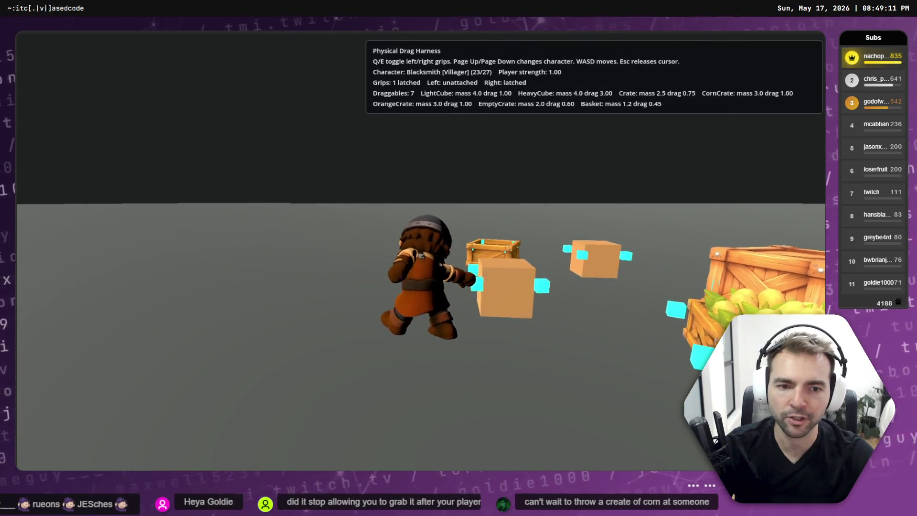
pyautogui.press('e')
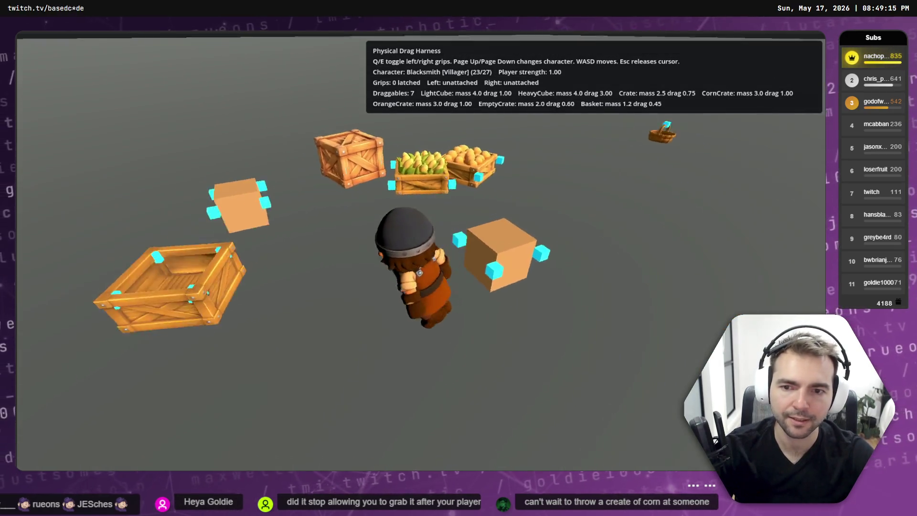
pyautogui.press('q')
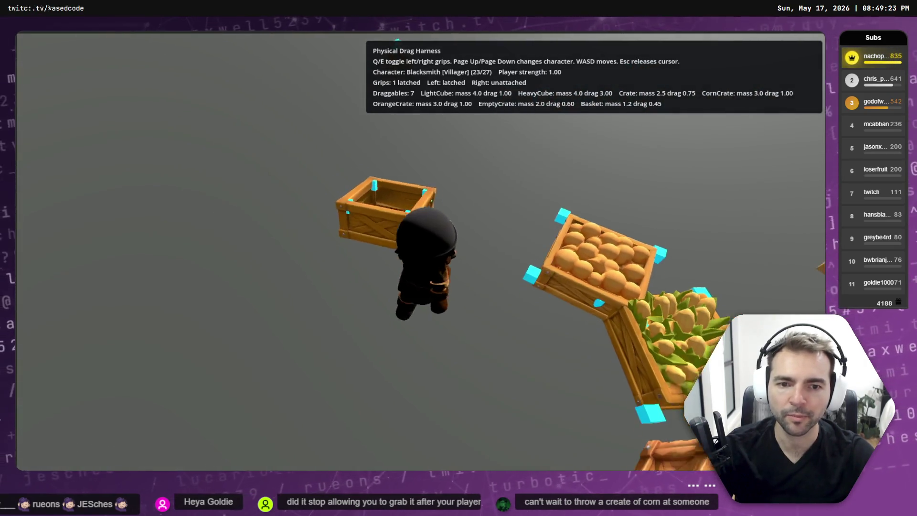
# Release the empty crate, grab the corn crate, then grab the cube with both grips
pyautogui.press('q')
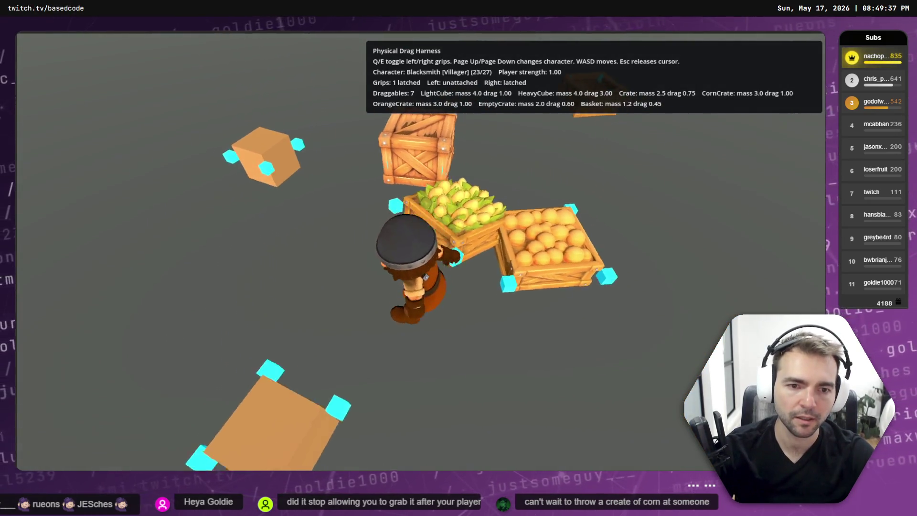
pyautogui.press('q')
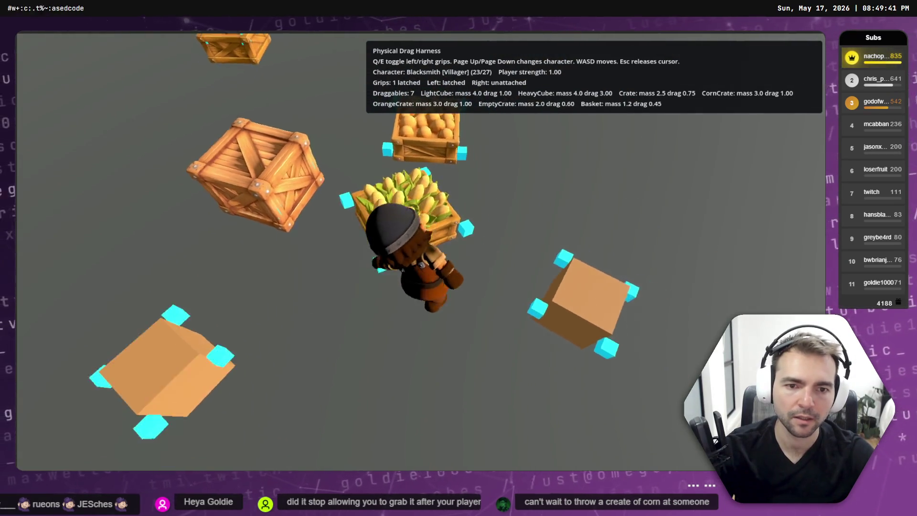
pyautogui.press('q')
pyautogui.press('e')
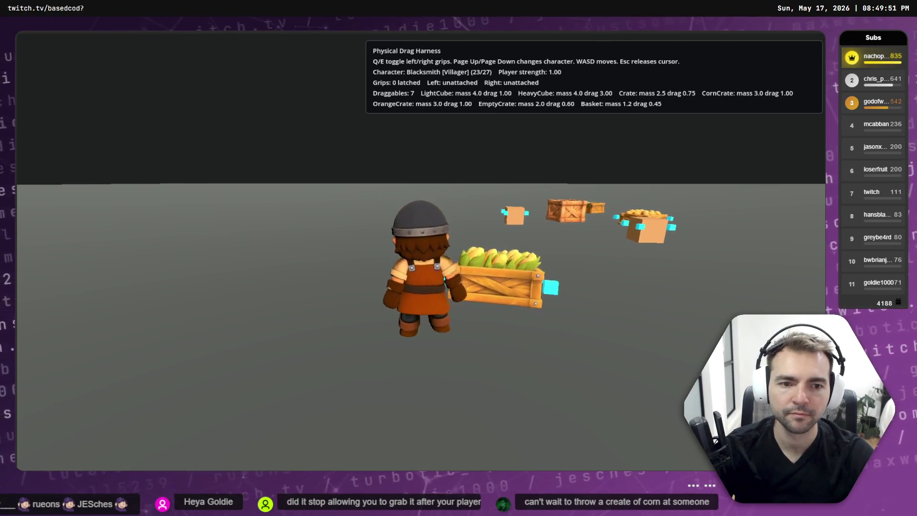
pyautogui.press('w')
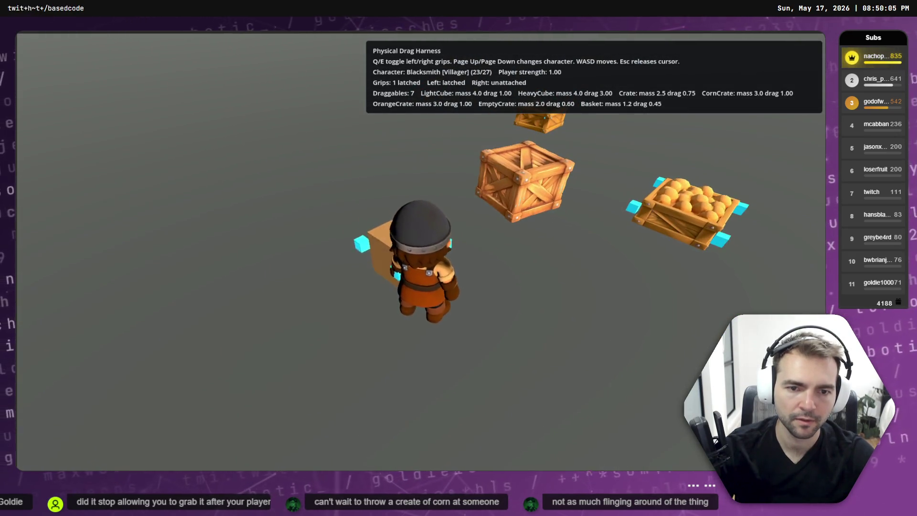
pyautogui.press('q')
pyautogui.press('e')
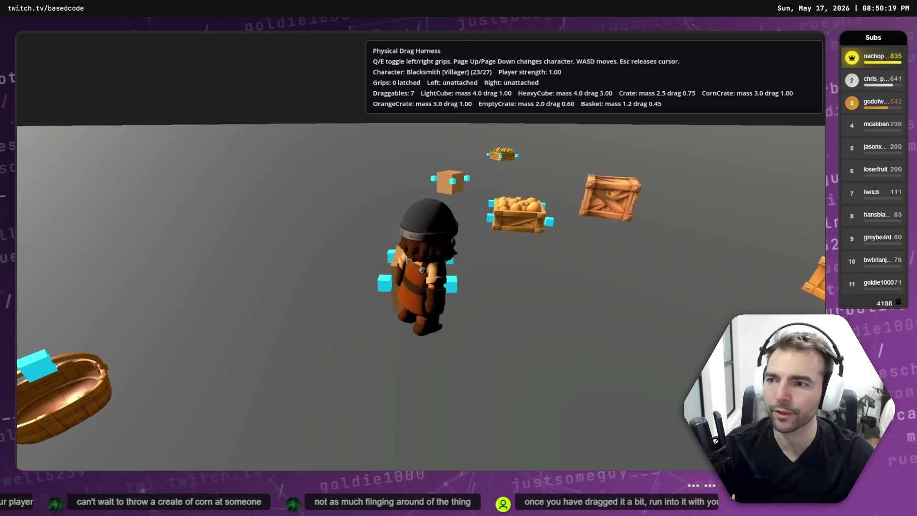
# Push the cube across the play area, then stop the game and bring up the Harness Launcher
pyautogui.press('s')
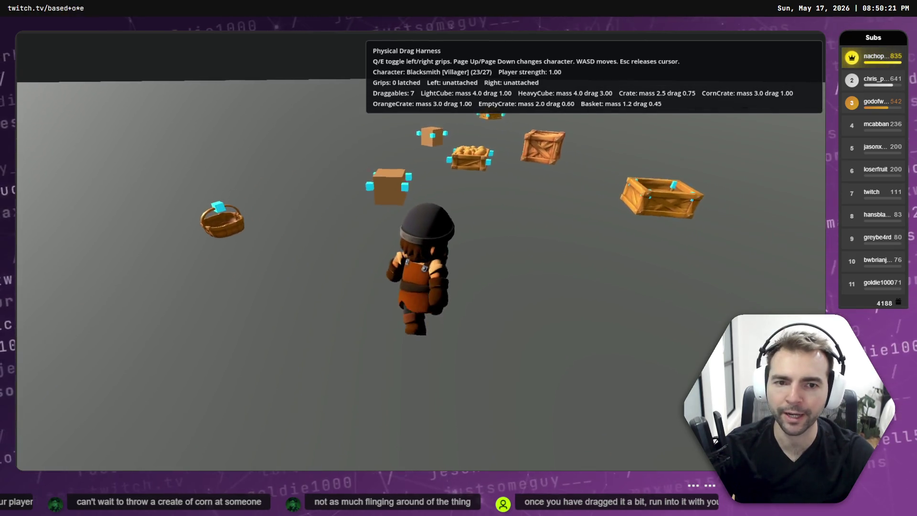
pyautogui.press('w')
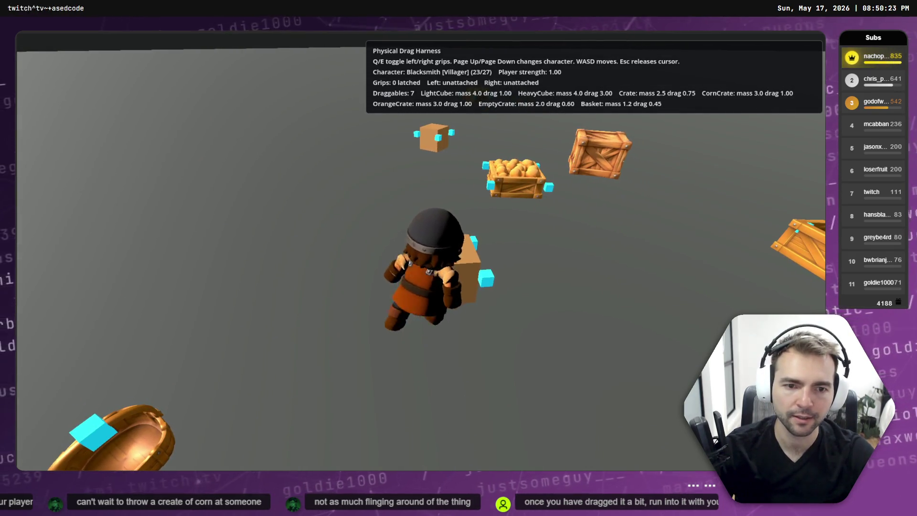
pyautogui.press('d')
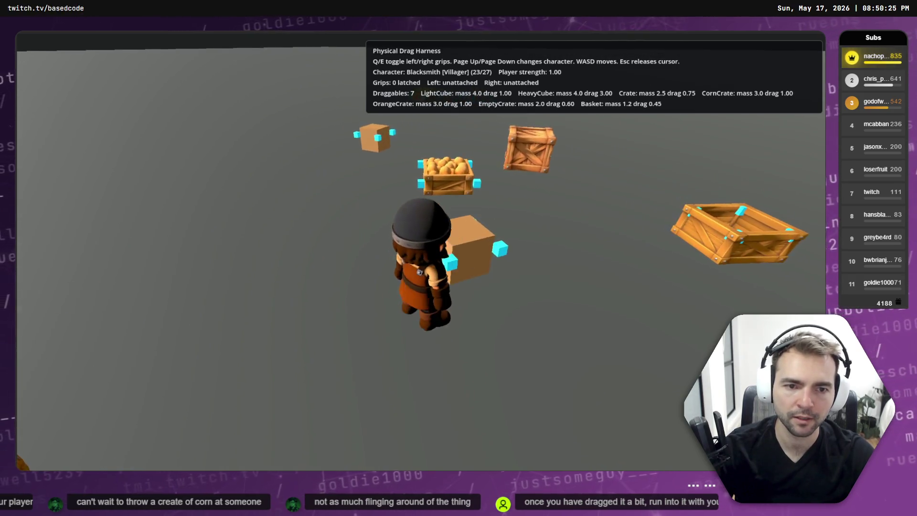
pyautogui.press('w')
pyautogui.press('d')
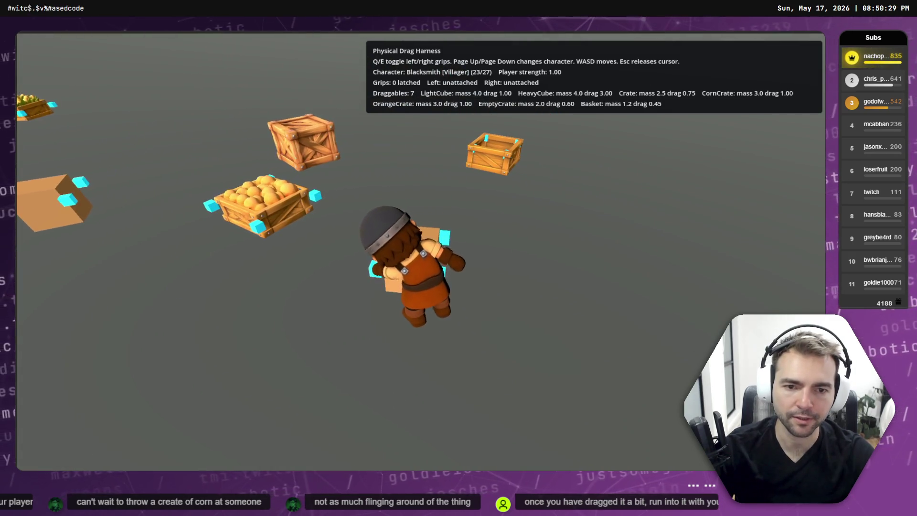
pyautogui.press('a')
pyautogui.press('a')
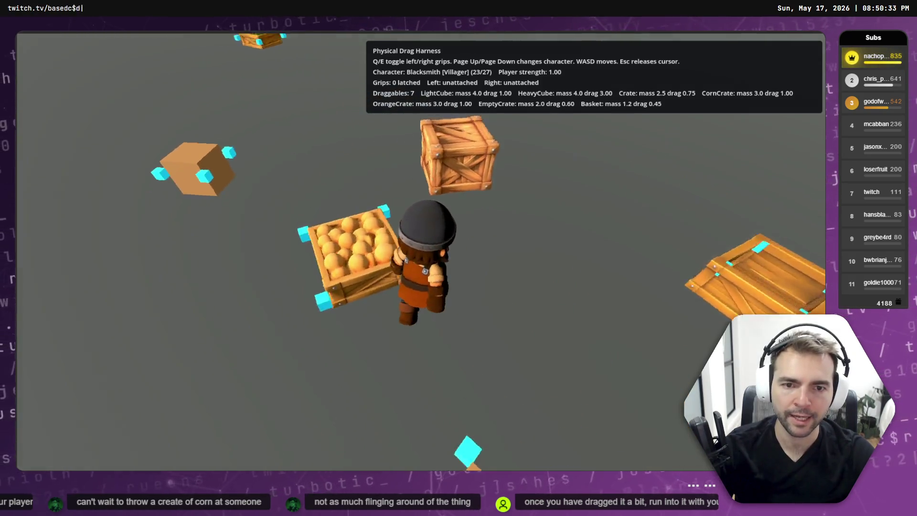
pyautogui.press('a')
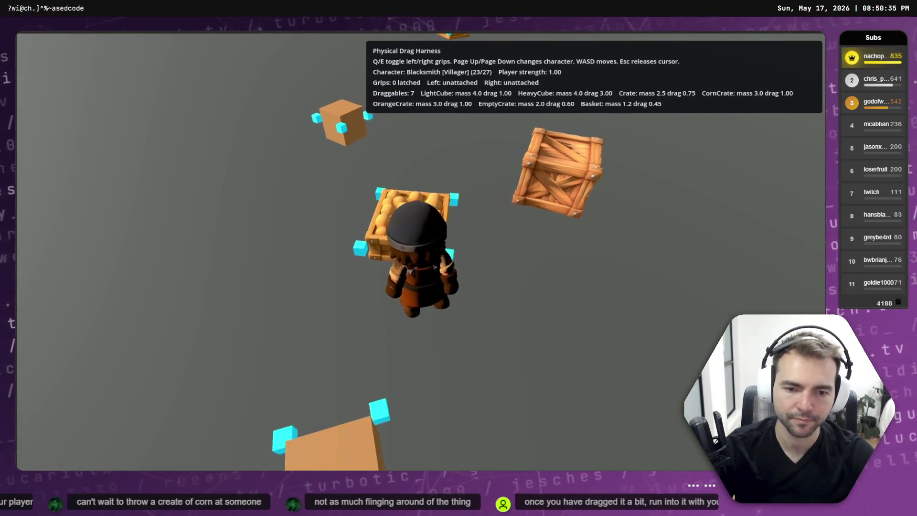
pyautogui.press('a')
pyautogui.press('F8')
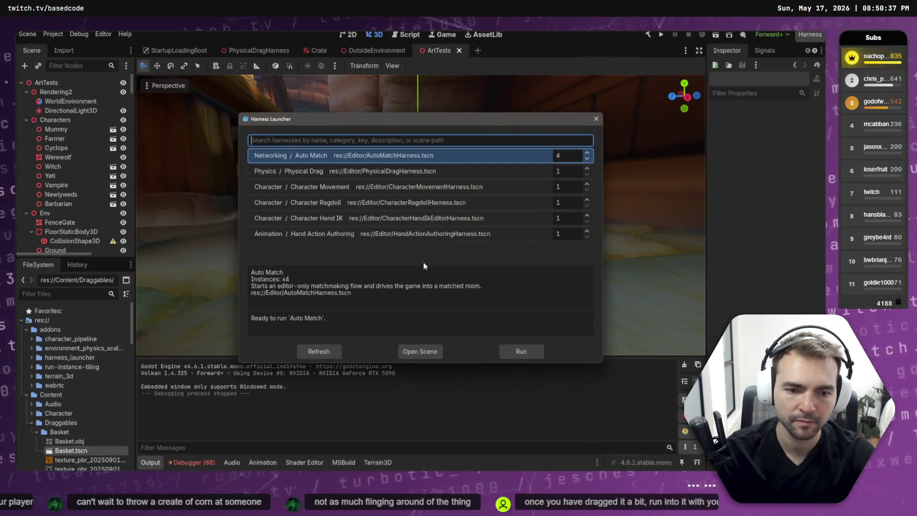
# Run the Physical Drag harness again and walk past the light cubes to the basket
pyautogui.press('Return')
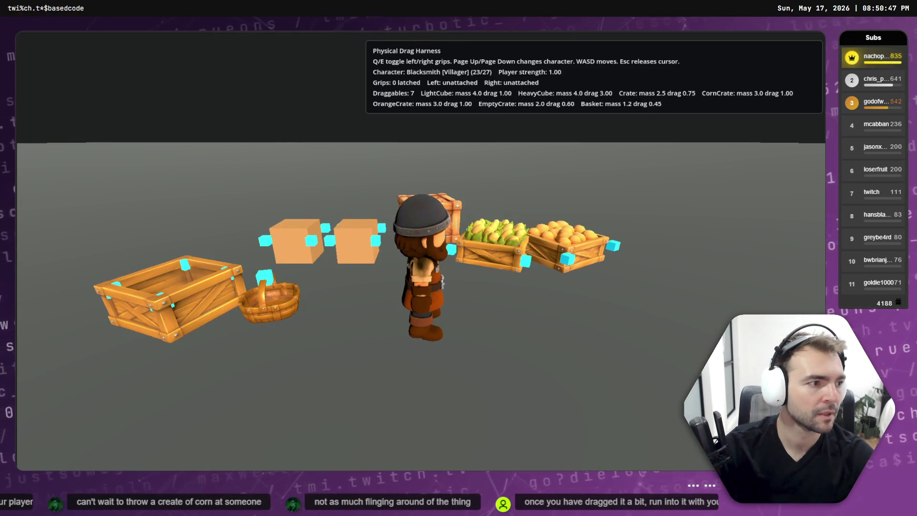
pyautogui.hotkey('alt', 'Tab')
pyautogui.hotkey('alt', 'Tab')
pyautogui.press('w')
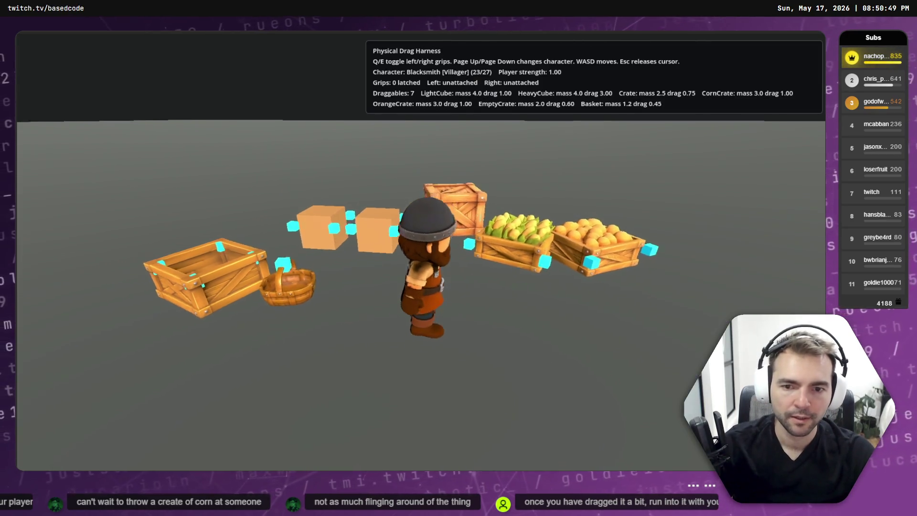
pyautogui.press('a')
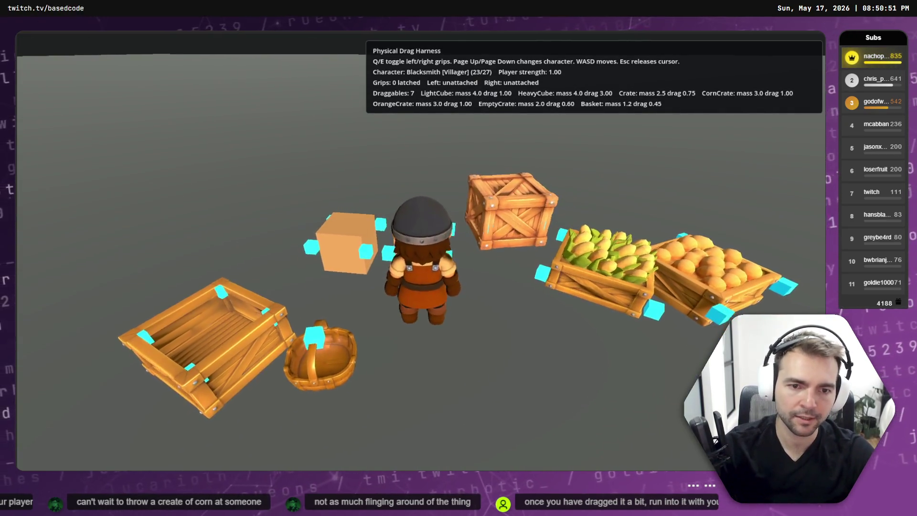
pyautogui.press('a')
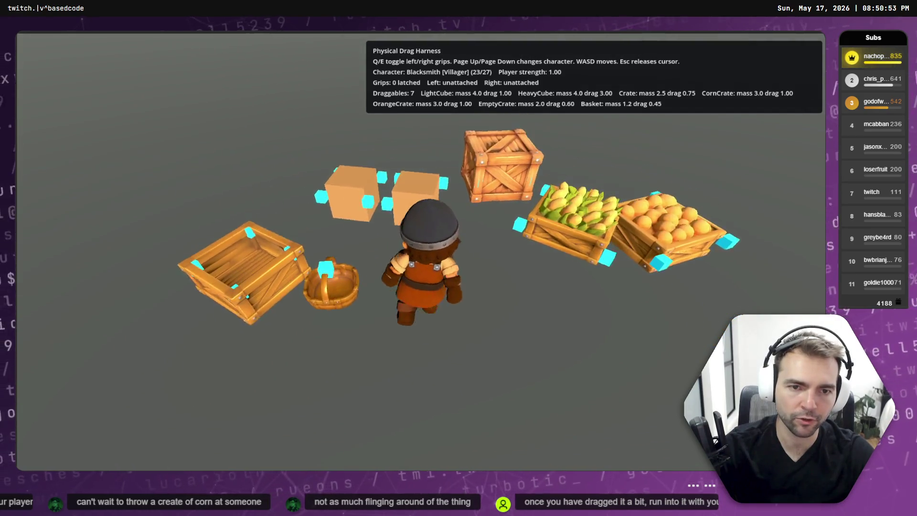
pyautogui.press('s')
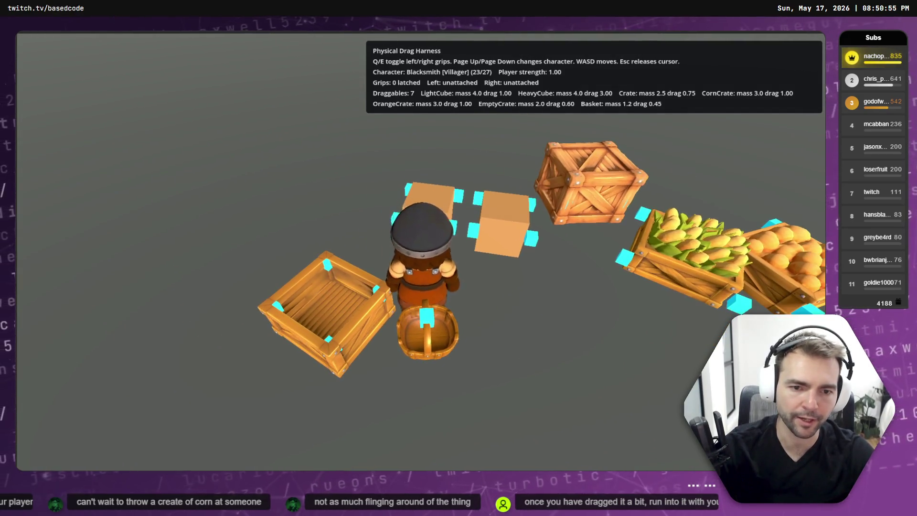
pyautogui.press('s')
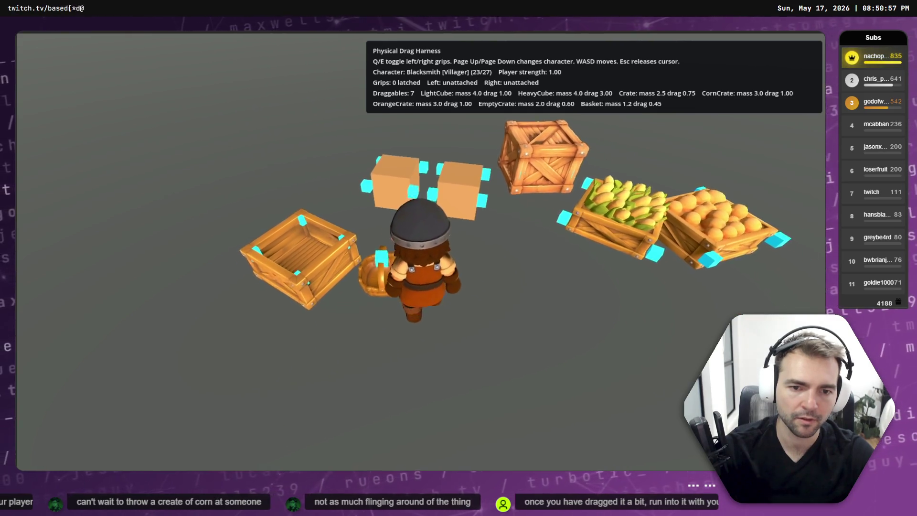
pyautogui.press('w')
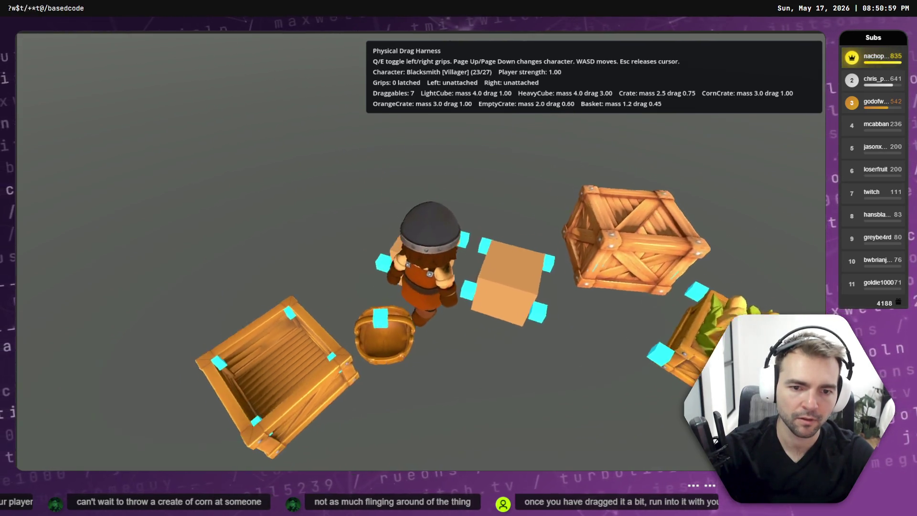
# Repeatedly latch the left grip onto the basket, drag it briefly, and release it
pyautogui.press('q')
pyautogui.press('s')
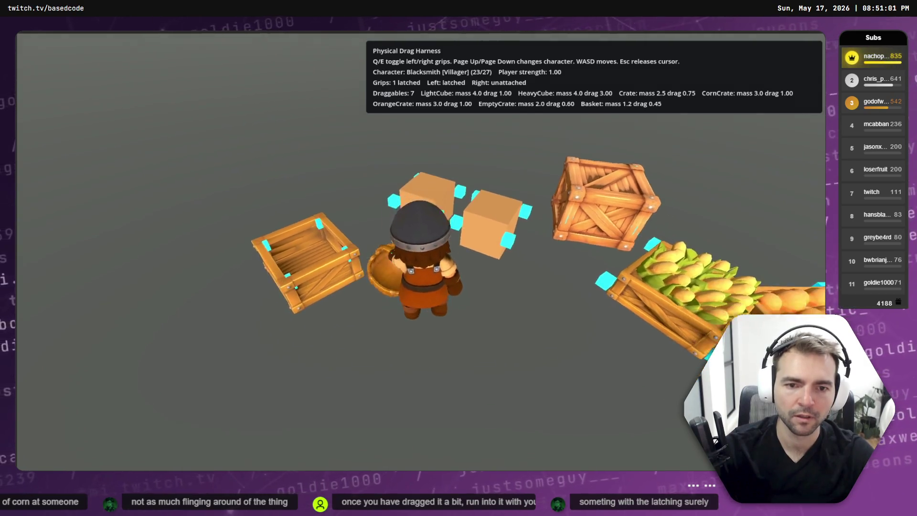
pyautogui.press('q')
pyautogui.press('a')
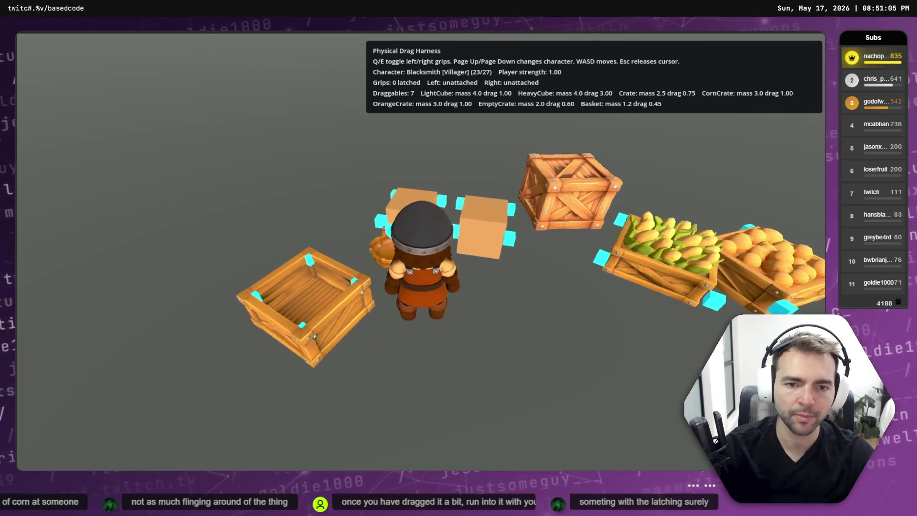
pyautogui.press('w')
pyautogui.press('q')
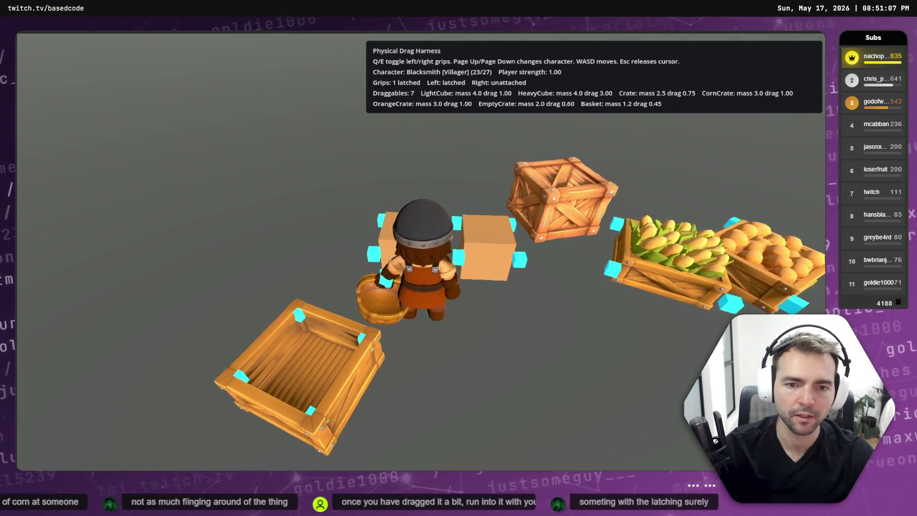
pyautogui.press('q')
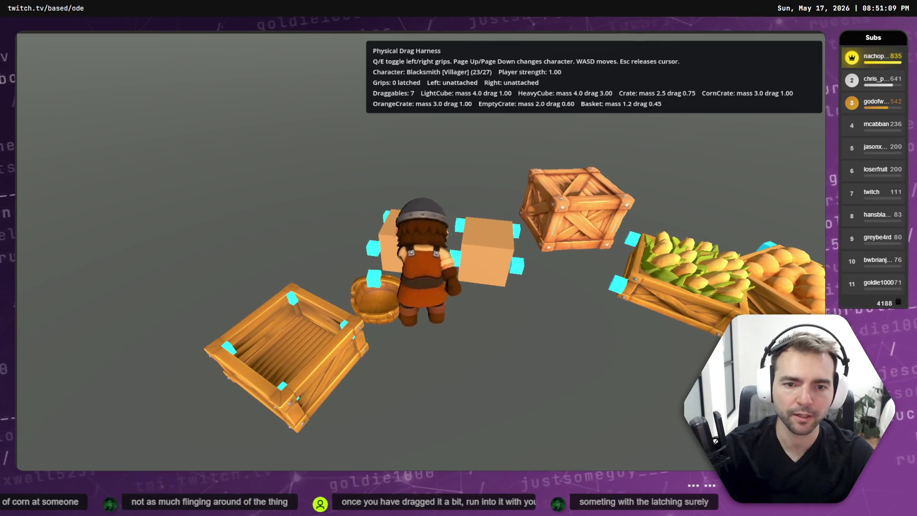
pyautogui.press('s')
pyautogui.press('q')
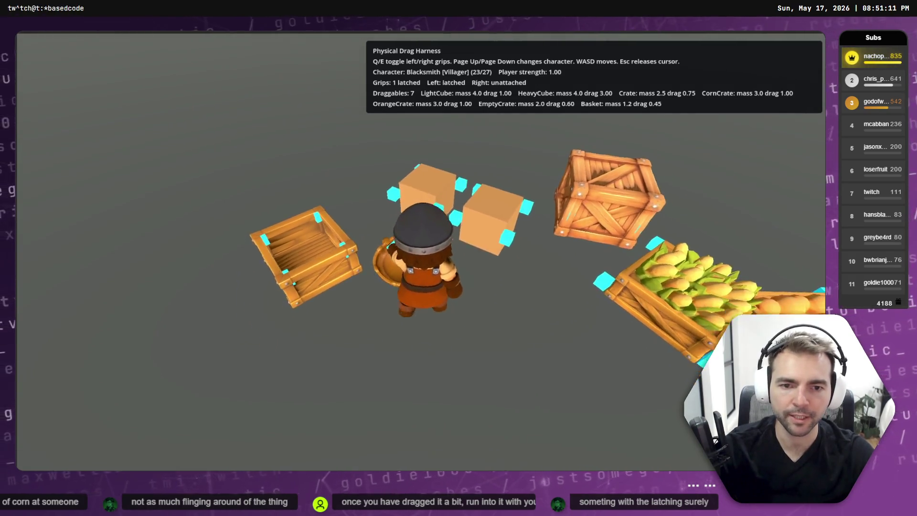
pyautogui.press('a')
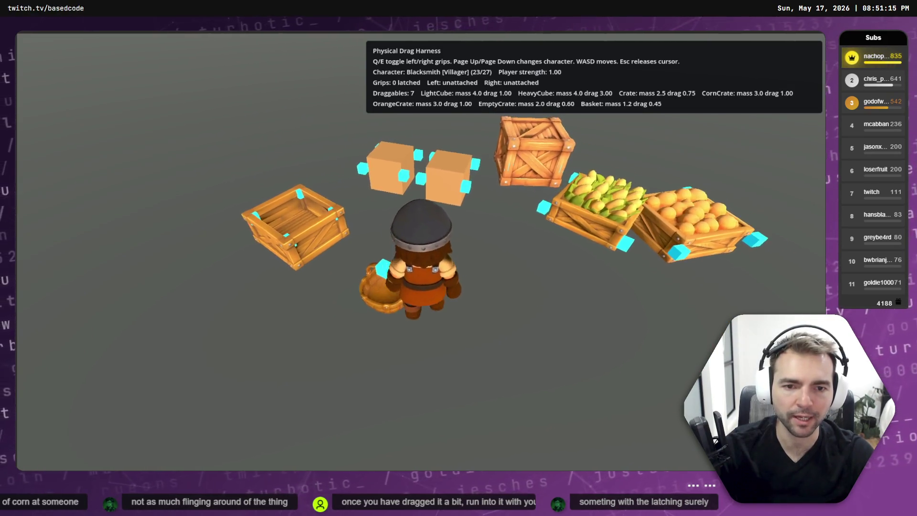
pyautogui.press('d')
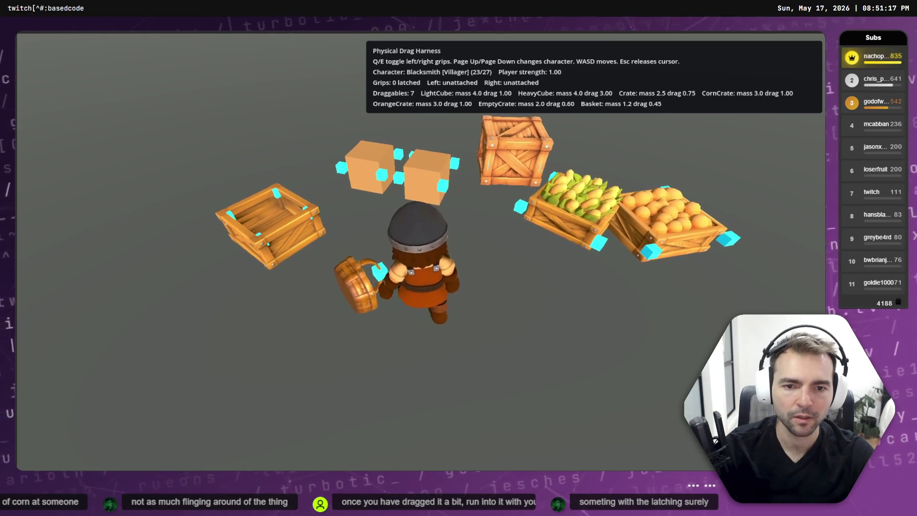
# Grab the basket again, drag it away from the crates, and leave it with no grips latched
pyautogui.press('q')
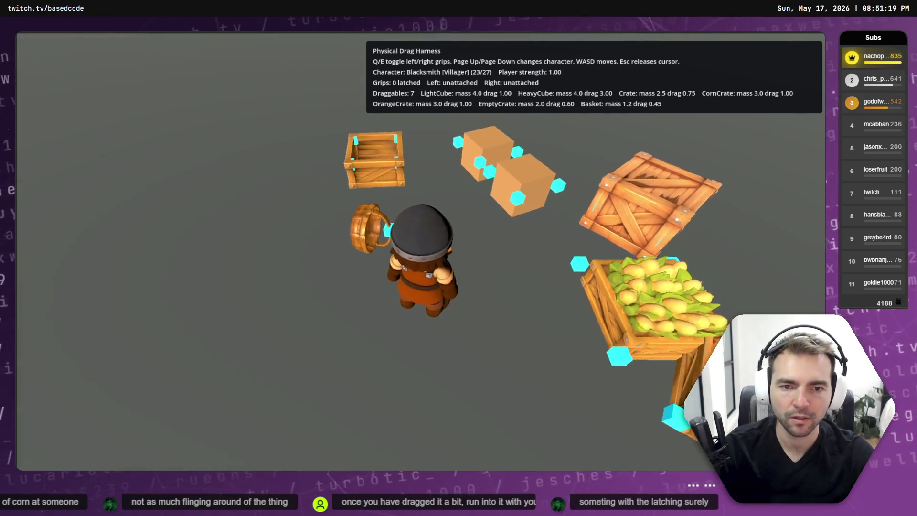
pyautogui.press('d')
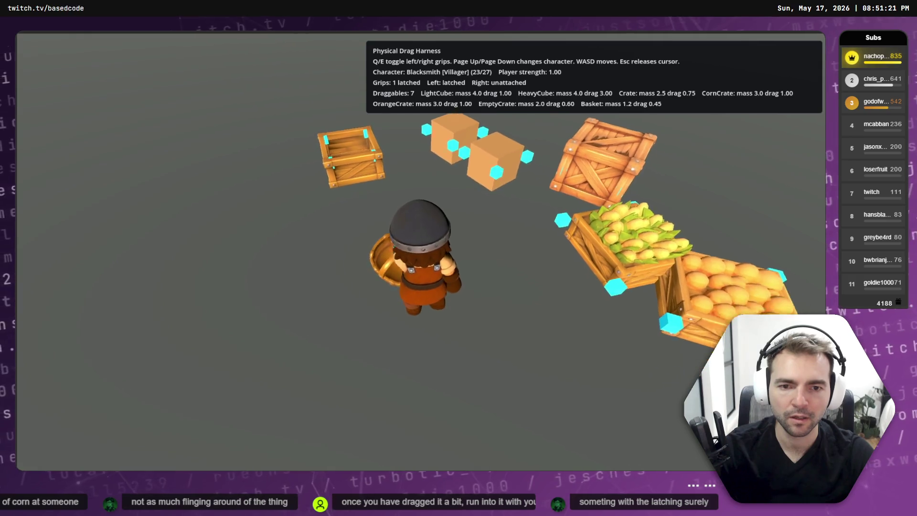
pyautogui.press('d')
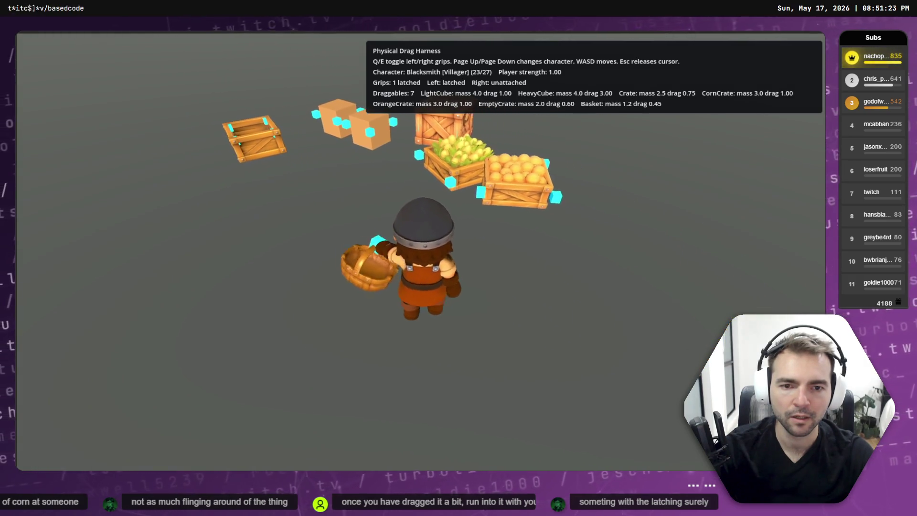
pyautogui.press('d')
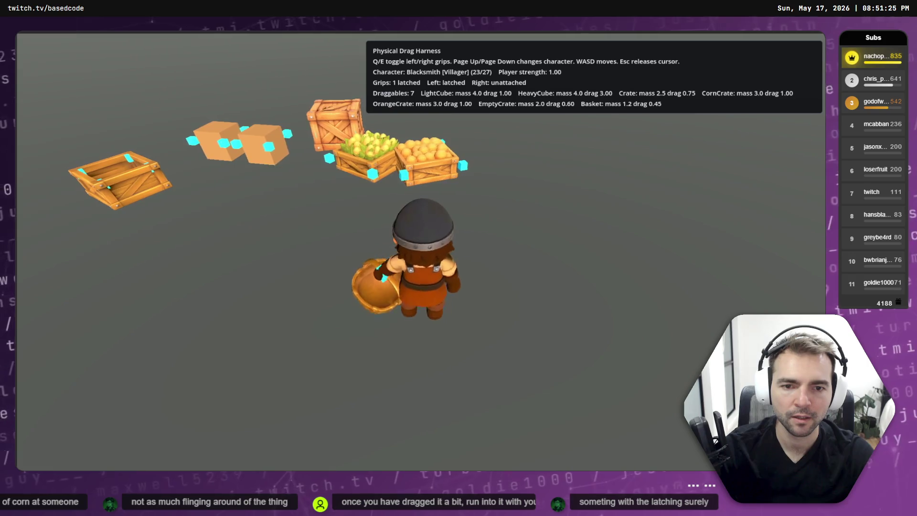
pyautogui.press('q')
pyautogui.press('s')
pyautogui.press('a')
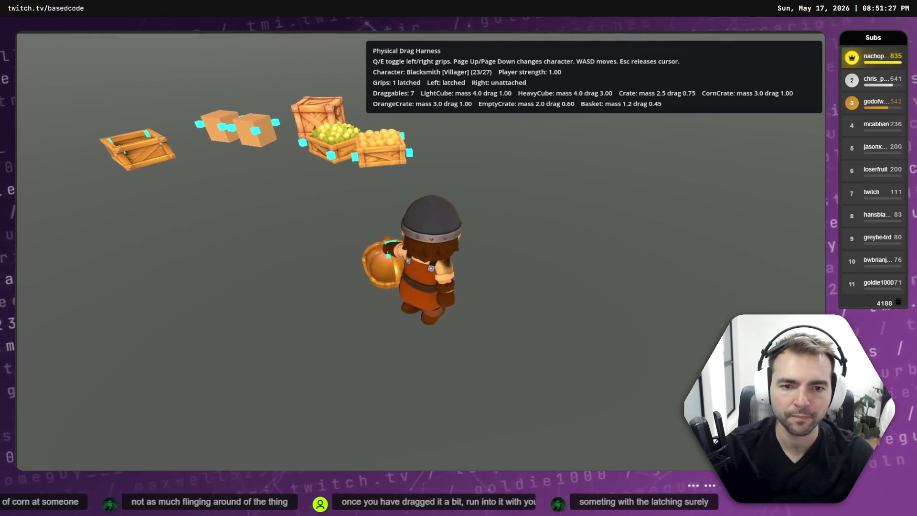
pyautogui.press('s')
pyautogui.press('a')
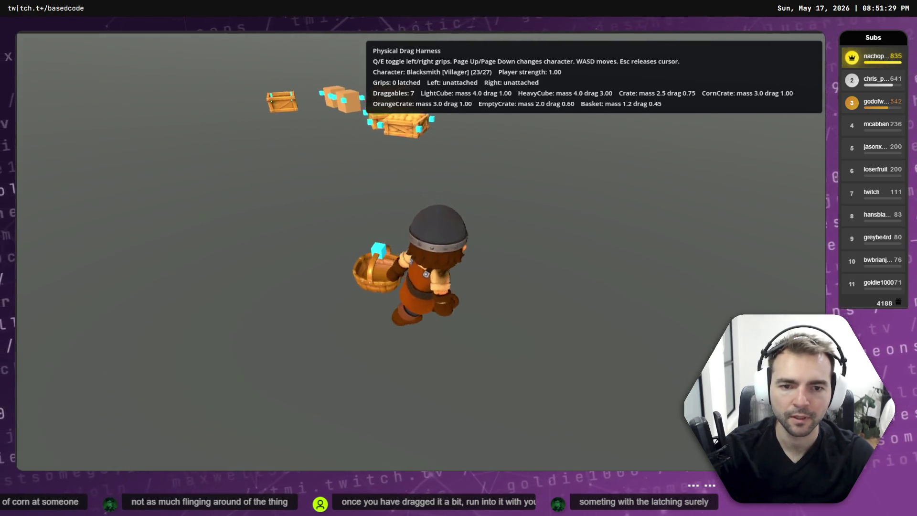
pyautogui.press('w')
pyautogui.press('w')
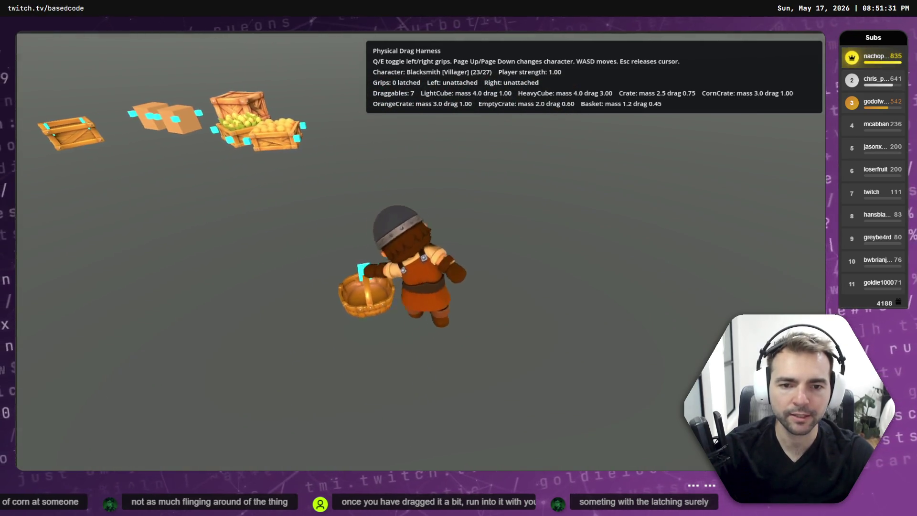
pyautogui.press('w')
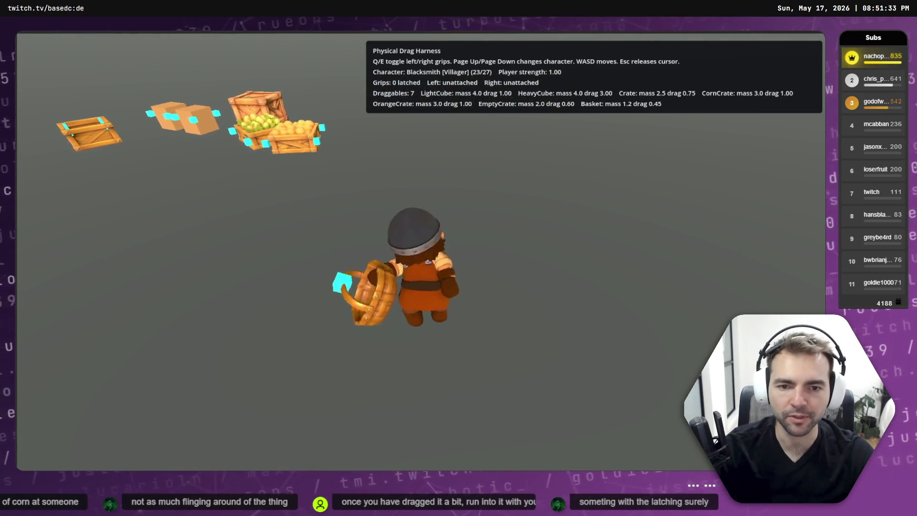
pyautogui.press('a')
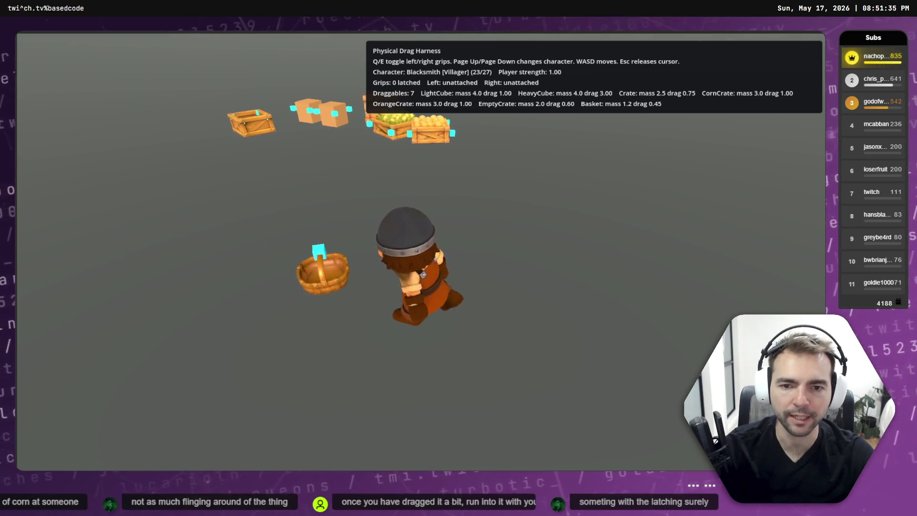
# Walk the blacksmith away from the basket, then note in Codex that object disabling persists after rollback
pyautogui.press('s')
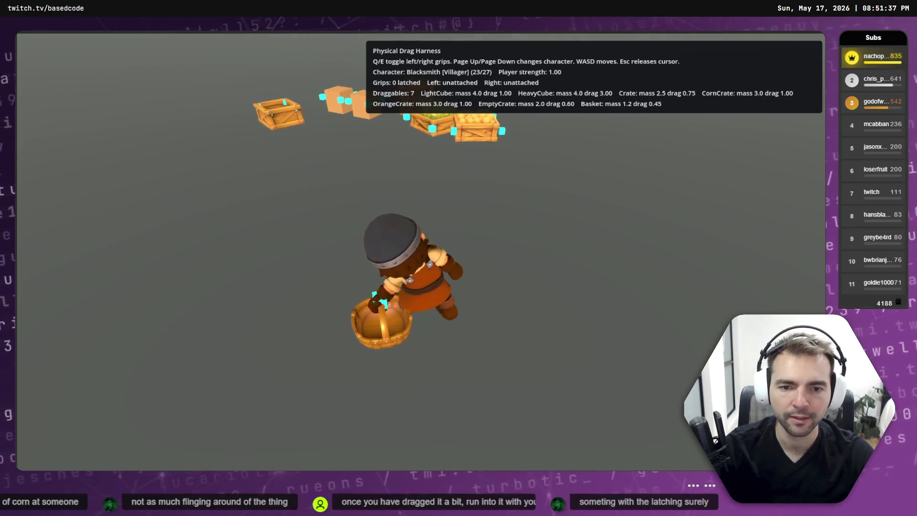
pyautogui.press('a')
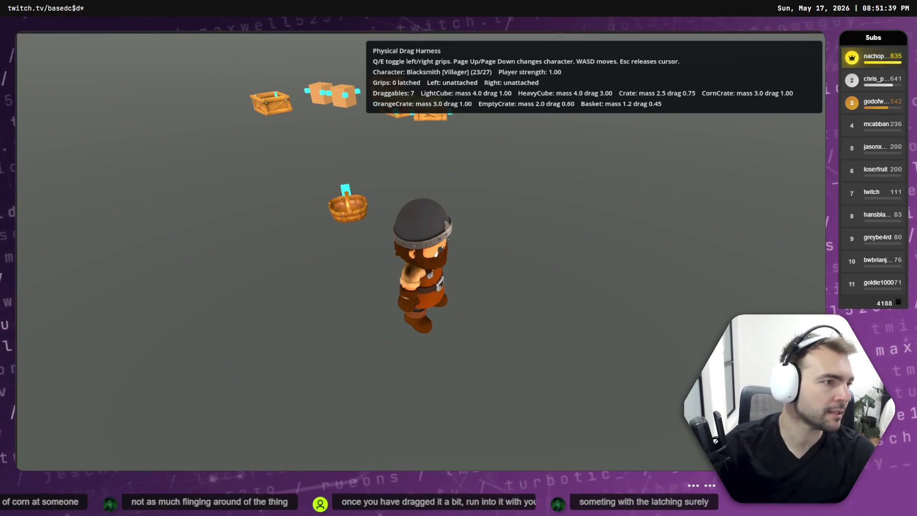
pyautogui.hotkey('alt', 'Tab')
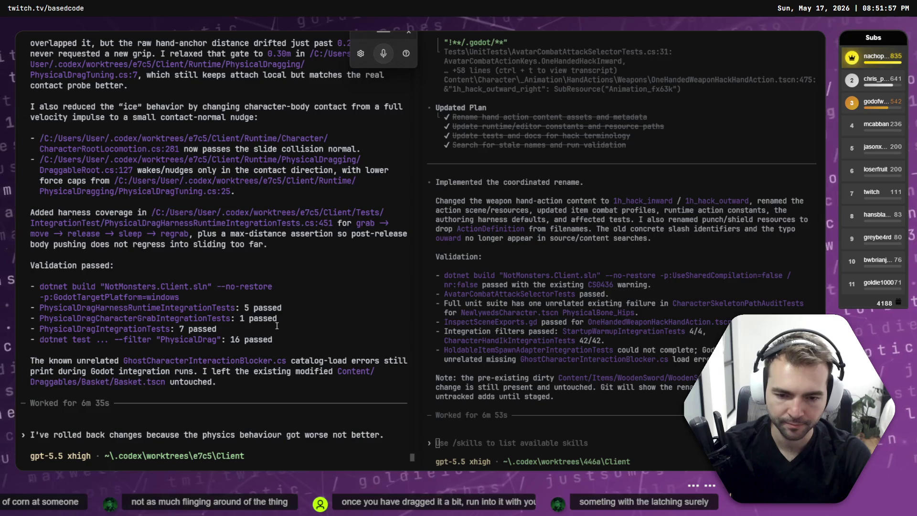
pyautogui.hotkey('shift', 'Return')
pyautogui.hotkey('shift', 'Return')
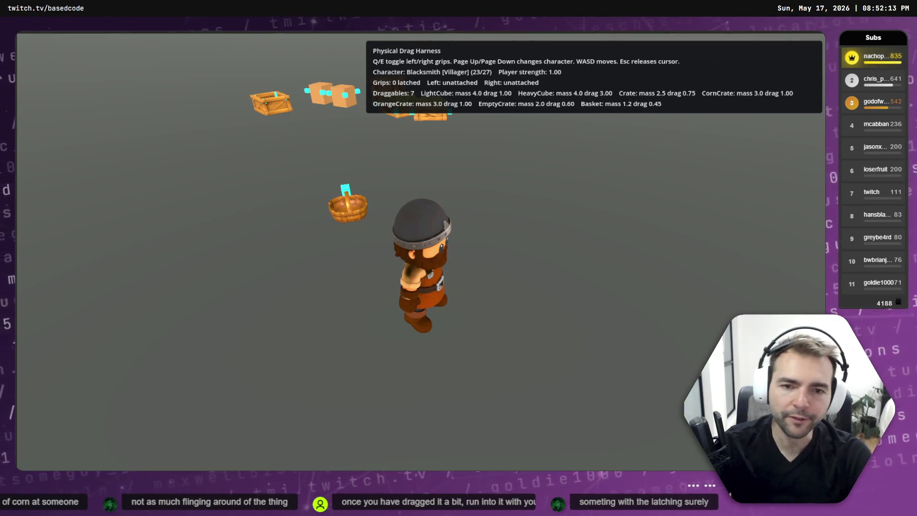
# Close the drag harness game and relaunch it from the Godot harness launcher
pyautogui.hotkey('alt', 'F4')
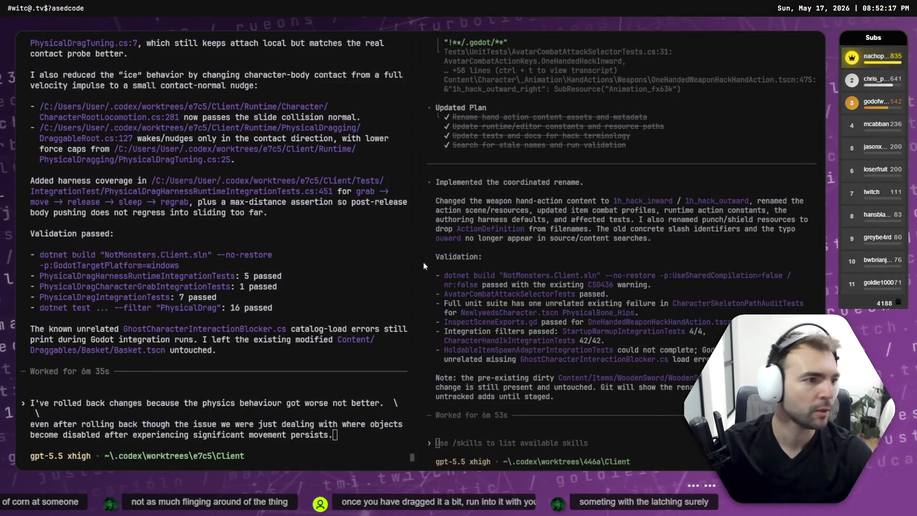
pyautogui.hotkey('alt', 'Tab')
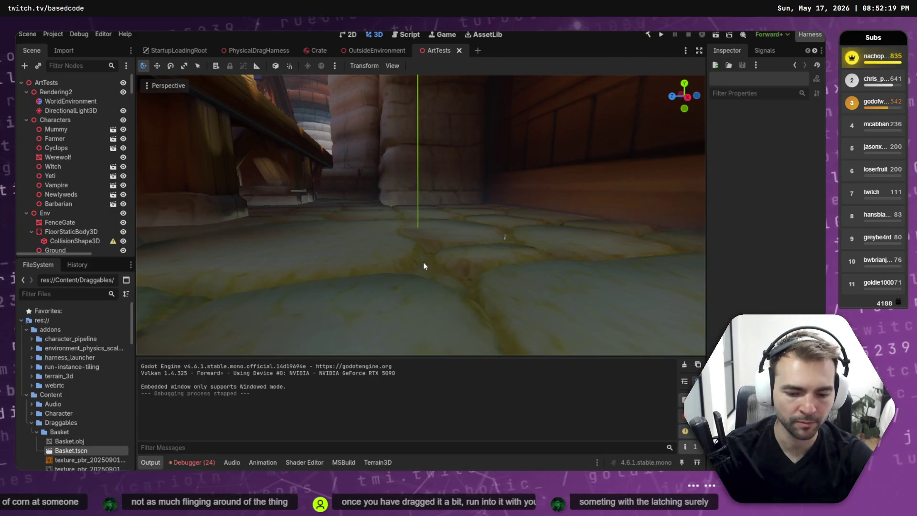
pyautogui.hotkey('ctrl', 'shift', 'h')
pyautogui.press('Return')
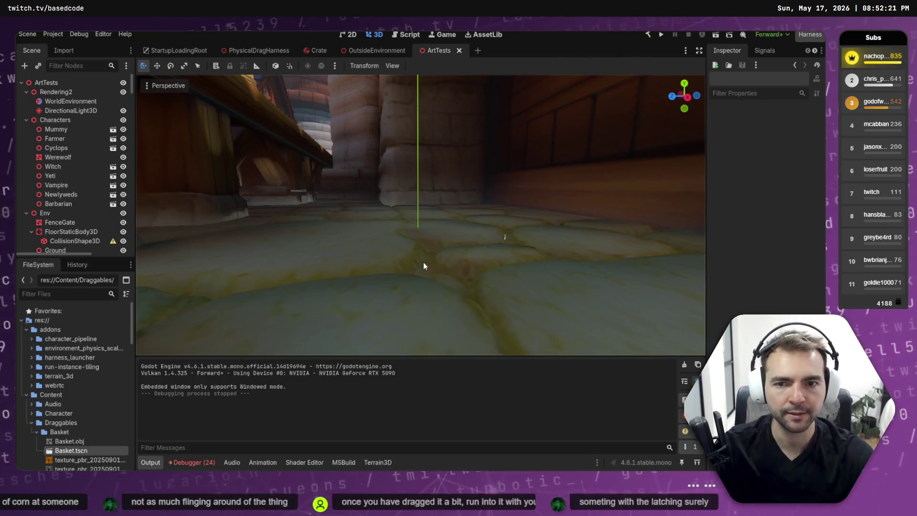
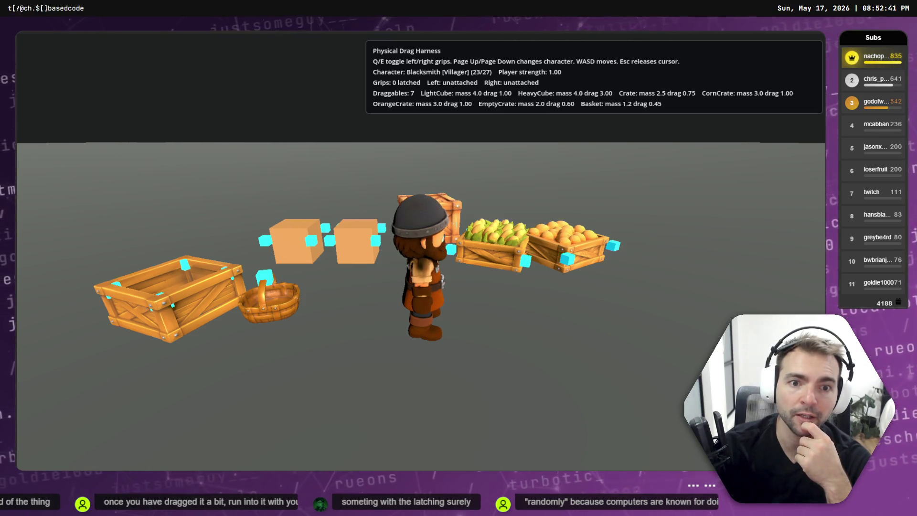
# Stop the running game, review the debugger's Errors list, and clear all logged errors
pyautogui.press('F8')
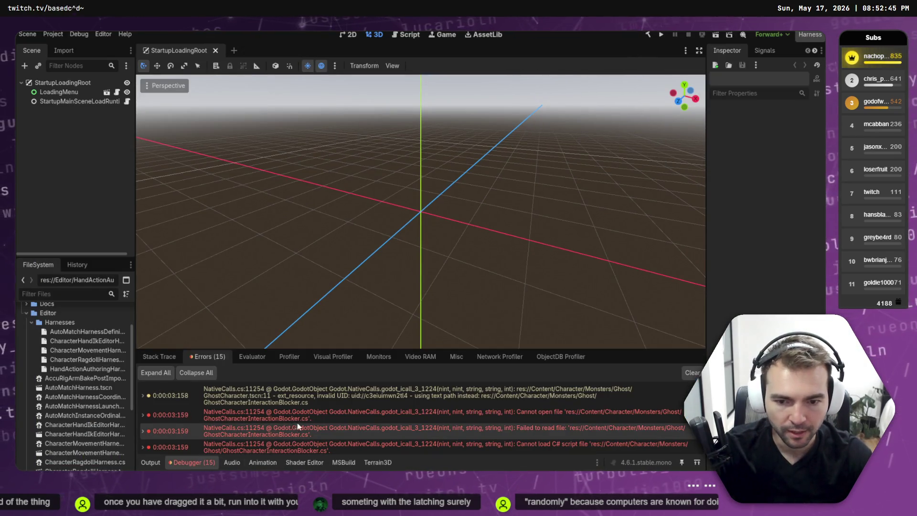
pyautogui.scroll(-5, 306, 423)
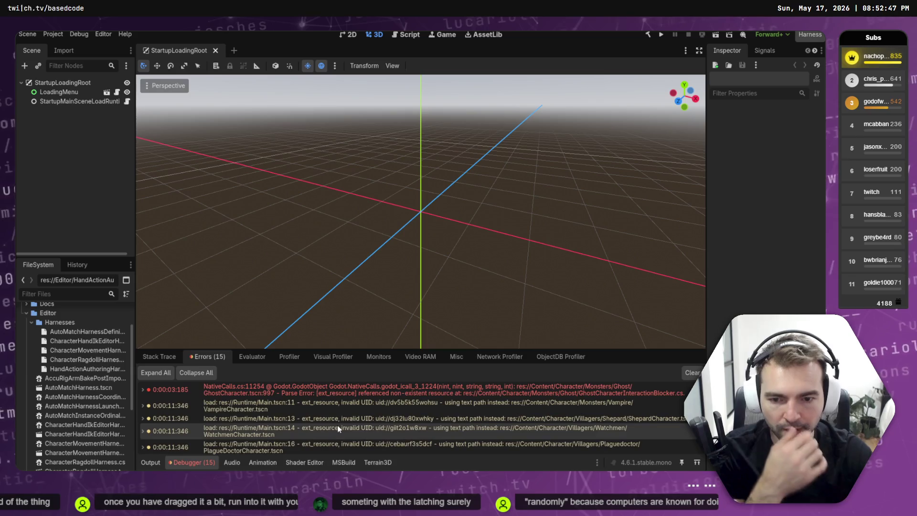
pyautogui.scroll(1, 342, 427)
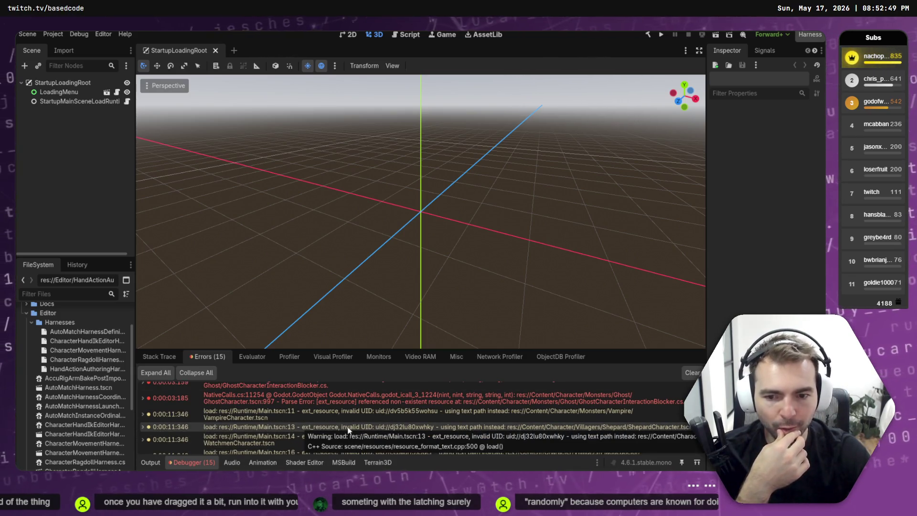
pyautogui.scroll(1, 343, 432)
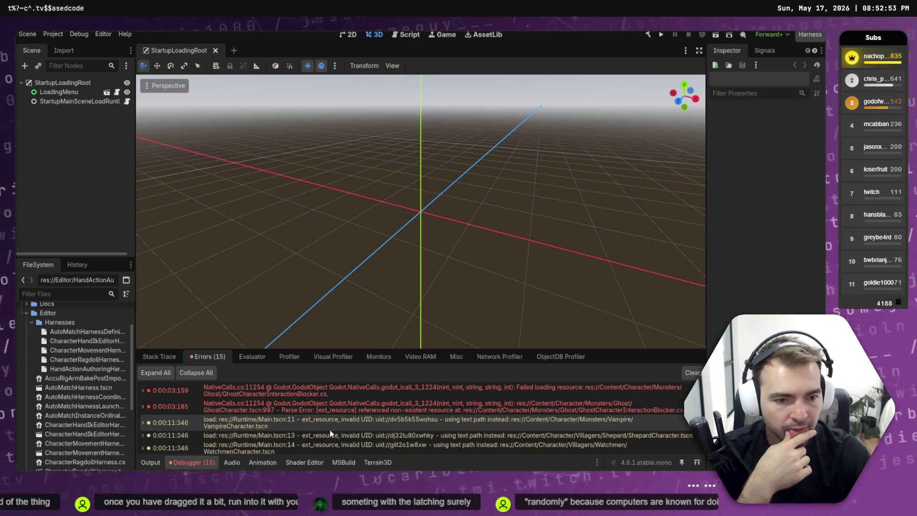
pyautogui.scroll(3, 333, 433)
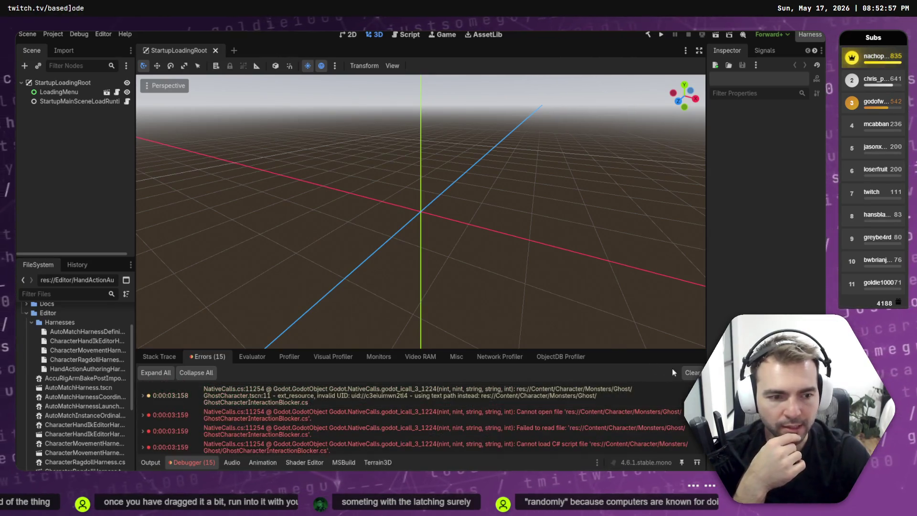
pyautogui.click(692, 373)
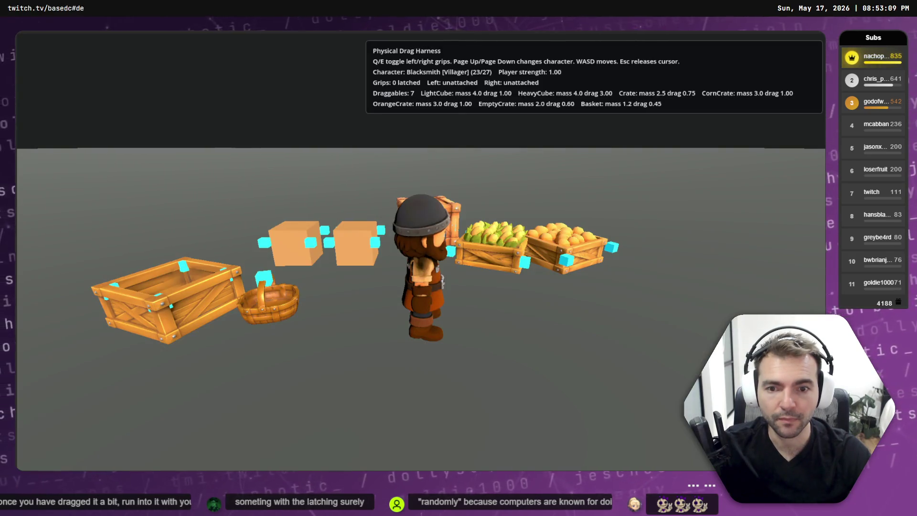
# Latch the left grip onto the basket, drag it briefly, then release and return to the crates
pyautogui.press('w')
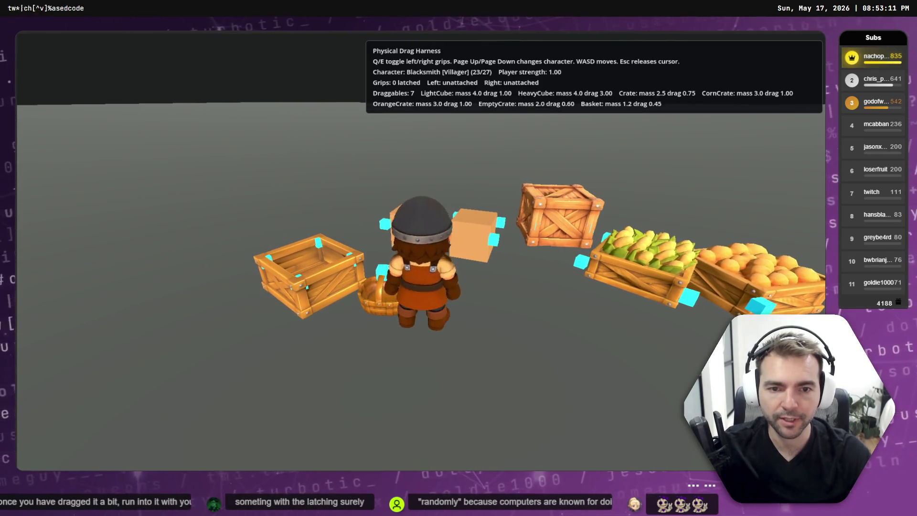
pyautogui.press('q')
pyautogui.press('d')
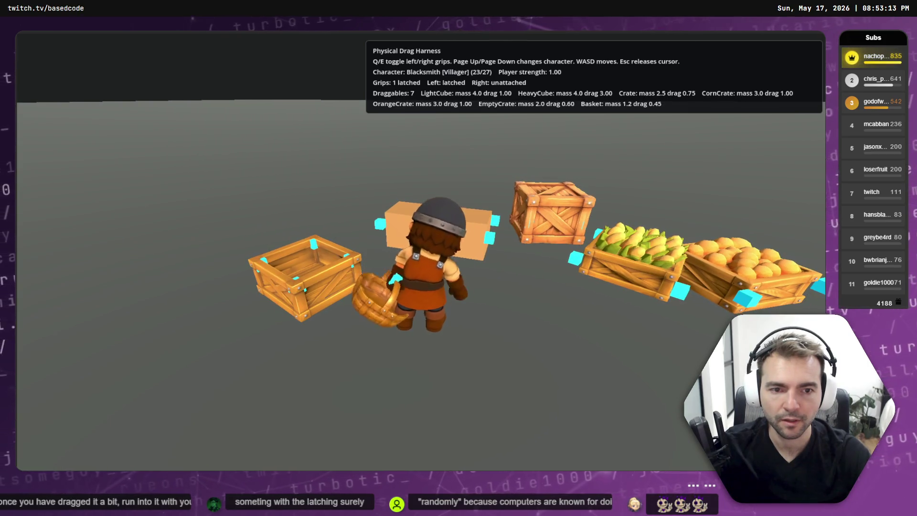
pyautogui.press('q')
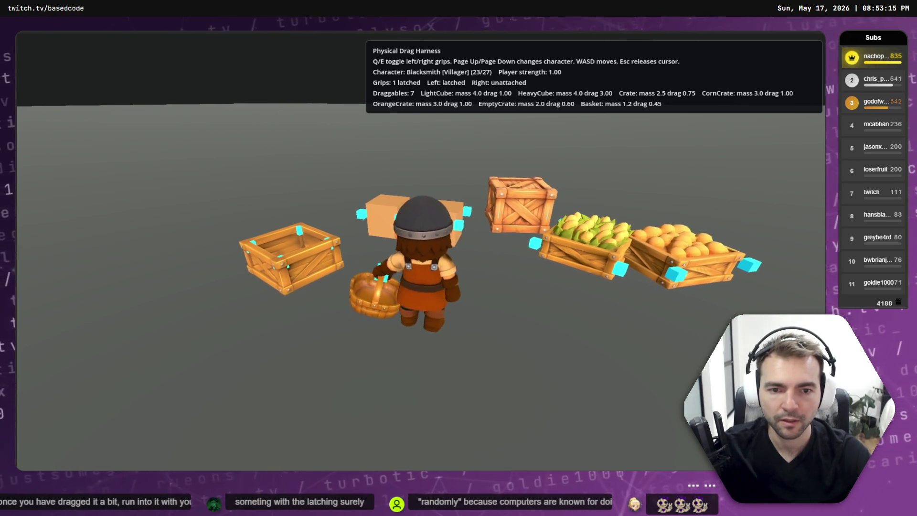
pyautogui.press('a')
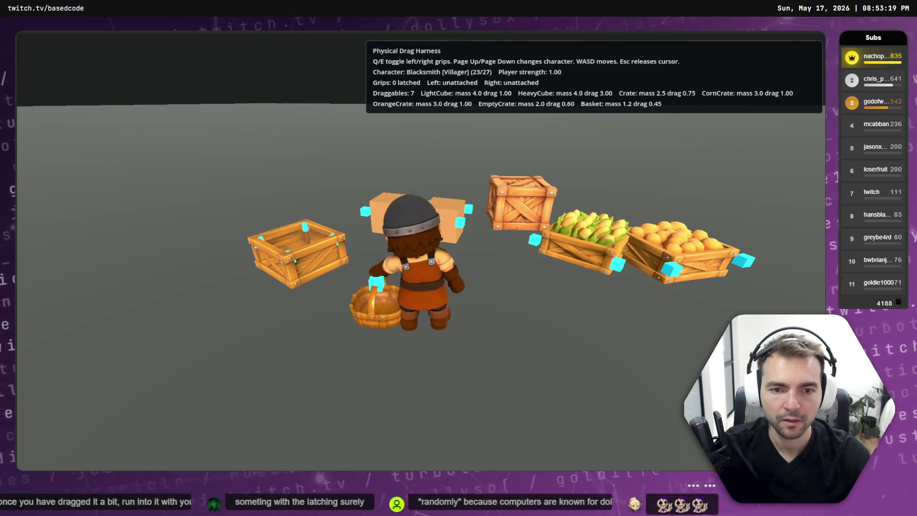
pyautogui.press('a')
pyautogui.press('w')
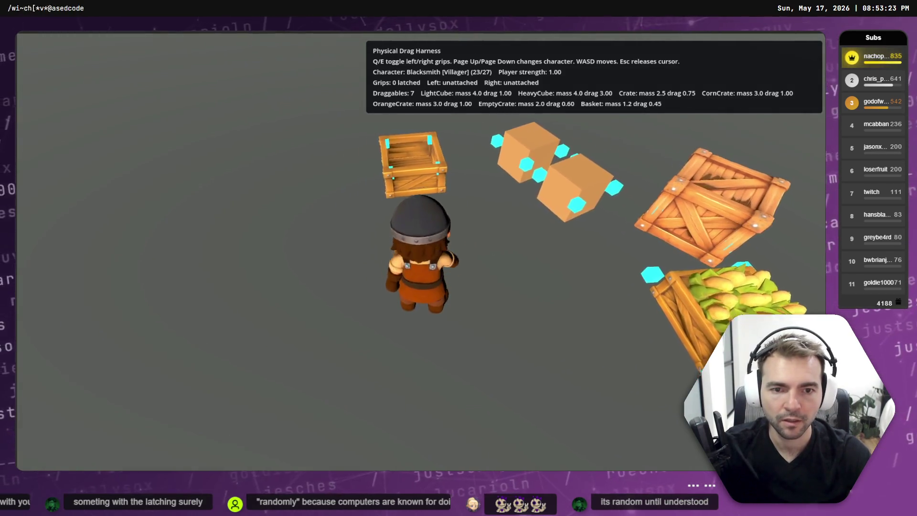
# Latch the right grip and carry the basket far backward, swinging it out and back
pyautogui.press('e')
pyautogui.press('s')
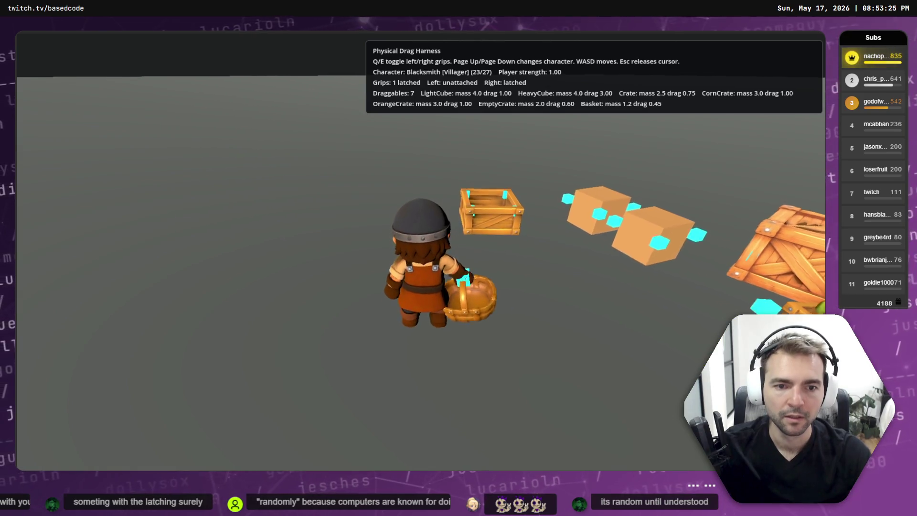
pyautogui.press('s')
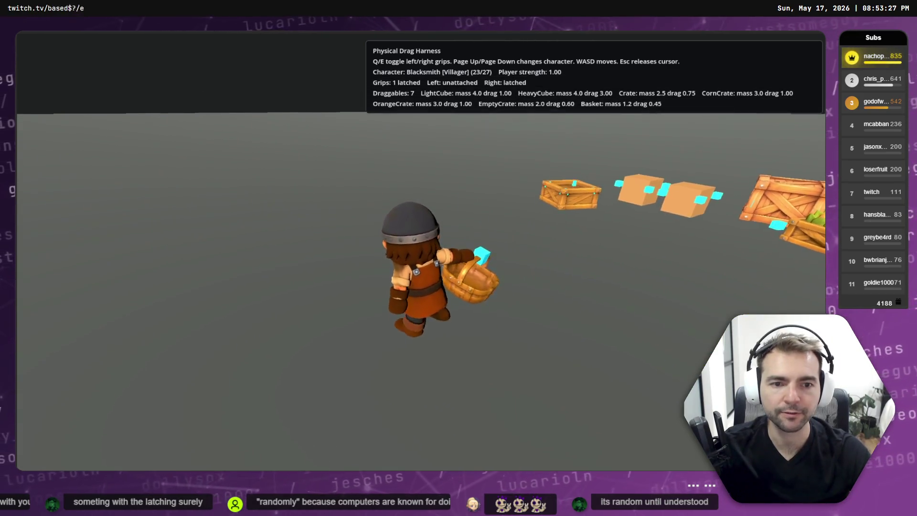
pyautogui.press('s')
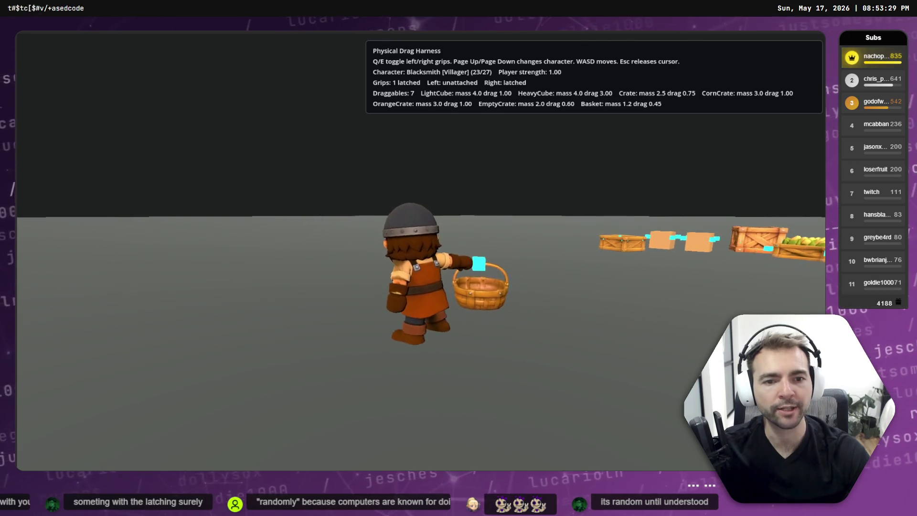
pyautogui.press('s')
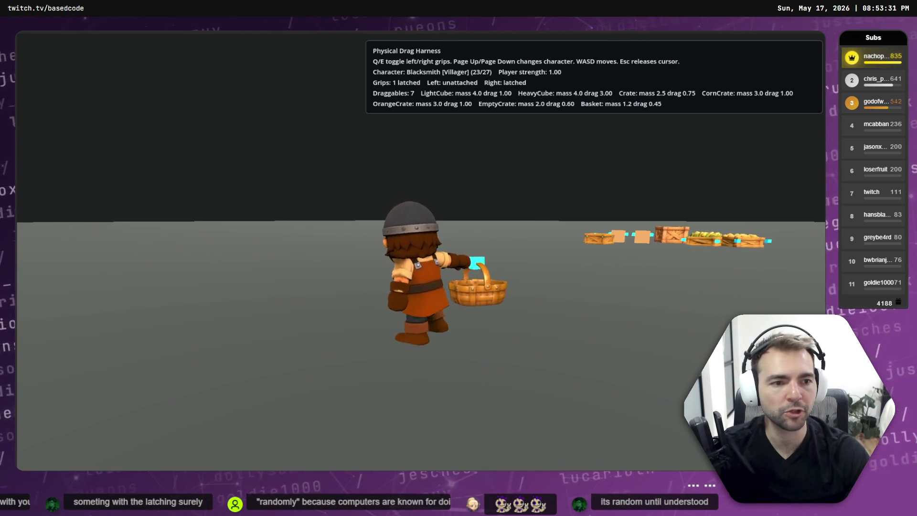
pyautogui.press('s')
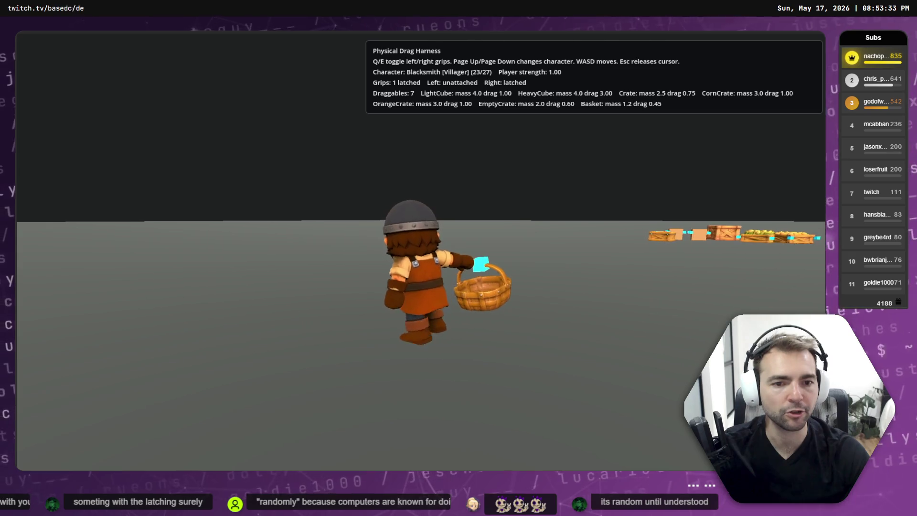
pyautogui.press('s')
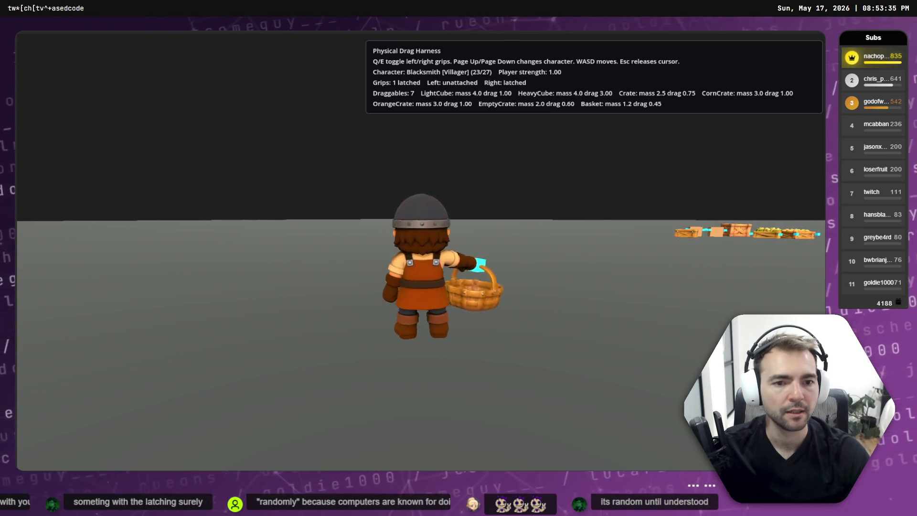
pyautogui.press('d')
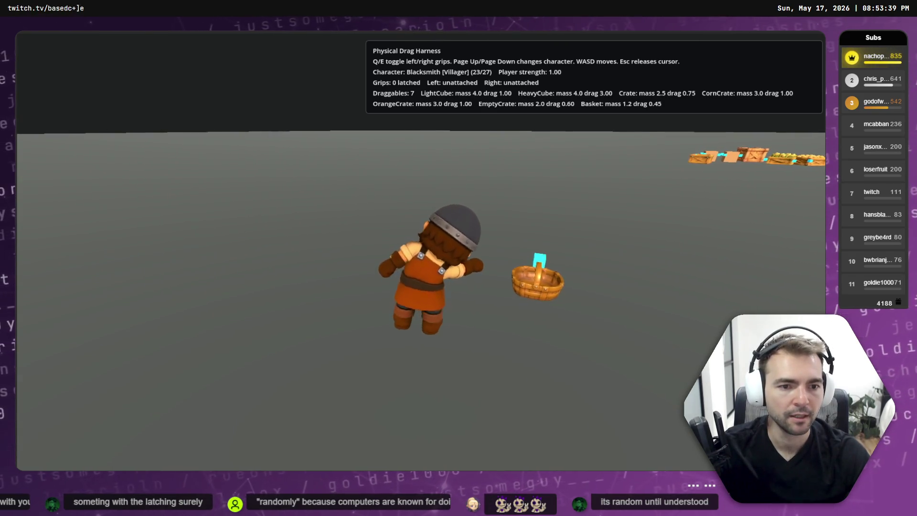
pyautogui.press('d')
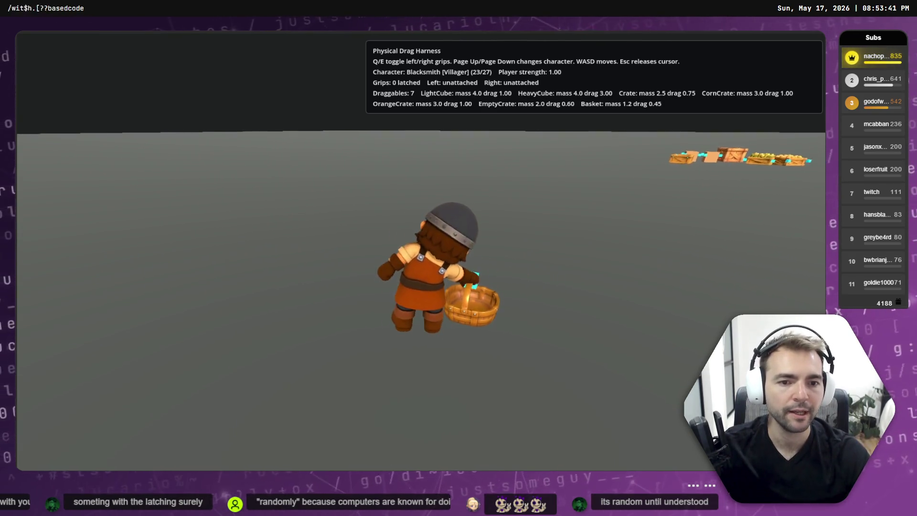
pyautogui.press('d')
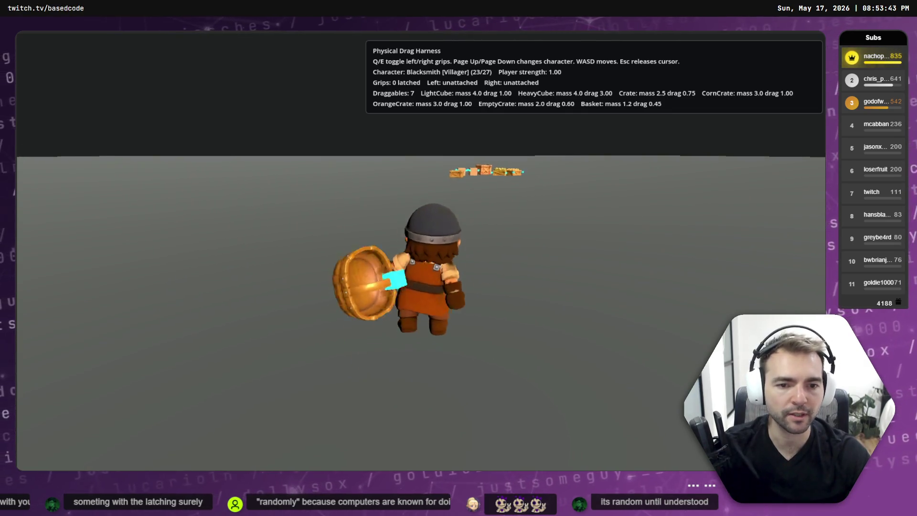
pyautogui.press('a')
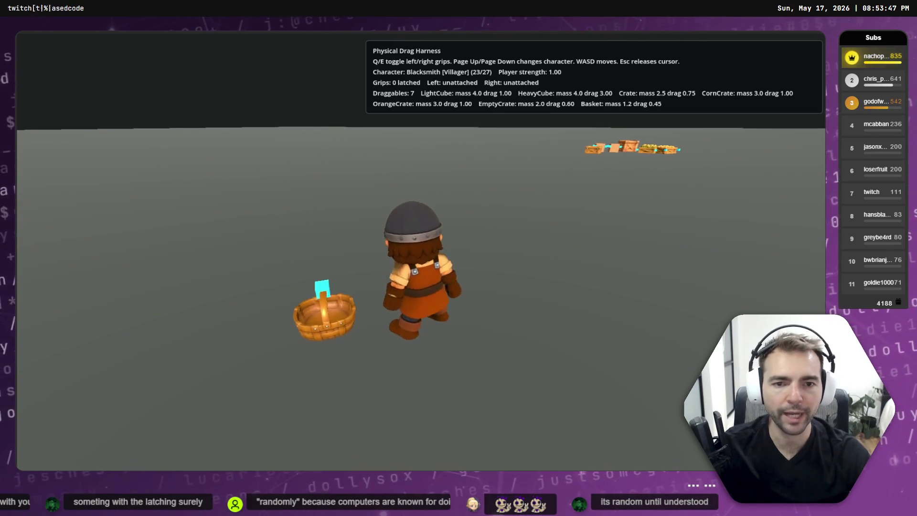
# Swing the basket aside, walk back to the crates, and grab the empty crate with the right grip
pyautogui.press('d')
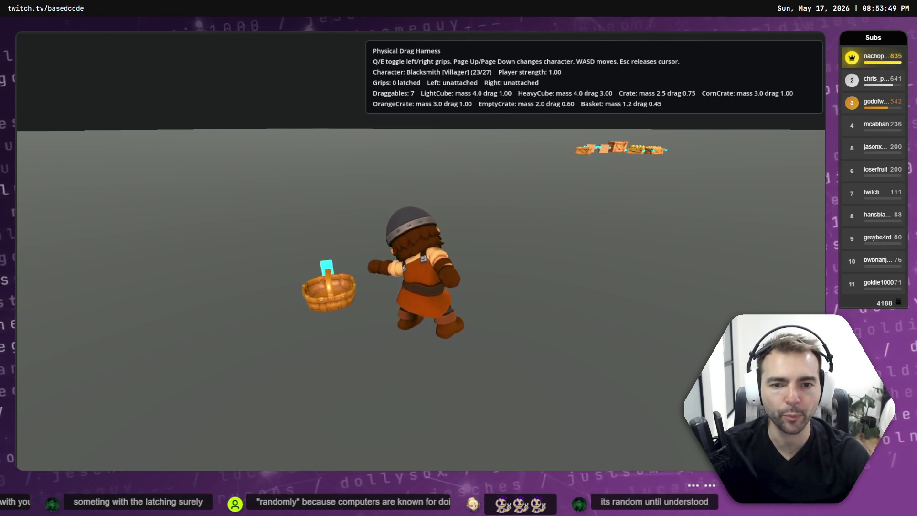
pyautogui.press('d')
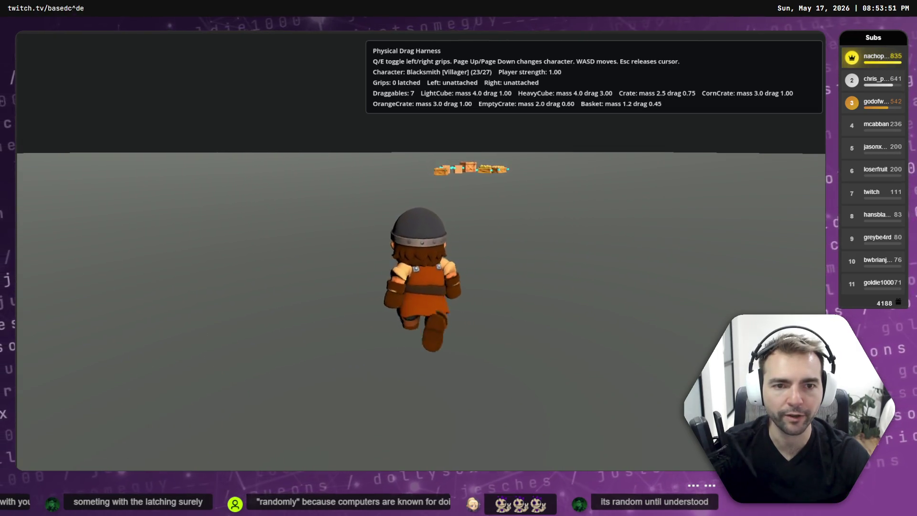
pyautogui.press('w')
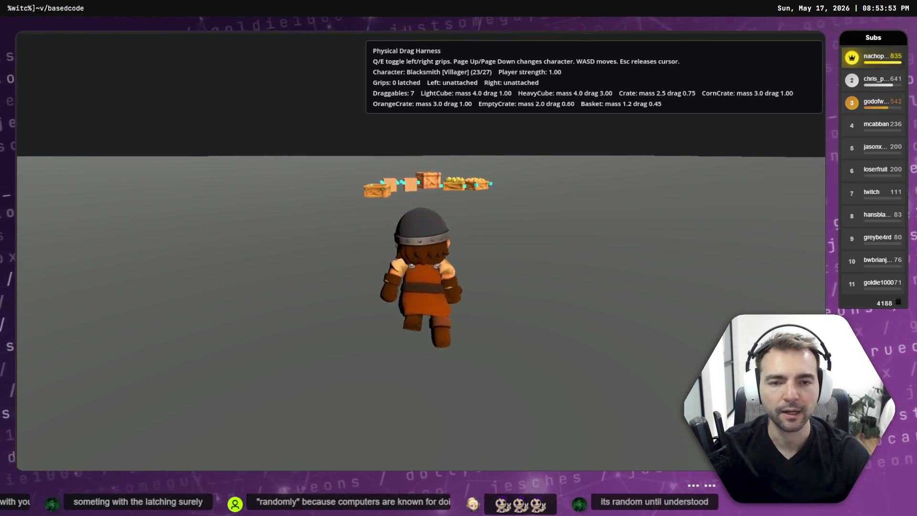
pyautogui.press('w')
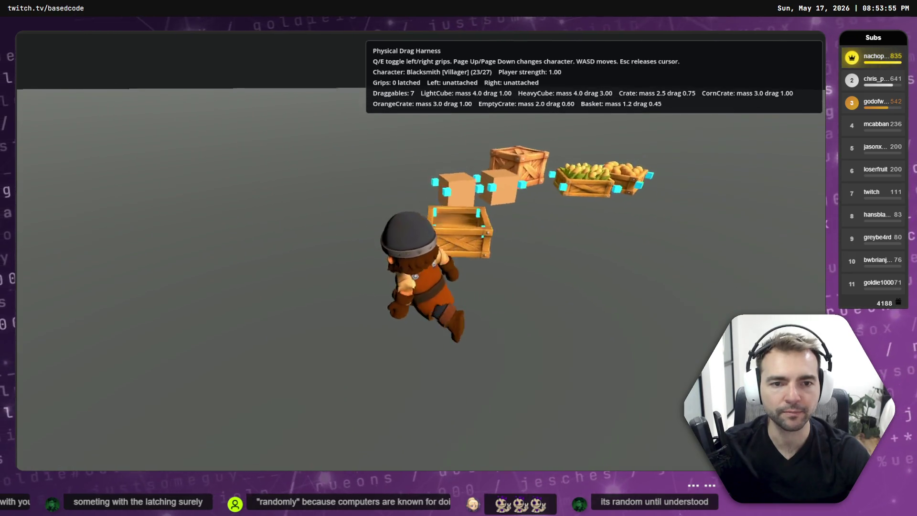
pyautogui.press('e')
pyautogui.press('e')
pyautogui.press('s')
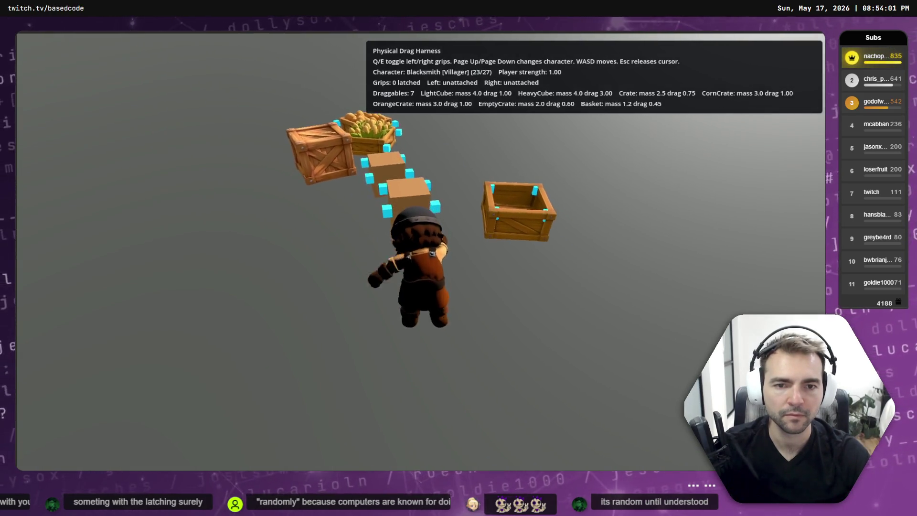
pyautogui.press('w')
pyautogui.press('a')
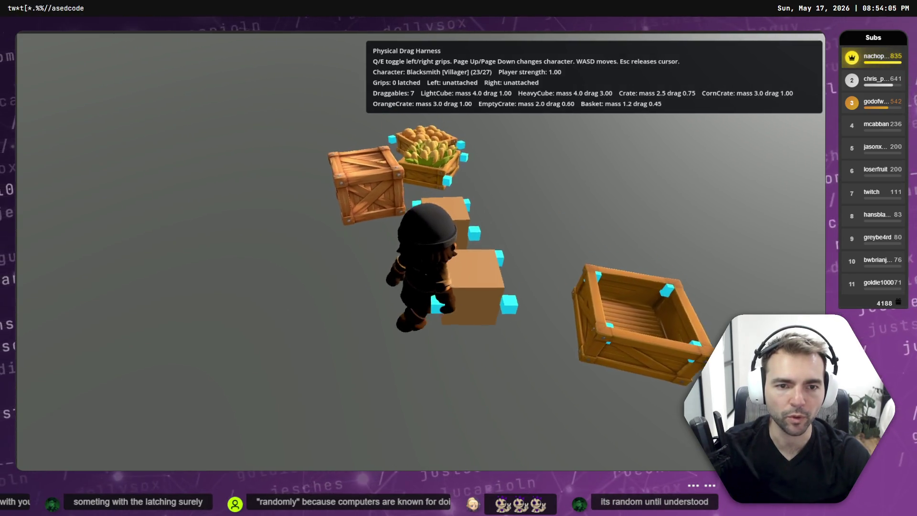
pyautogui.press('d')
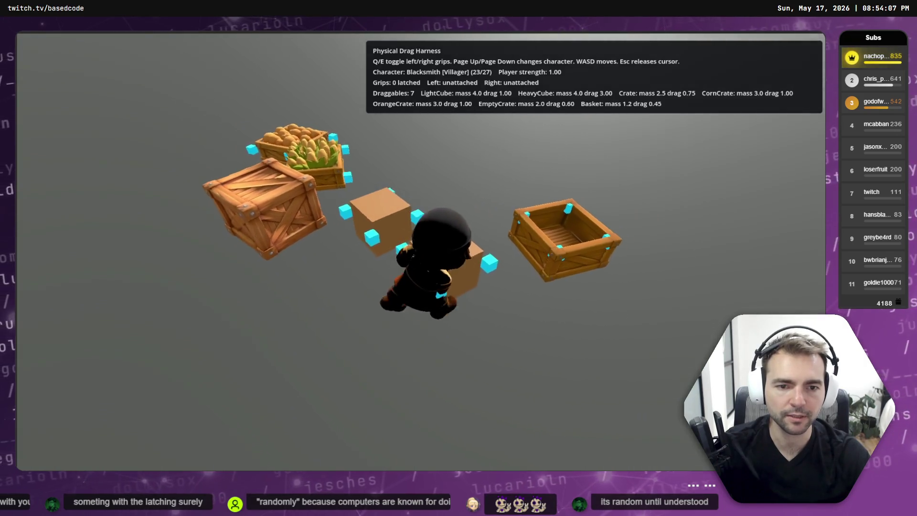
pyautogui.press('d')
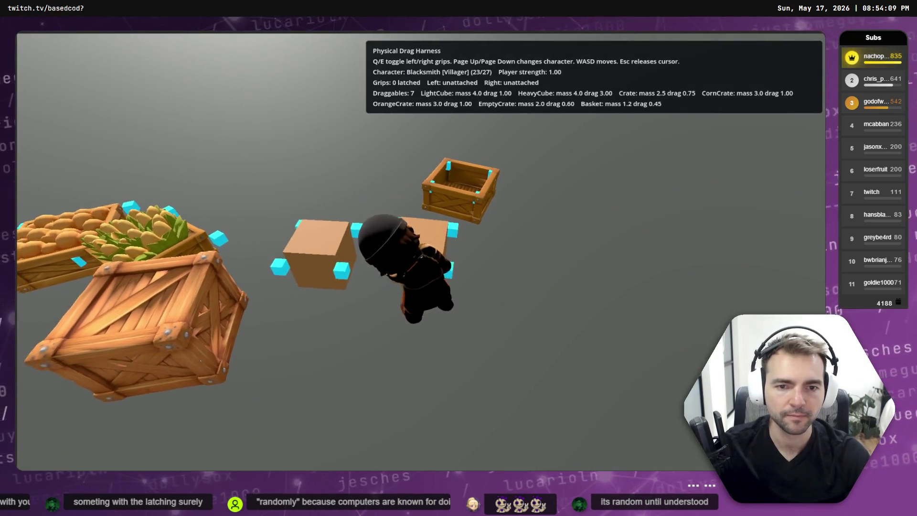
pyautogui.press('s')
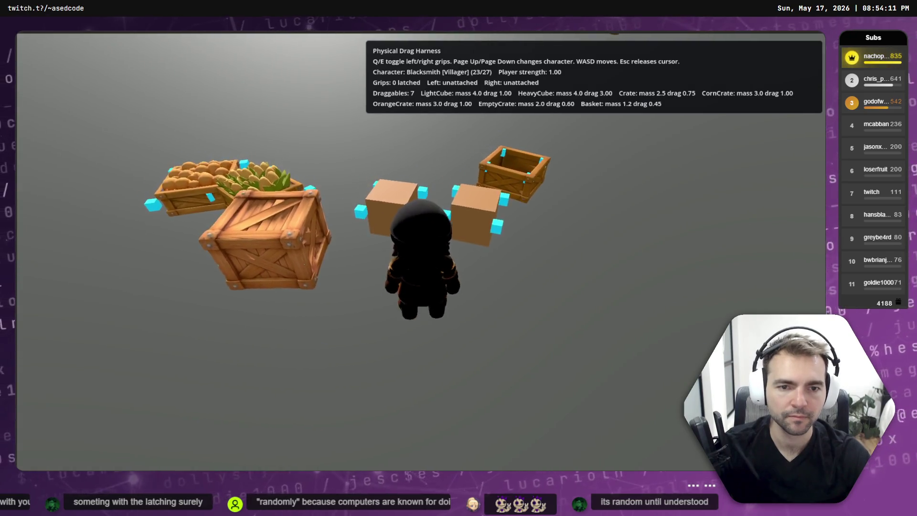
# Latch both grips onto the two cubes, release the left, and turn while dragging the other
pyautogui.press('e')
pyautogui.press('q')
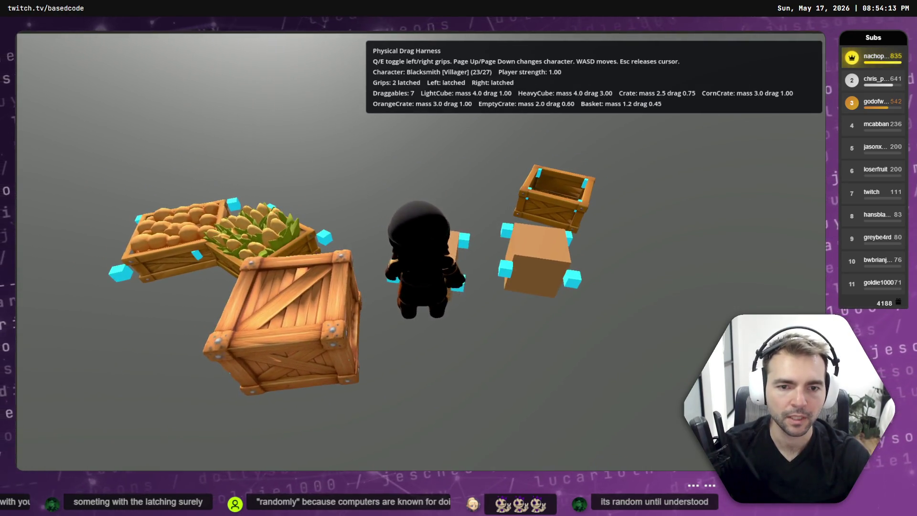
pyautogui.press('s')
pyautogui.press('q')
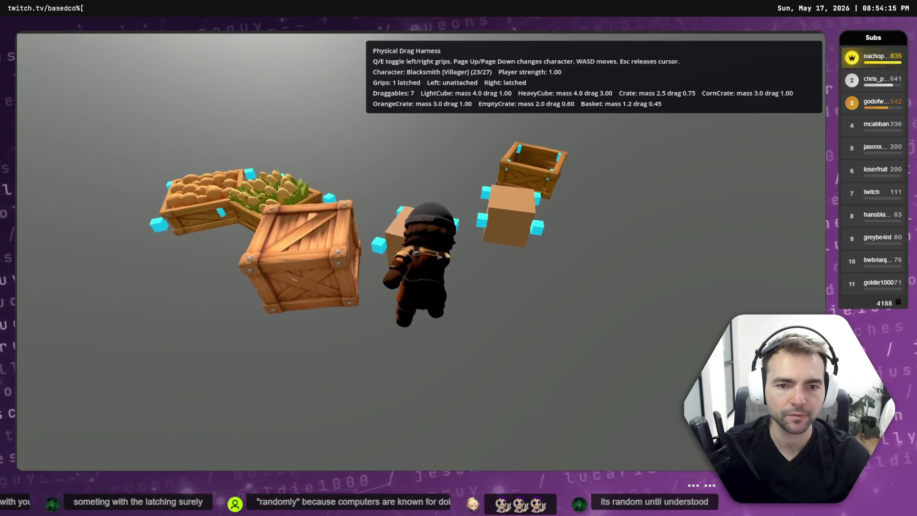
pyautogui.press('d')
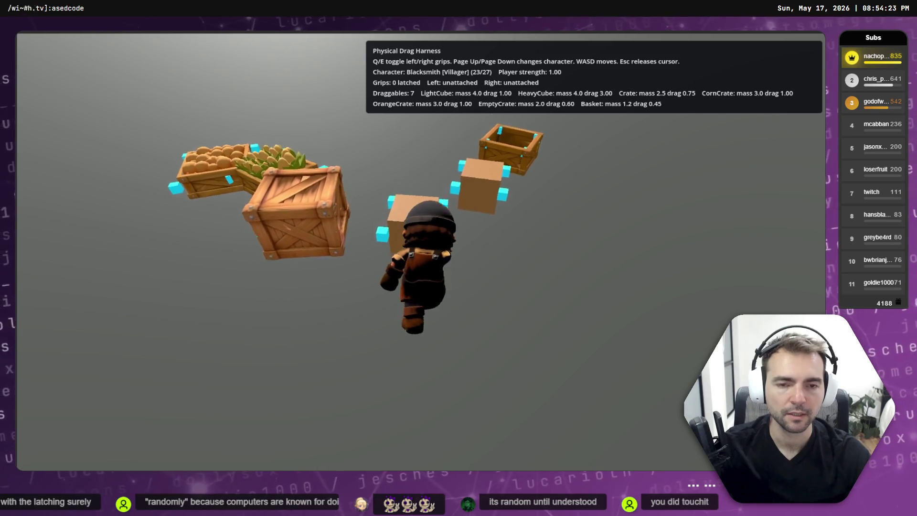
pyautogui.press('w')
pyautogui.press('d')
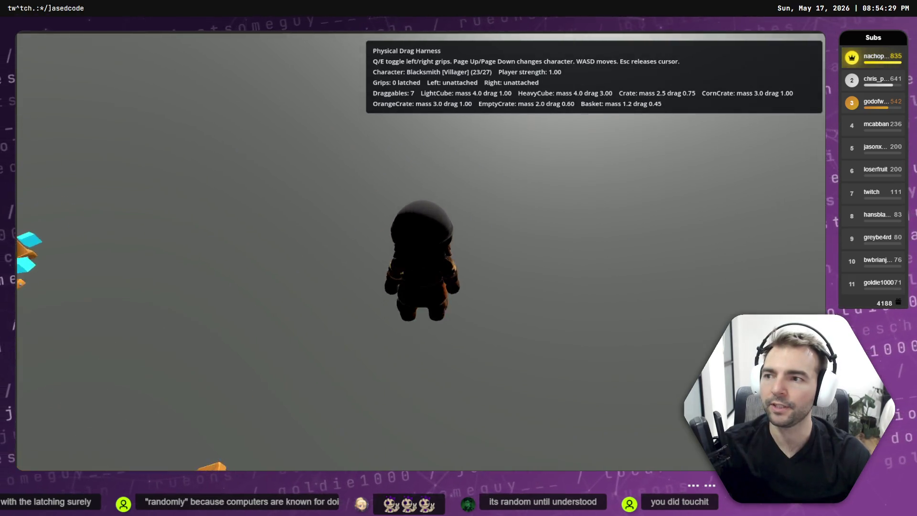
pyautogui.press('a')
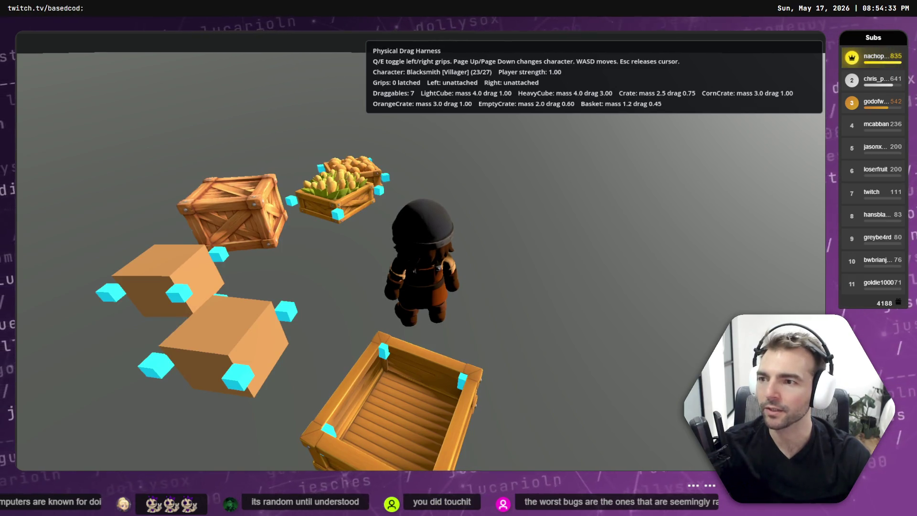
# Walk through the produce crates, knocking the corn crate, and onto the small empty crate
pyautogui.press('d')
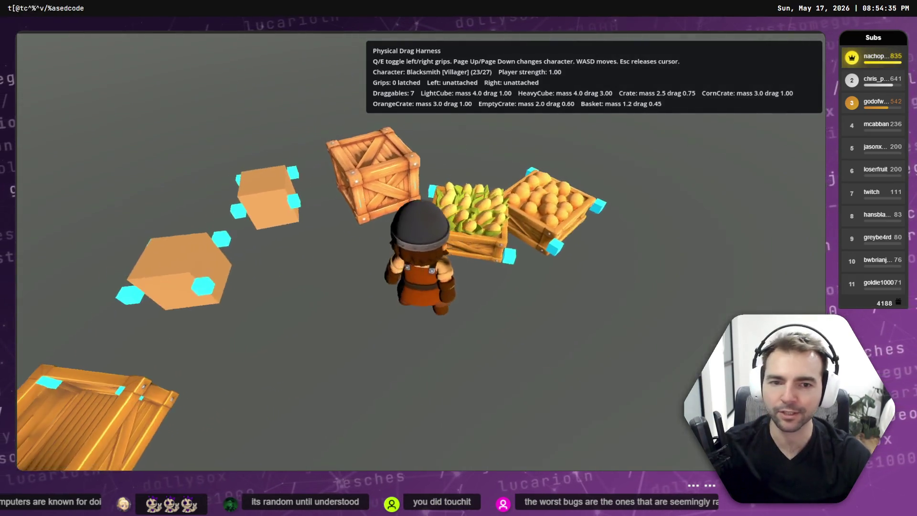
pyautogui.press('a')
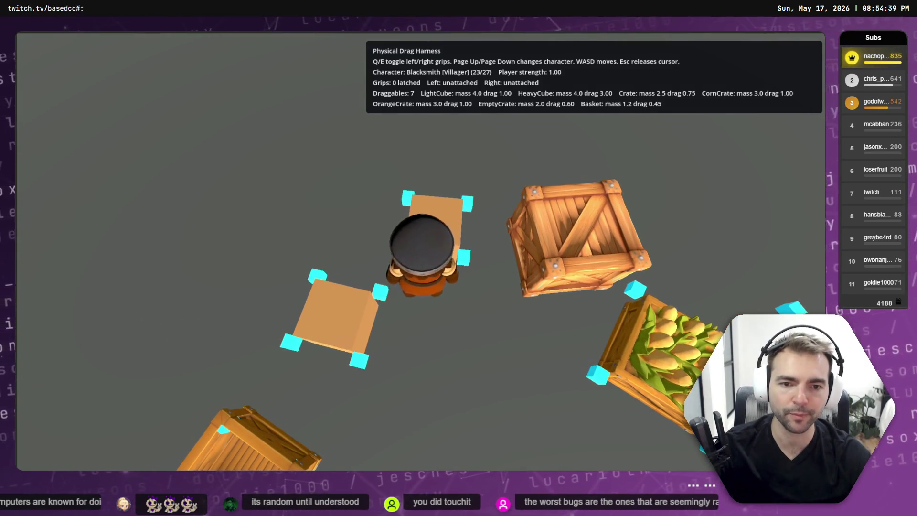
pyautogui.press('w')
pyautogui.press('s')
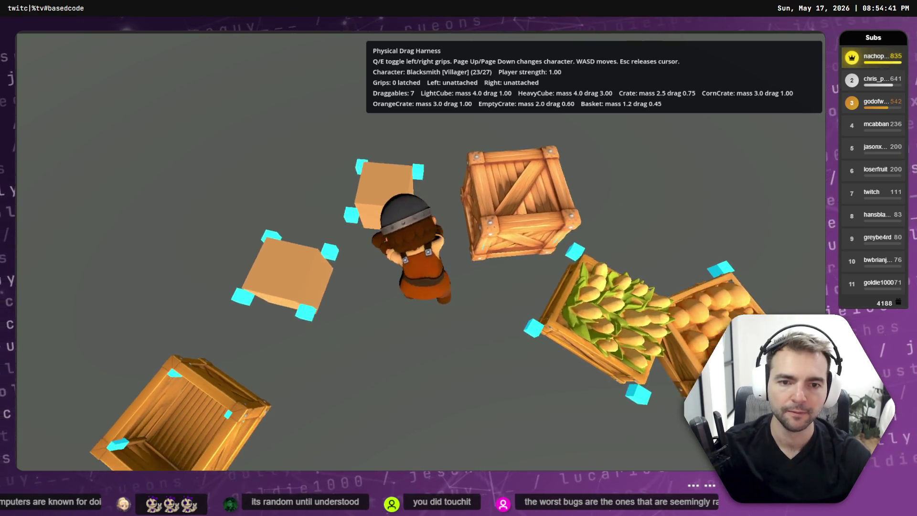
pyautogui.press('w')
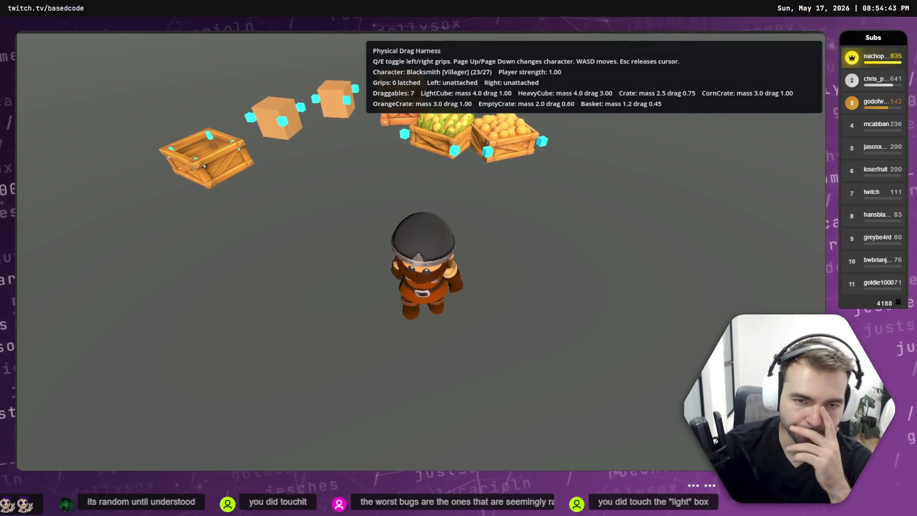
pyautogui.press('d')
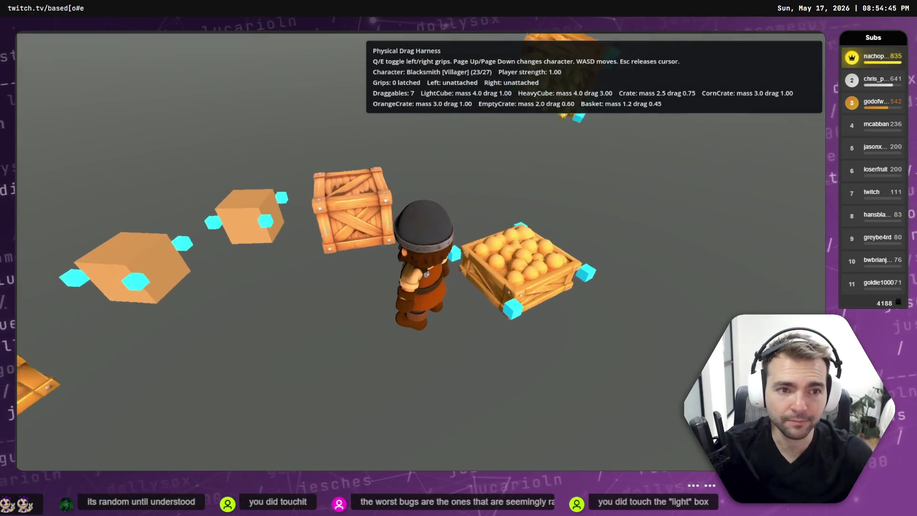
pyautogui.press('w')
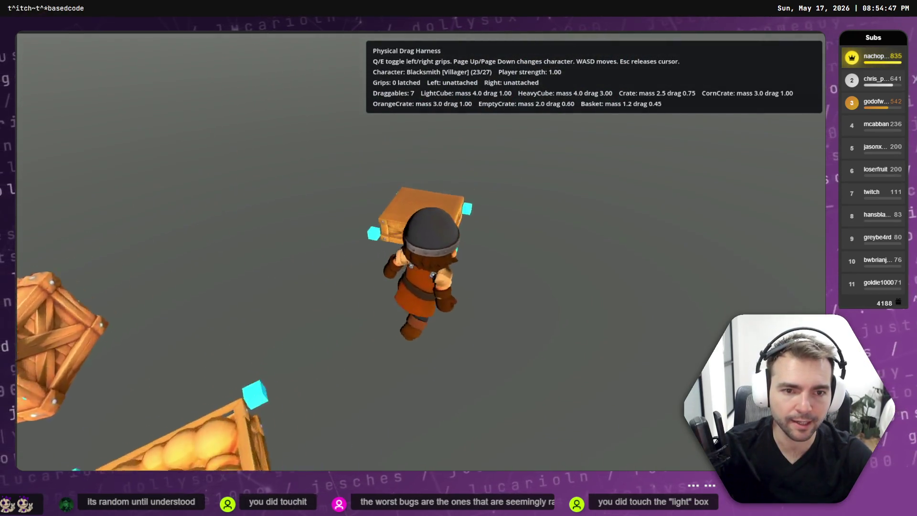
pyautogui.press('d')
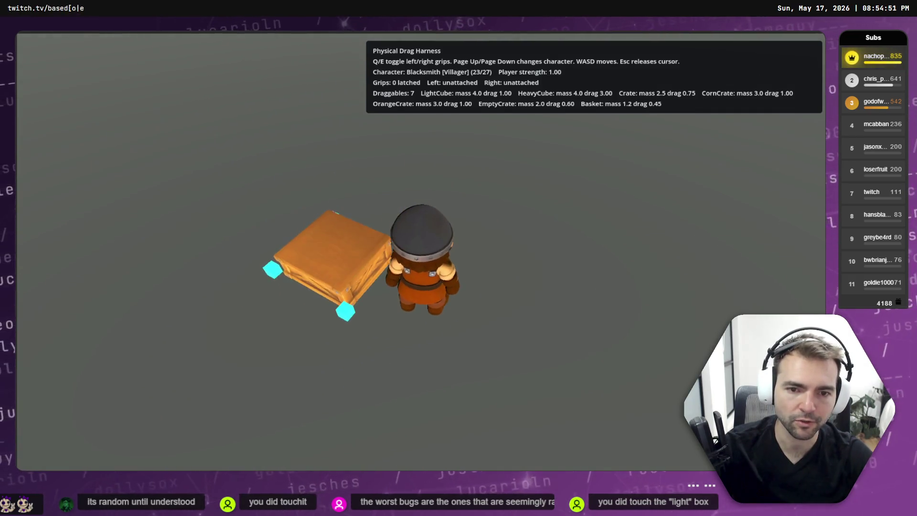
pyautogui.press('w')
# Bump a crate into the air, pass the crate row, then stop the game and bring up Codex
pyautogui.press('a')
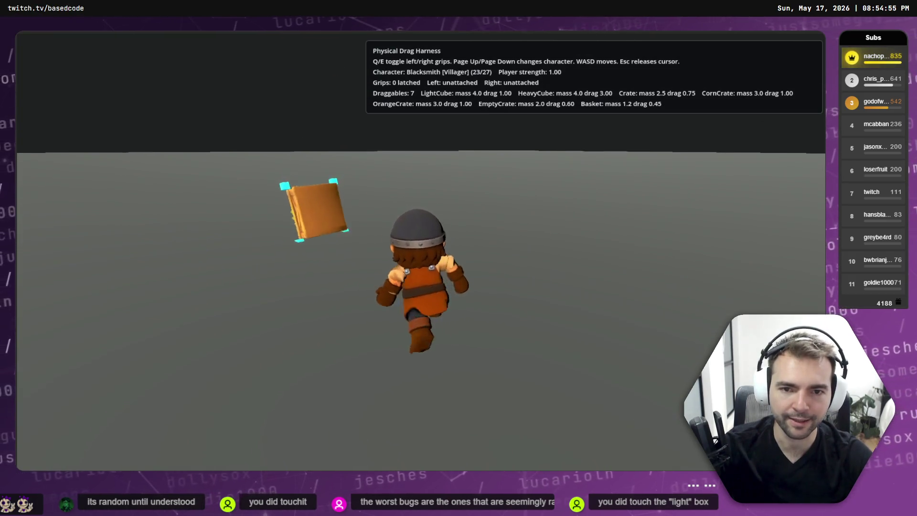
pyautogui.press('a')
pyautogui.press('w')
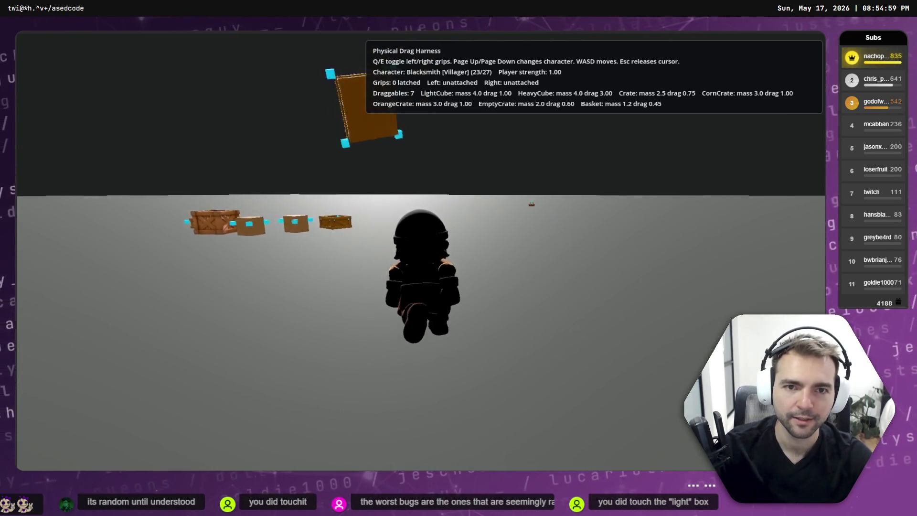
pyautogui.press('w')
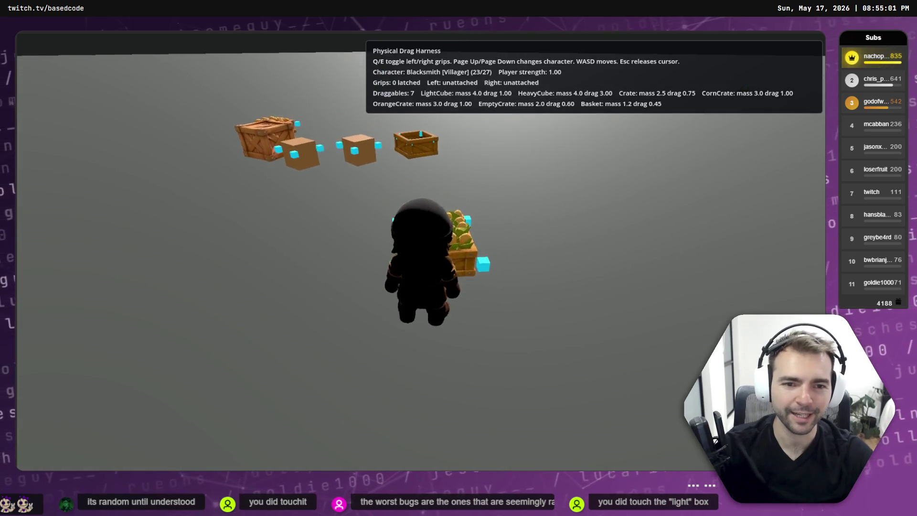
pyautogui.press('a')
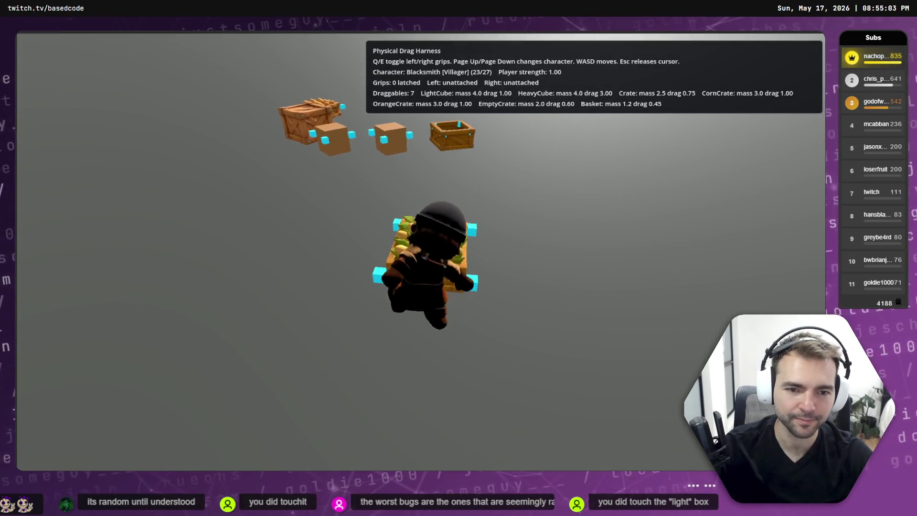
pyautogui.press('w')
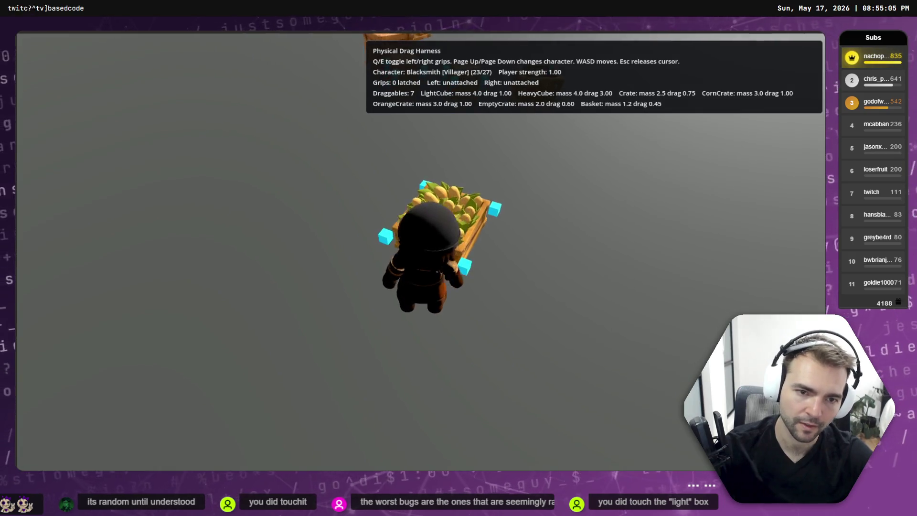
pyautogui.press('s')
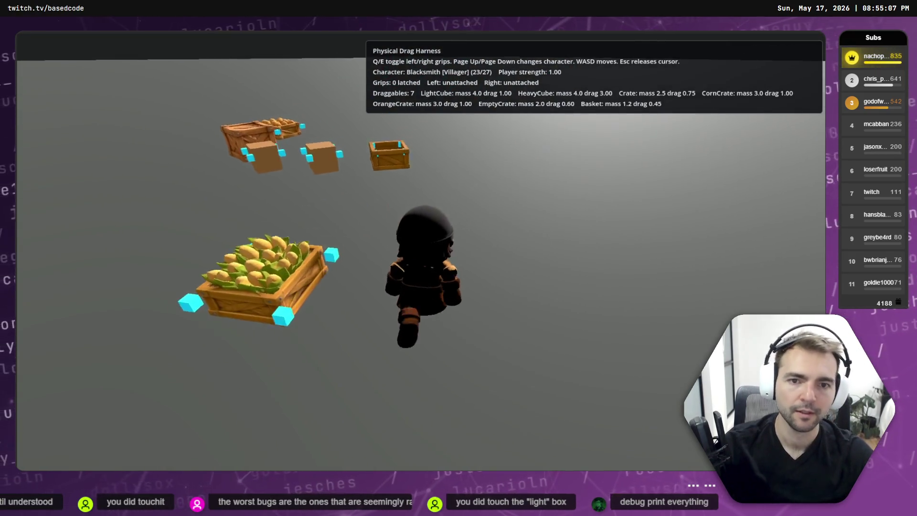
pyautogui.press('F8')
pyautogui.hotkey('alt', 'Tab')
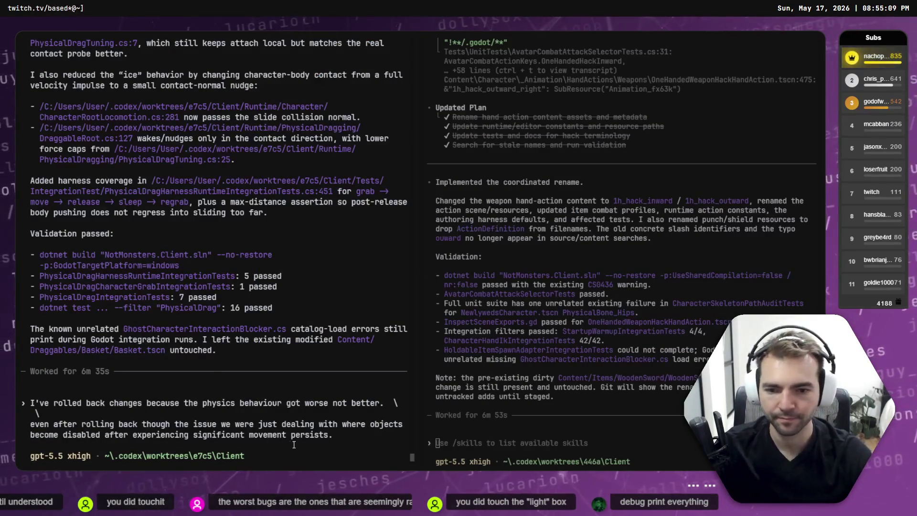
# Finish the brainstorm prompt about objects that stop being grabbable and submit it in Plan mode
pyautogui.write(' \\')
pyautogui.press('Return')
pyautogui.write('\\')
pyautogui.press('Return')
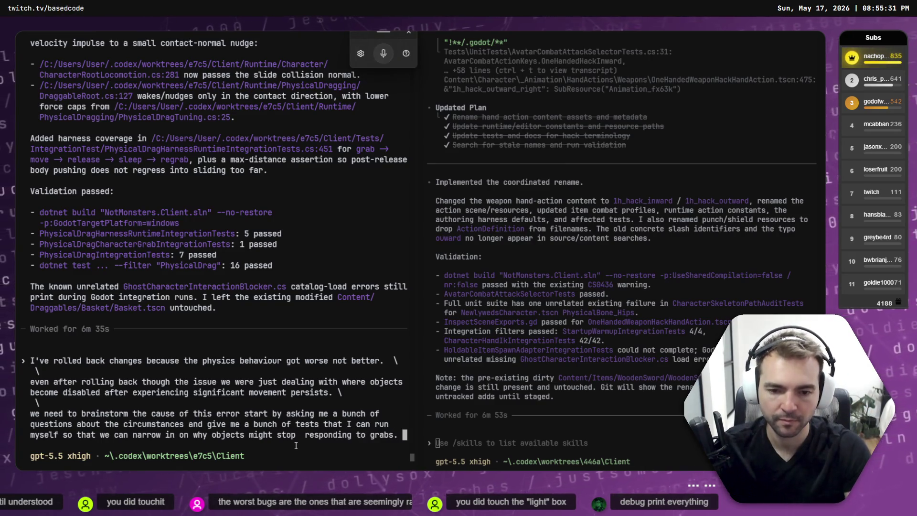
pyautogui.write('that')
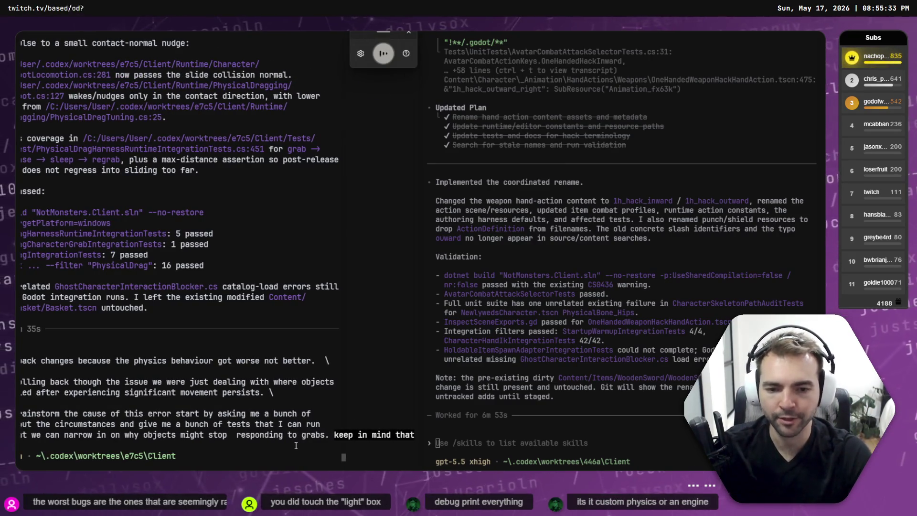
pyautogui.write(' never stop responding to')
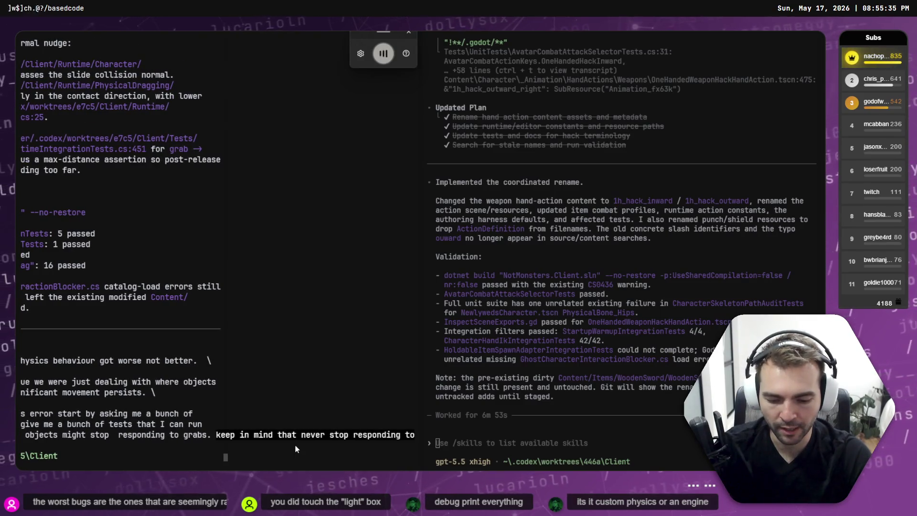
pyautogui.write(' the character three D')
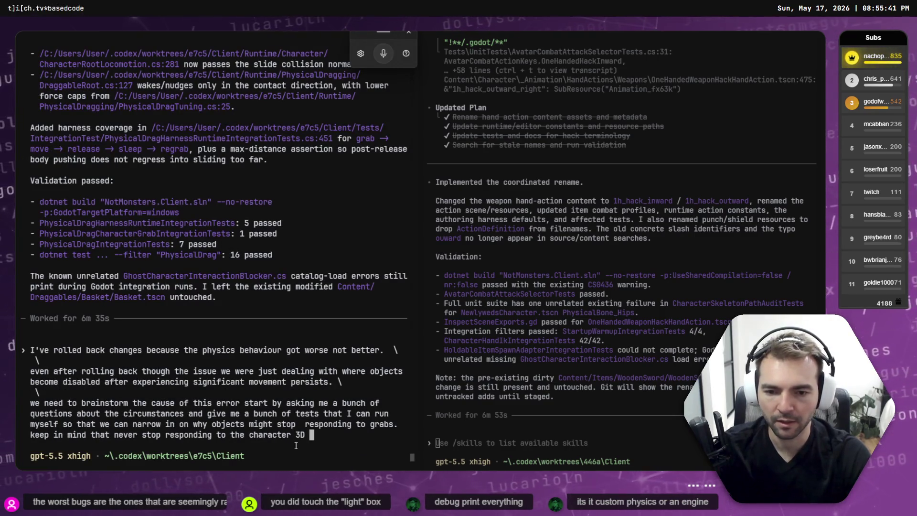
pyautogui.write(' bumping it they only stop being grabbable to drag')
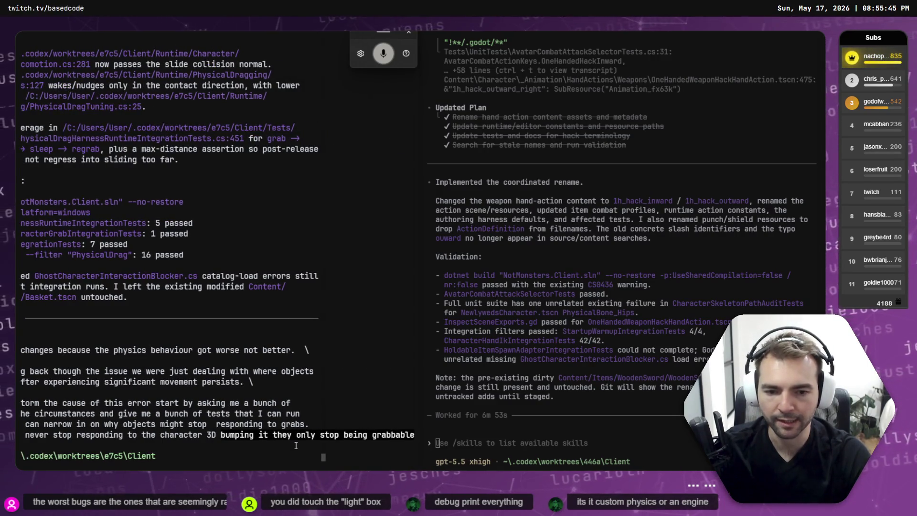
pyautogui.write('.')
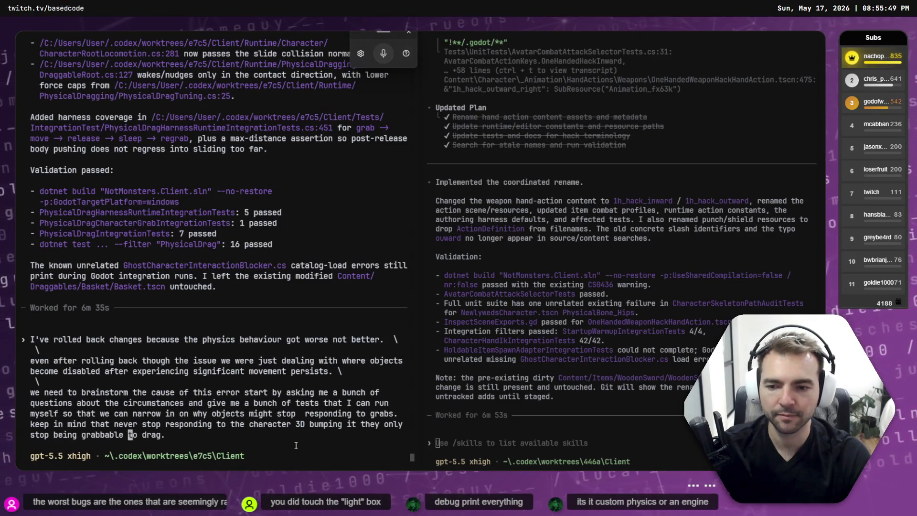
pyautogui.press('End')
pyautogui.hotkey('shift', 'Tab')
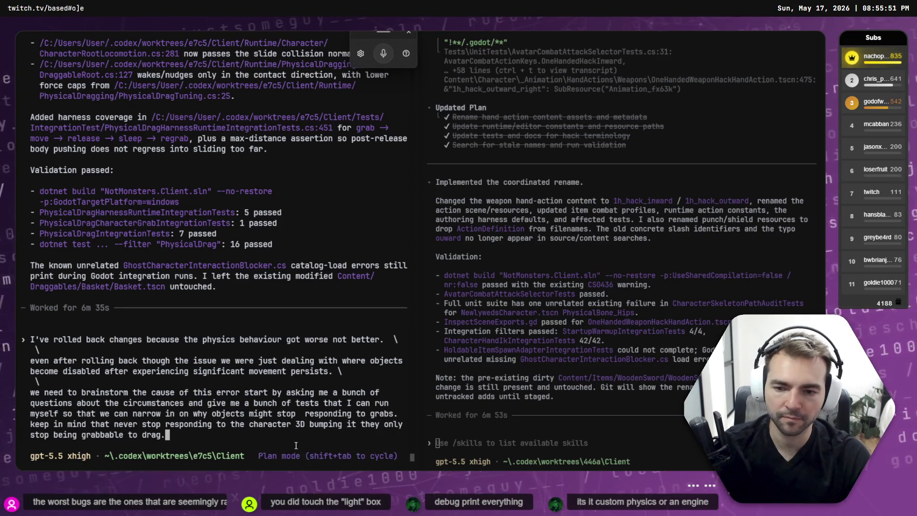
pyautogui.press('Return')
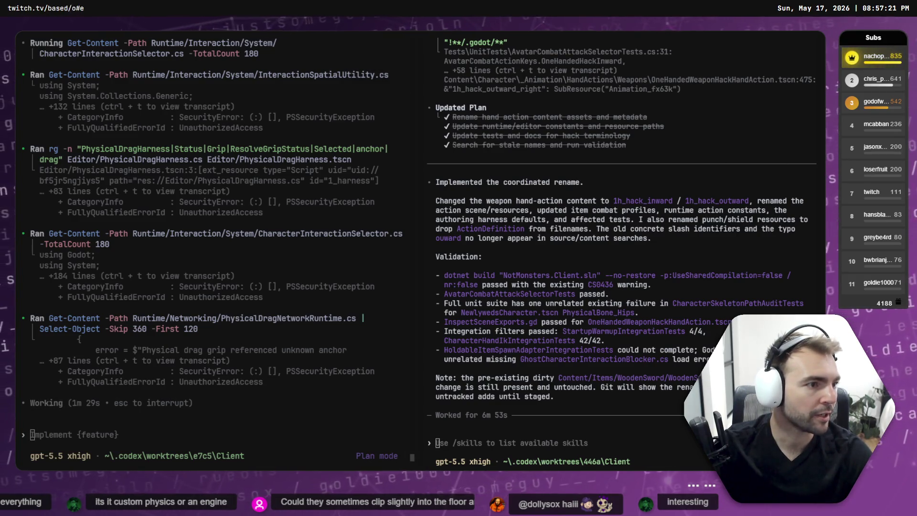
pyautogui.hotkey('alt', 'Tab')
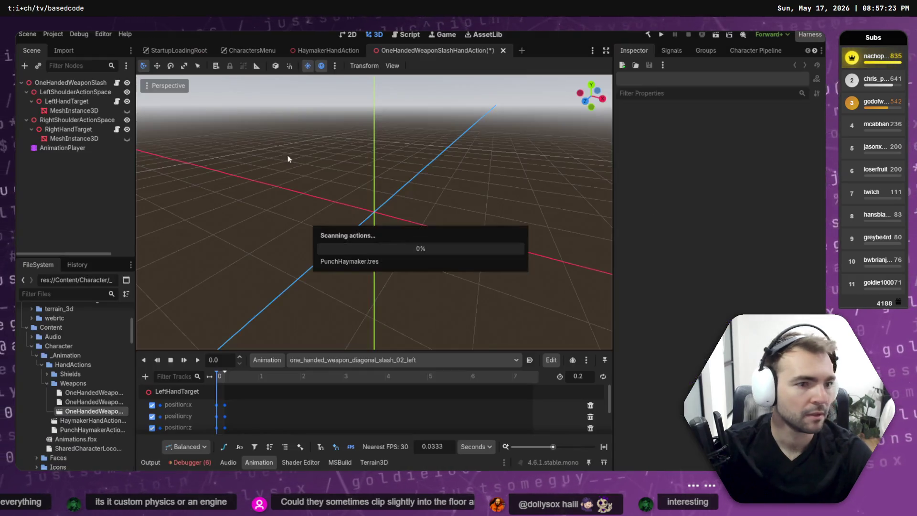
# Clear the debugger's Errors list and briefly restore the editor window to peek behind it
pyautogui.click(184, 461)
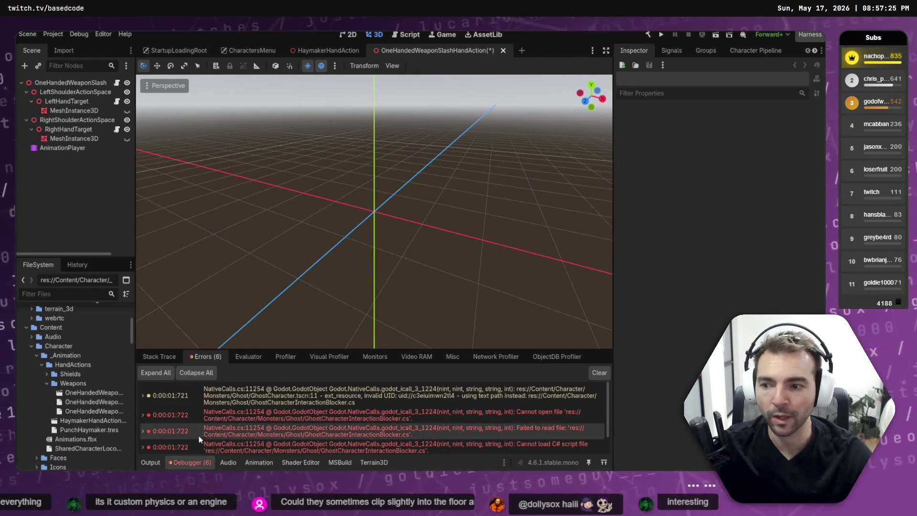
pyautogui.click(601, 372)
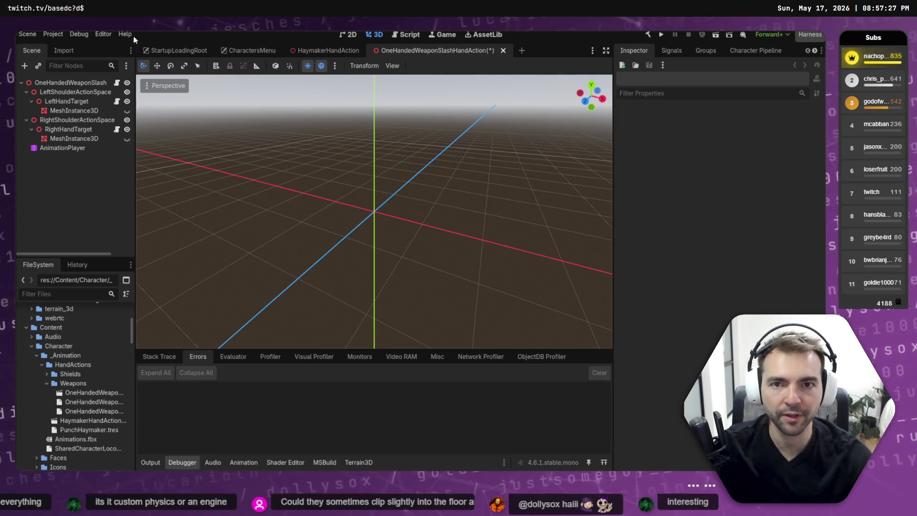
pyautogui.moveTo(182, 34)
pyautogui.mouseDown()
pyautogui.moveTo(177, 103)
pyautogui.moveTo(185, 114)
pyautogui.mouseUp()
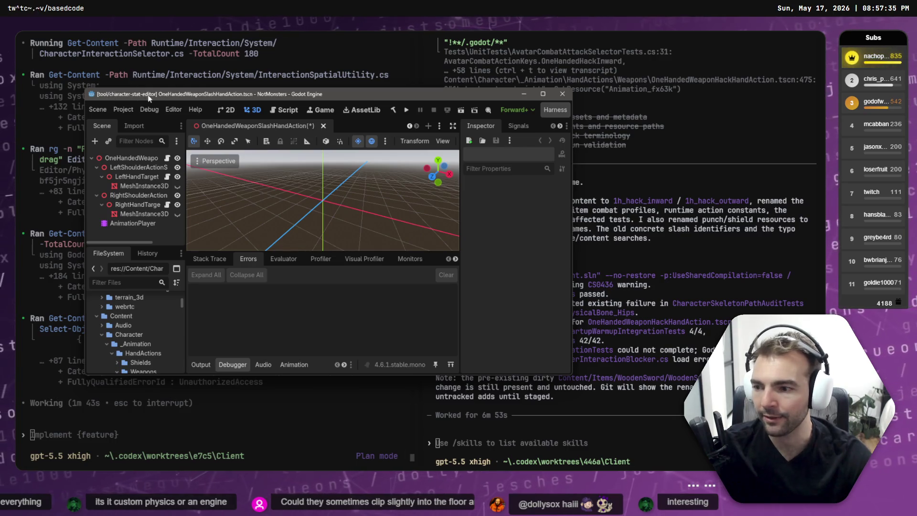
pyautogui.doubleClick(179, 98)
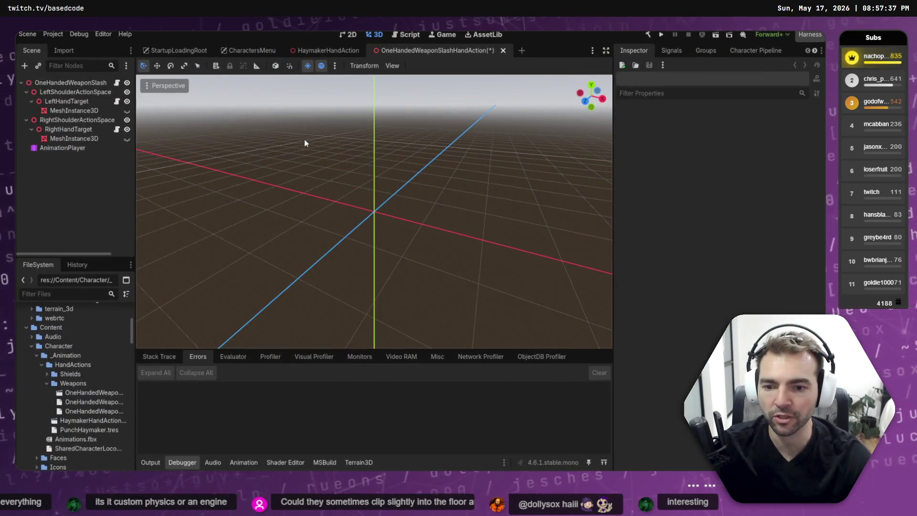
# Open the Weapons folder in the file manager and inspect its StatBalanceTool path
pyautogui.rightClick(86, 389)
pyautogui.click(74, 382)
pyautogui.rightClick(73, 382)
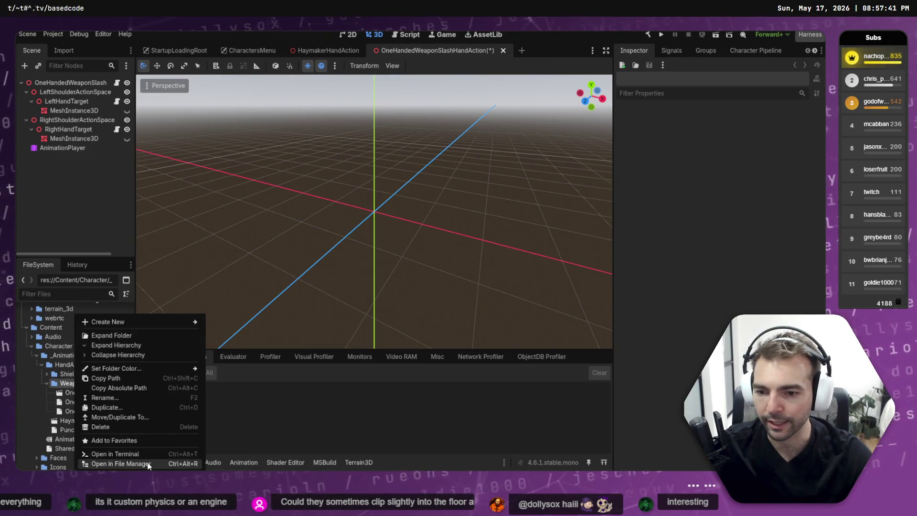
pyautogui.click(173, 461)
pyautogui.click(338, 101)
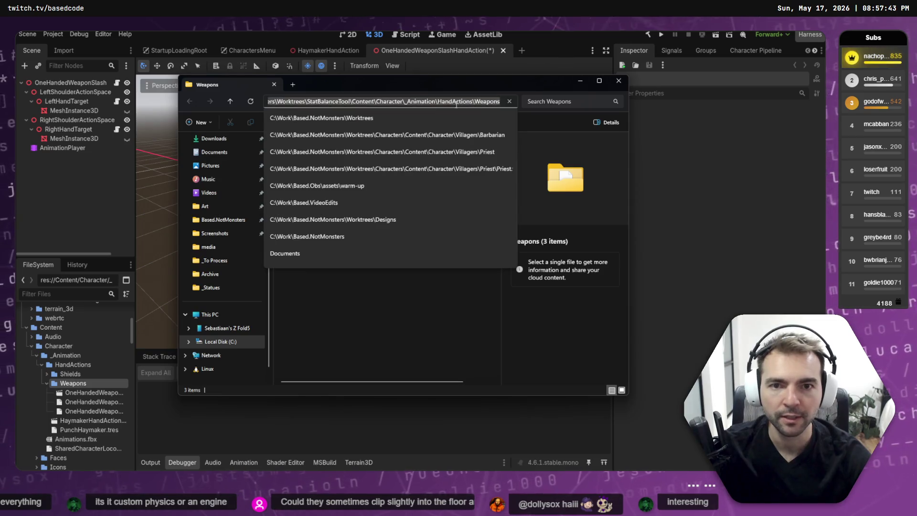
pyautogui.doubleClick(338, 103)
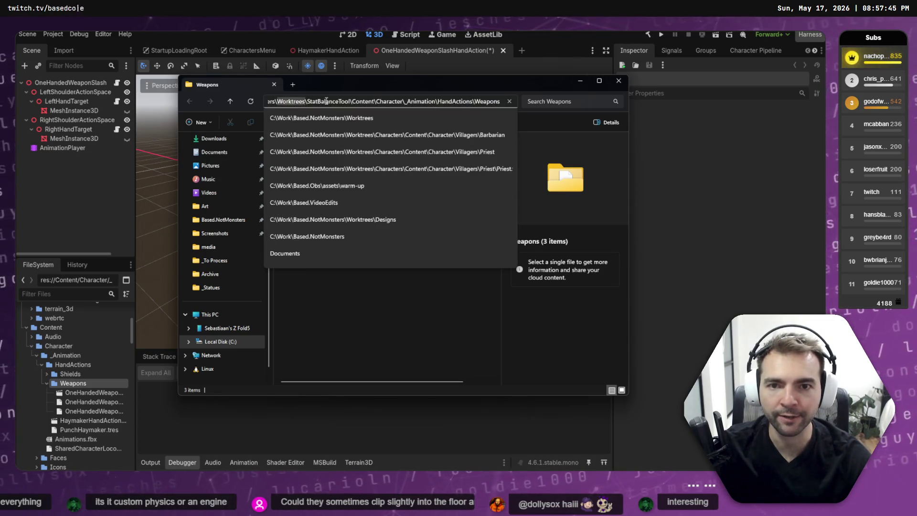
pyautogui.click(394, 340)
pyautogui.hotkey('ctrl', 'w')
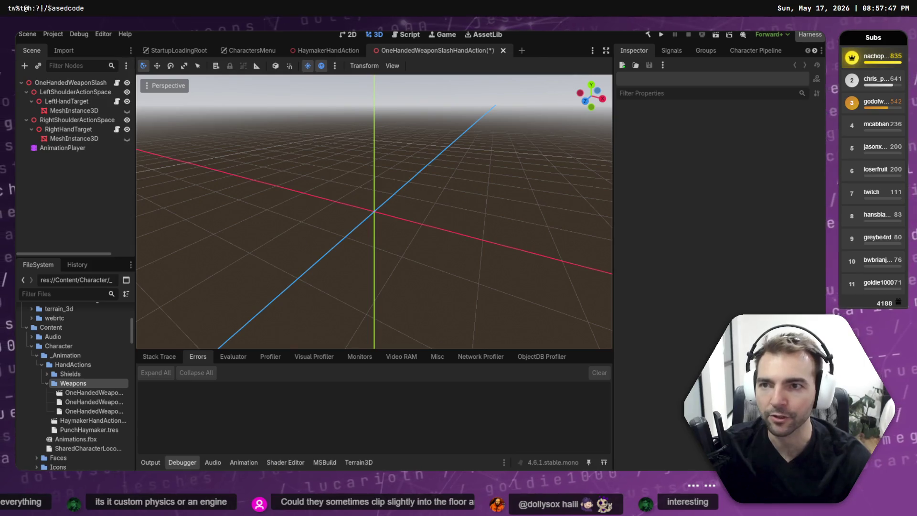
# Re-maximize the editor and close the OneHandedWeaponSlashHandAction scene tab
pyautogui.press('super+Down')
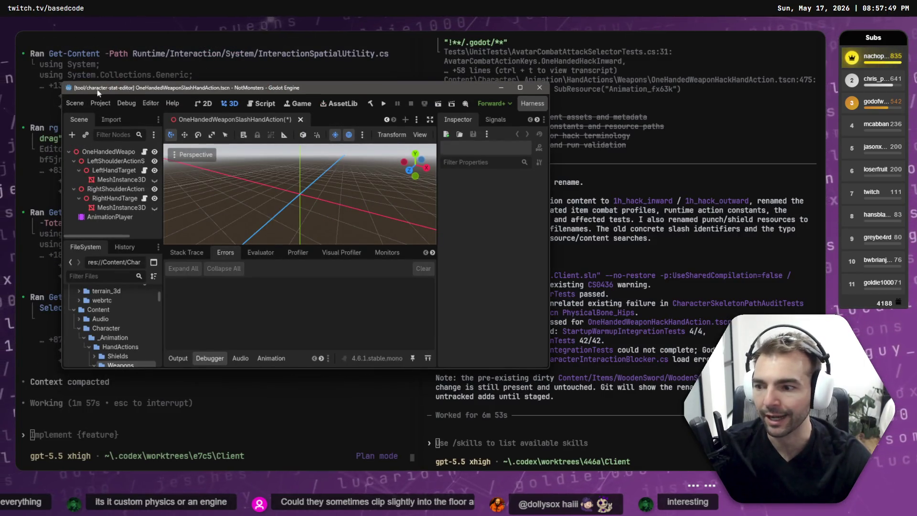
pyautogui.doubleClick(310, 88)
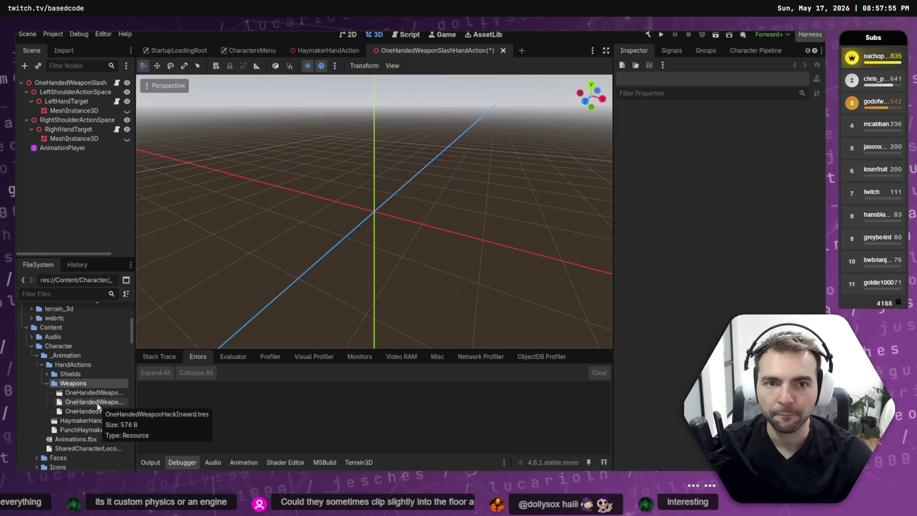
pyautogui.middleClick(451, 51)
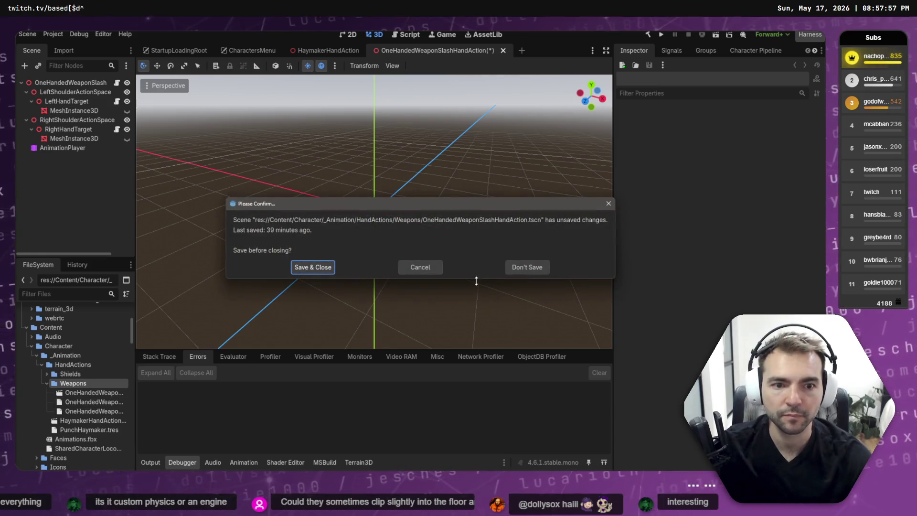
# Discard the slash scene's changes and open the Balancing Editor dock maximized
pyautogui.click(527, 267)
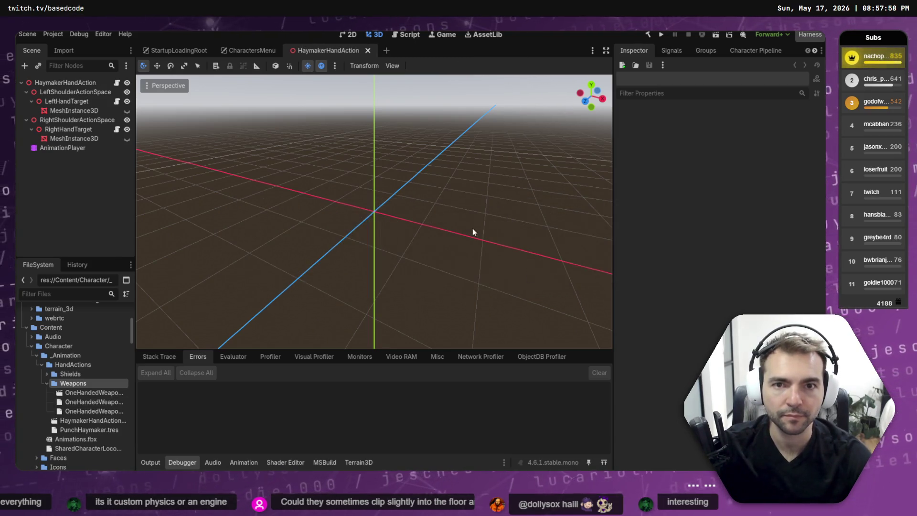
pyautogui.click(81, 37)
pyautogui.moveTo(103, 35)
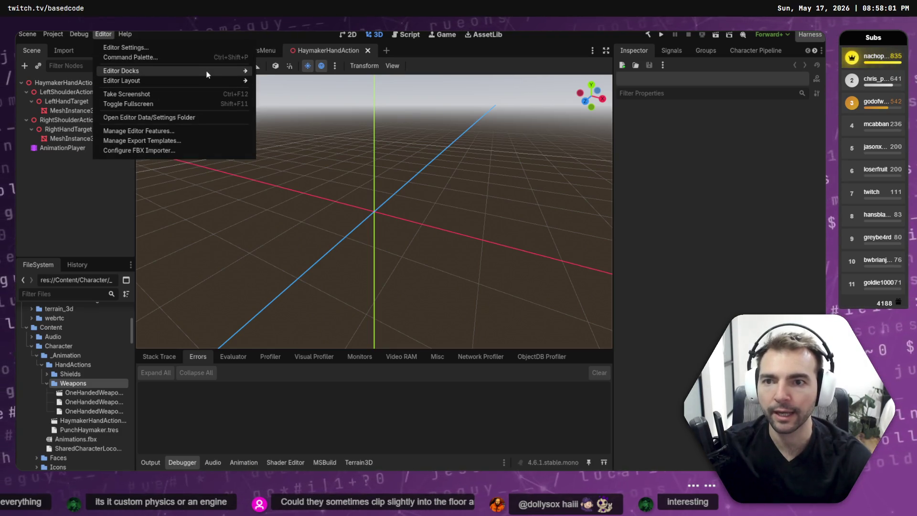
pyautogui.moveTo(208, 74)
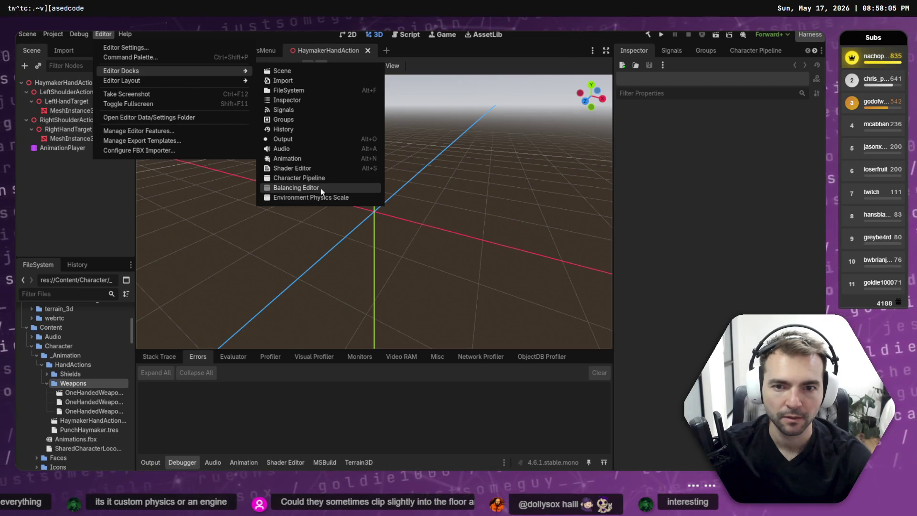
pyautogui.click(321, 188)
pyautogui.click(525, 175)
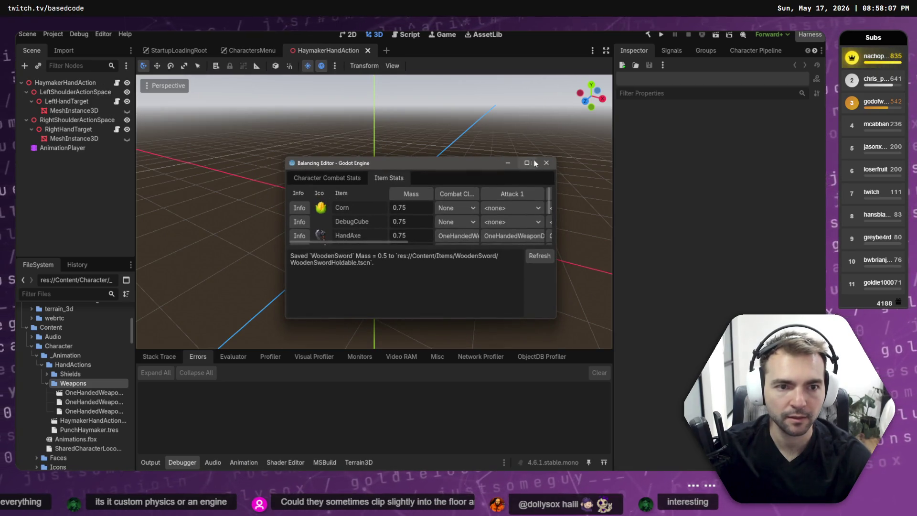
pyautogui.click(527, 163)
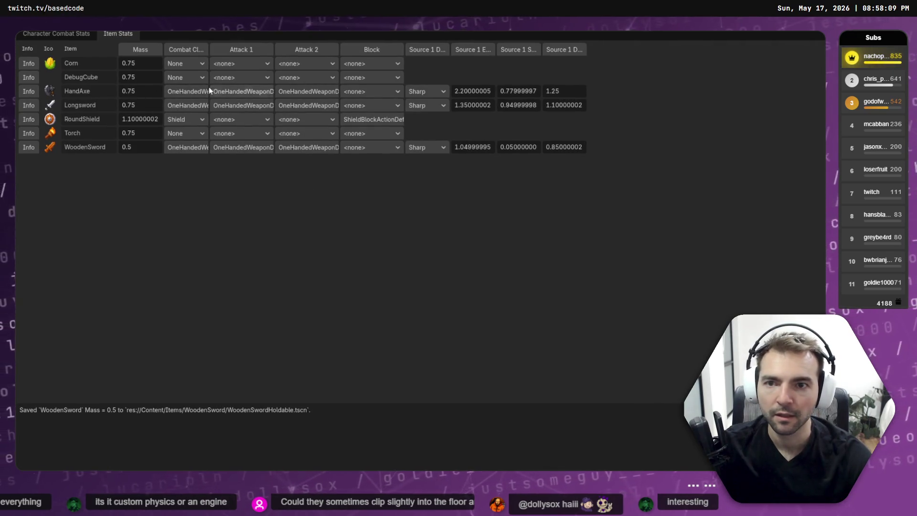
# Screenshot HandAxe's Attack 1 dropdown options, then close it without changing anything
pyautogui.click(269, 91)
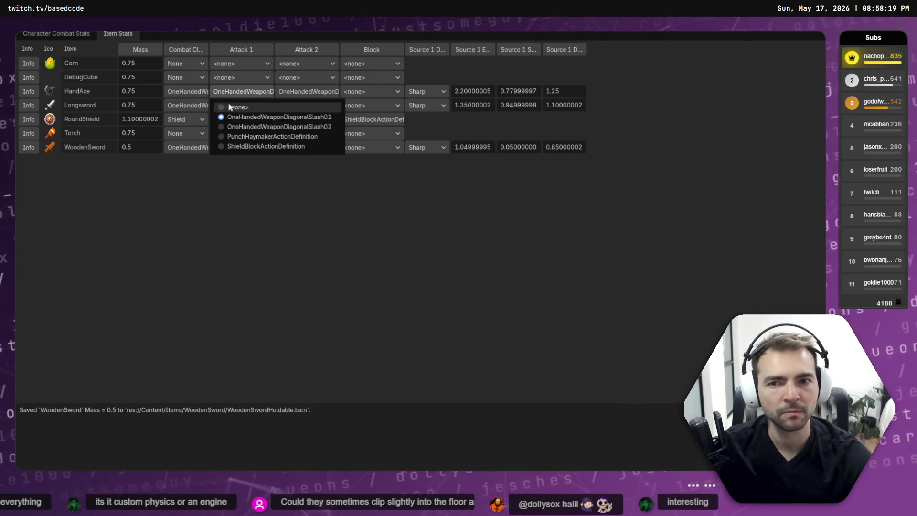
pyautogui.press('Print')
pyautogui.moveTo(216, 102); pyautogui.dragTo(343, 153)
pyautogui.click(266, 92)
pyautogui.click(336, 175)
pyautogui.hotkey('alt', 'Tab')
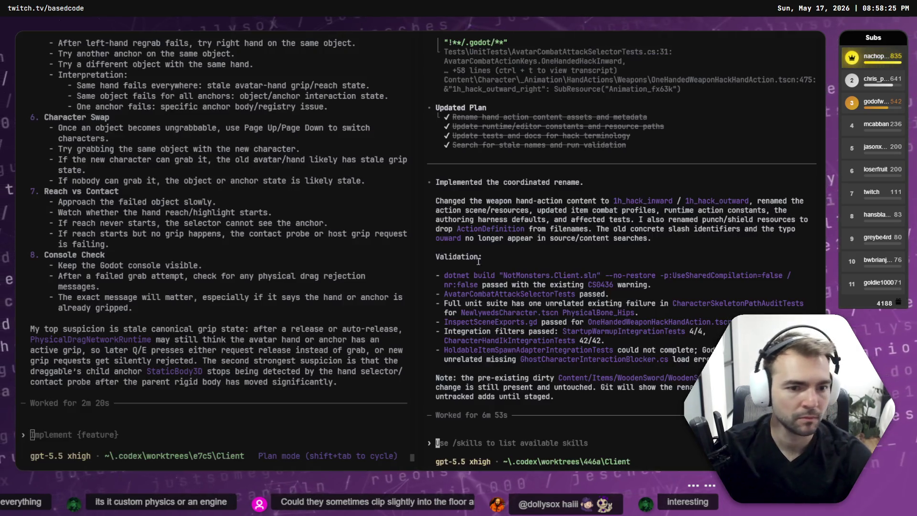
# Send the rename session 'Looks like the rename has missed some things:' with the screenshot attached
pyautogui.write('Looks like')
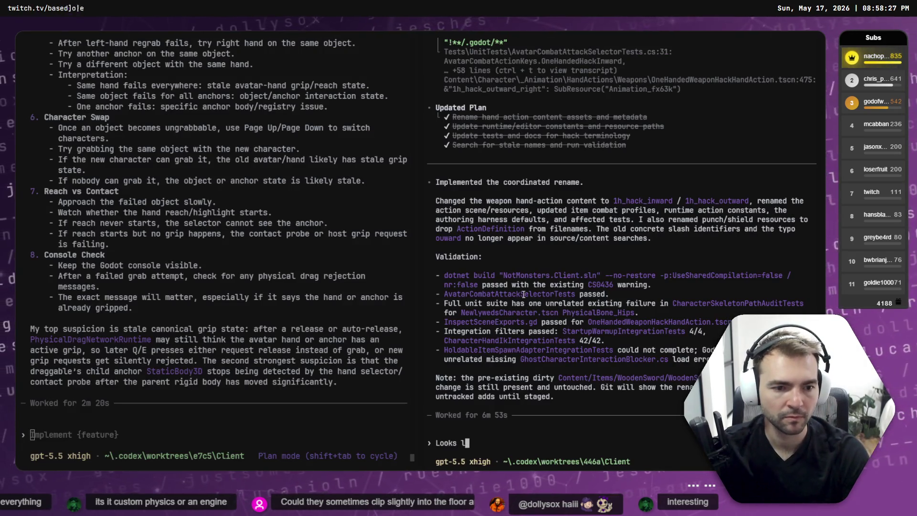
pyautogui.press('BackSpace')
pyautogui.press('BackSpace')
pyautogui.press('BackSpace')
pyautogui.write('rename has missed some')
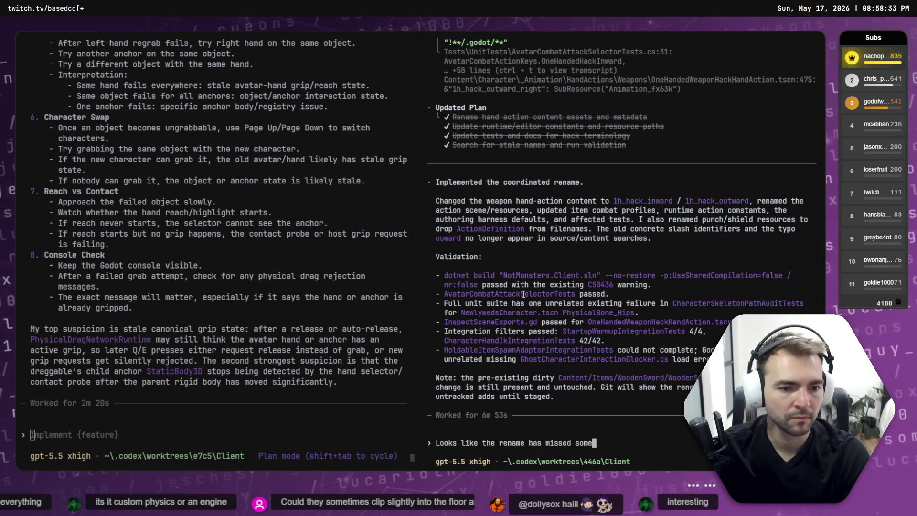
pyautogui.write(' things: \\')
pyautogui.press('Return')
pyautogui.write('\\')
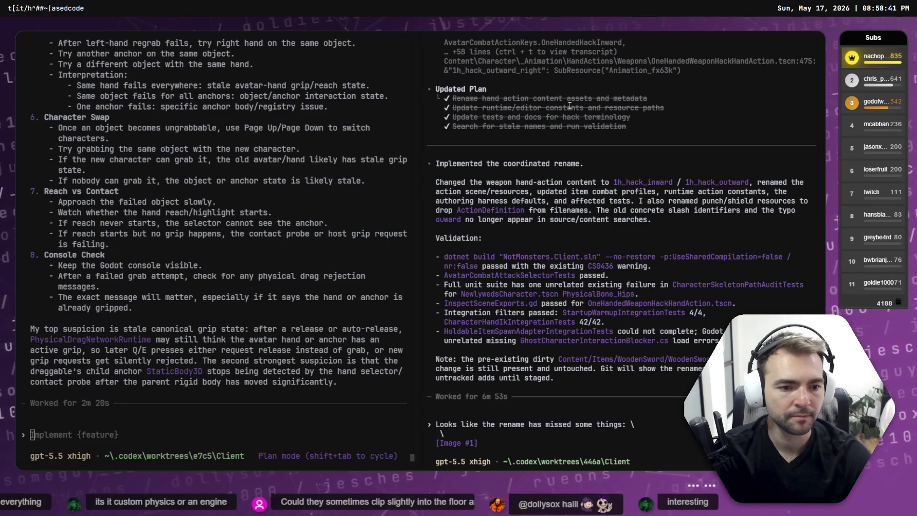
pyautogui.press('Return')
pyautogui.hotkey('ctrl', 'Tab')
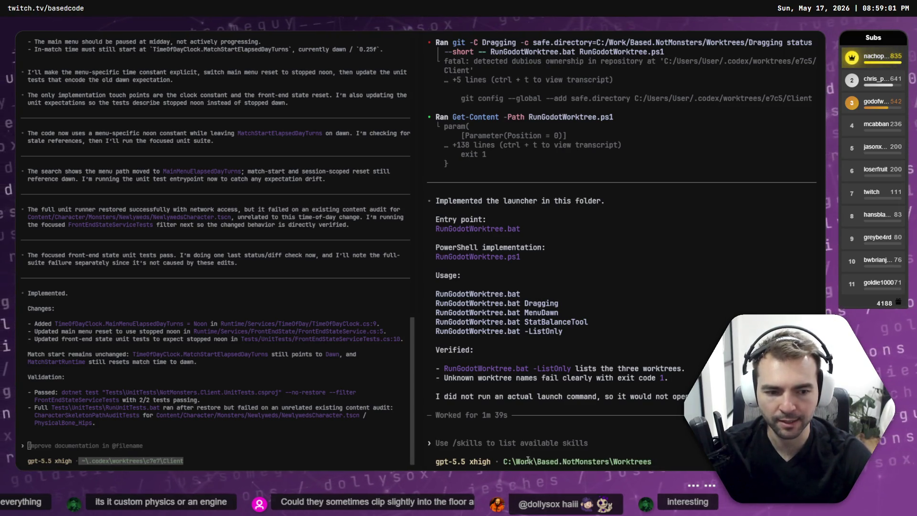
# Quit the right Codex session and close its terminal pane with exit
pyautogui.moveTo(653, 464); pyautogui.dragTo(504, 462)
pyautogui.click(201, 469)
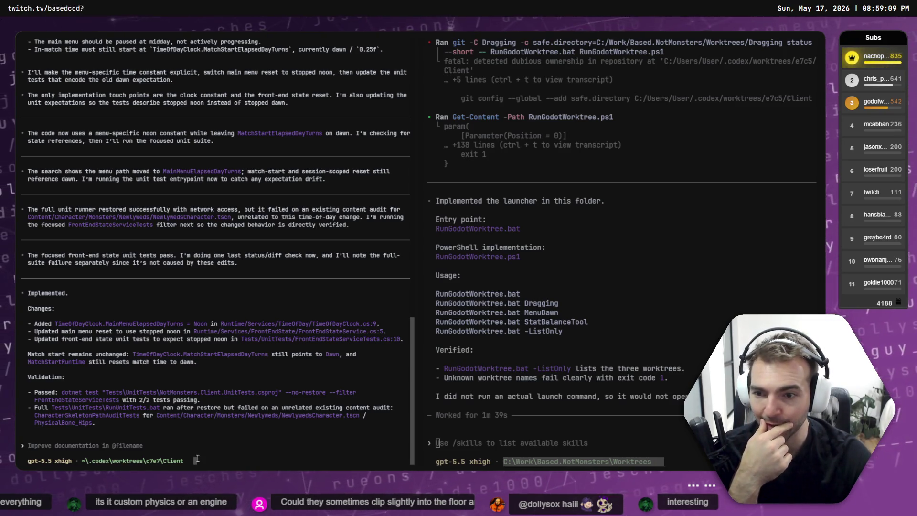
pyautogui.click(557, 375)
pyautogui.hotkey('ctrl', 'c')
pyautogui.hotkey('ctrl', 'c')
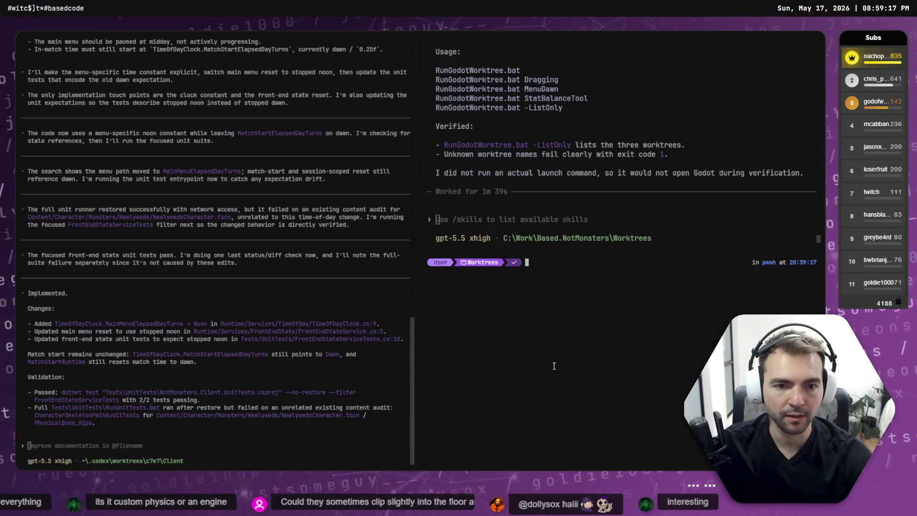
pyautogui.write('exit')
pyautogui.press('Return')
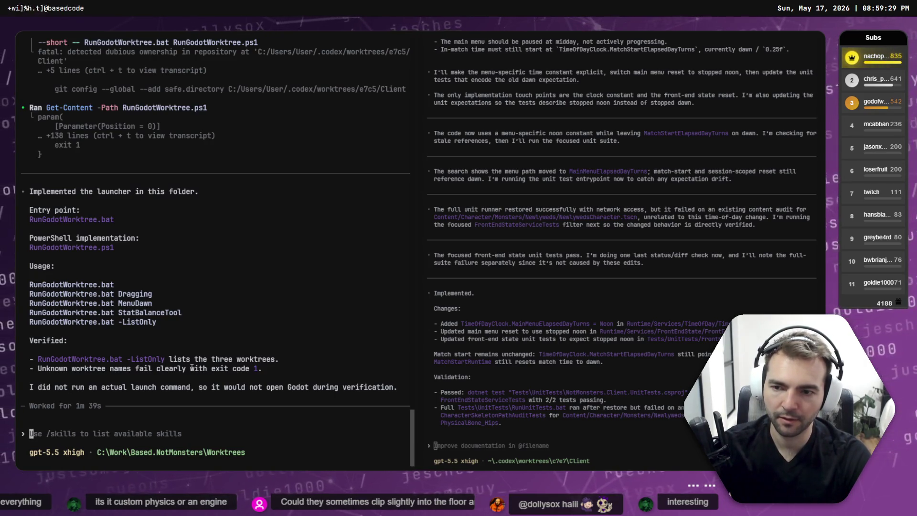
# Interrupt and quit the left Codex session, then run .\RunGodotWorktree.bat to list worktrees
pyautogui.write('Ru')
pyautogui.press('Return')
pyautogui.hotkey('ctrl', 'c')
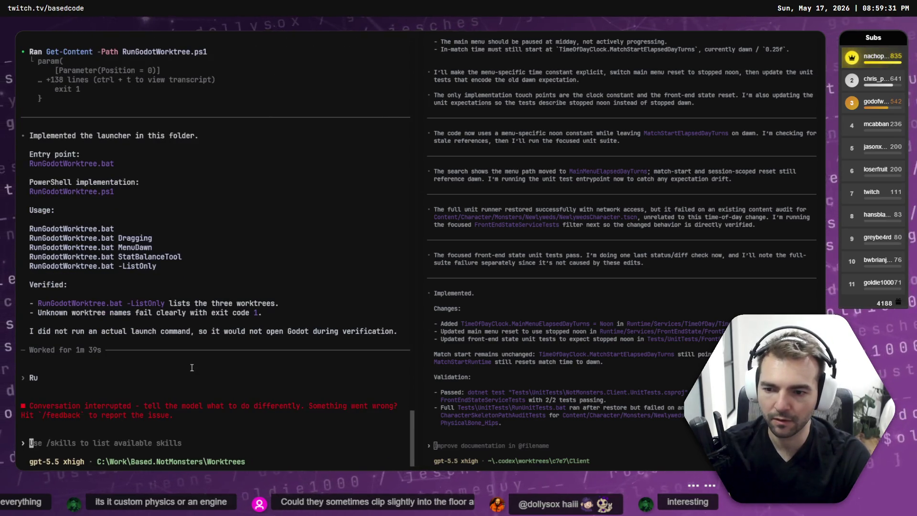
pyautogui.hotkey('ctrl', 'c')
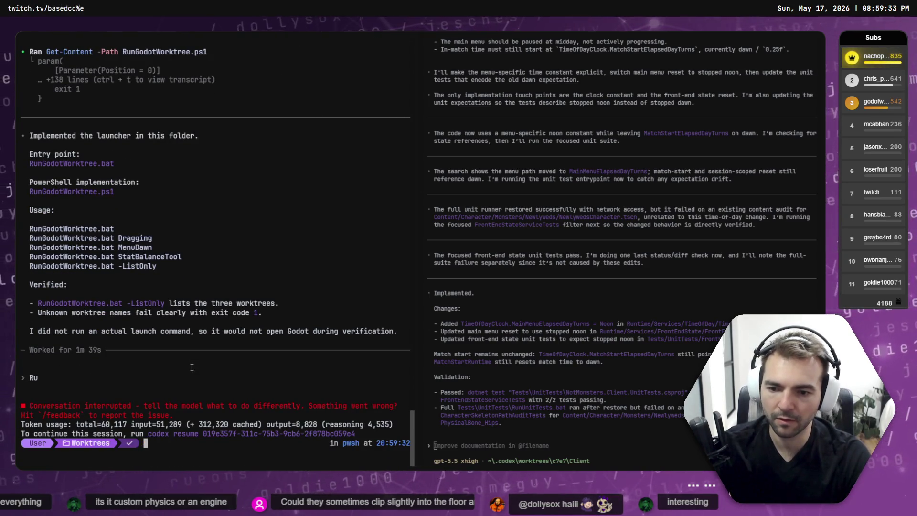
pyautogui.write('.\\RunGodotWorktree.bat')
pyautogui.press('Return')
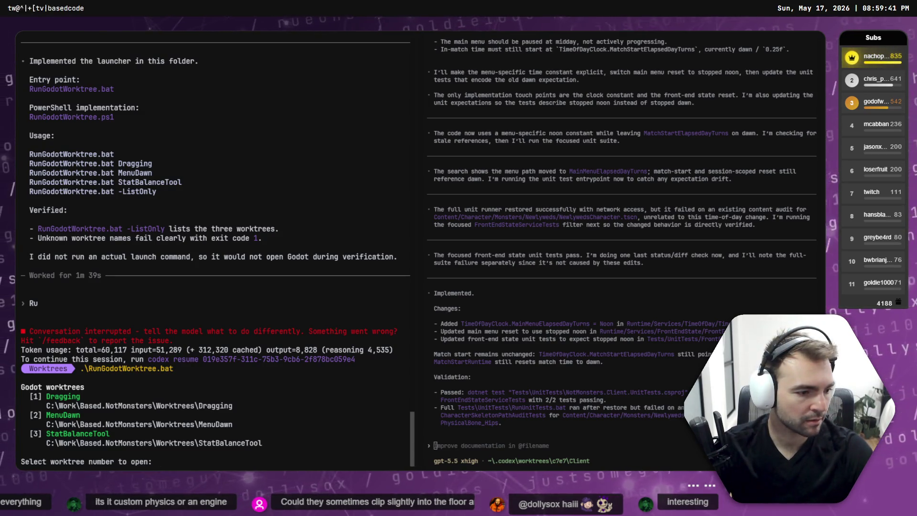
pyautogui.hotkey('alt', 'Tab')
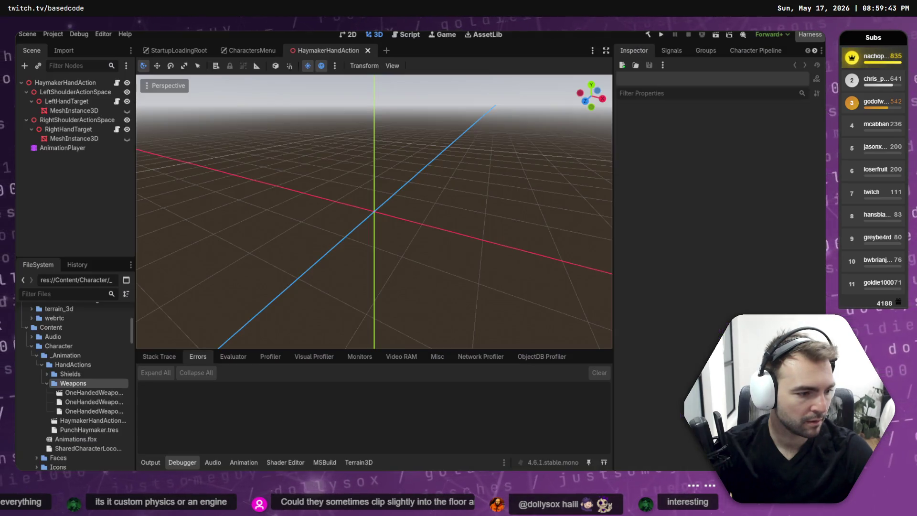
# Choose option 3 at the worktree launcher to open StatBalanceTool in Godot
pyautogui.press('F5')
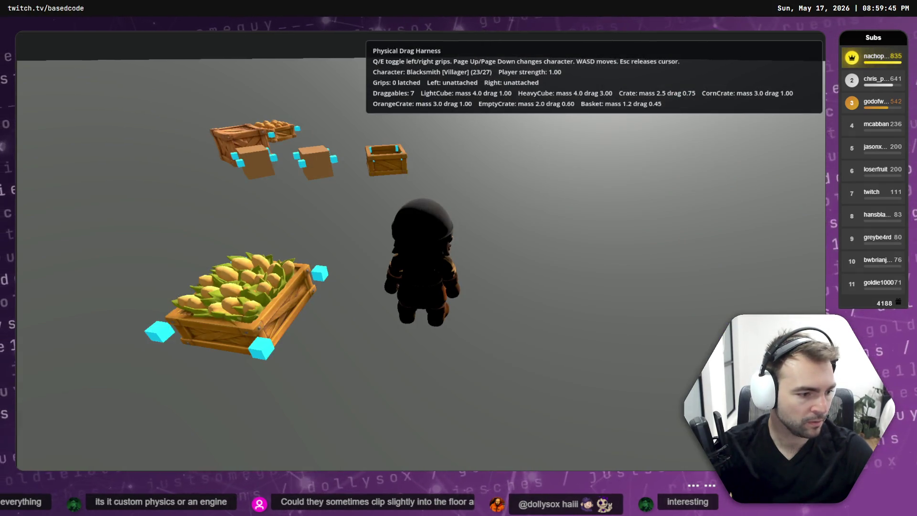
pyautogui.hotkey('alt', 'Tab')
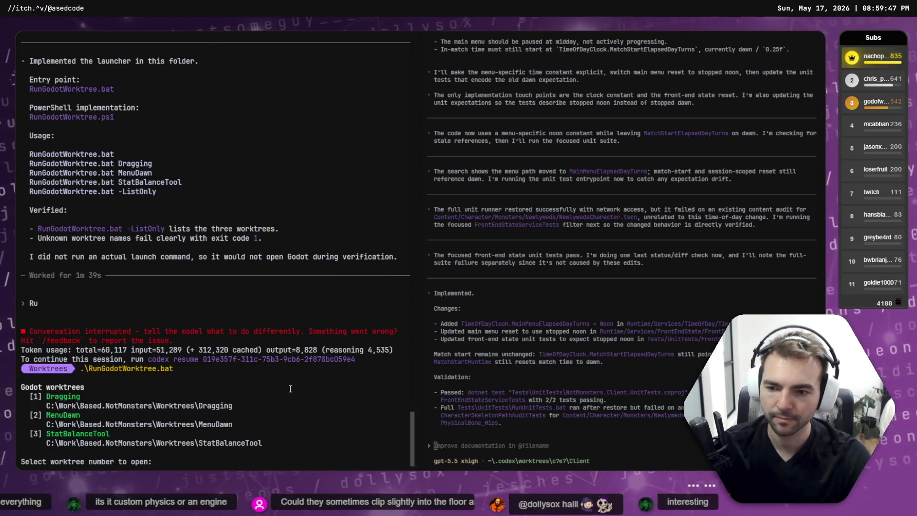
pyautogui.write('3')
pyautogui.press('Return')
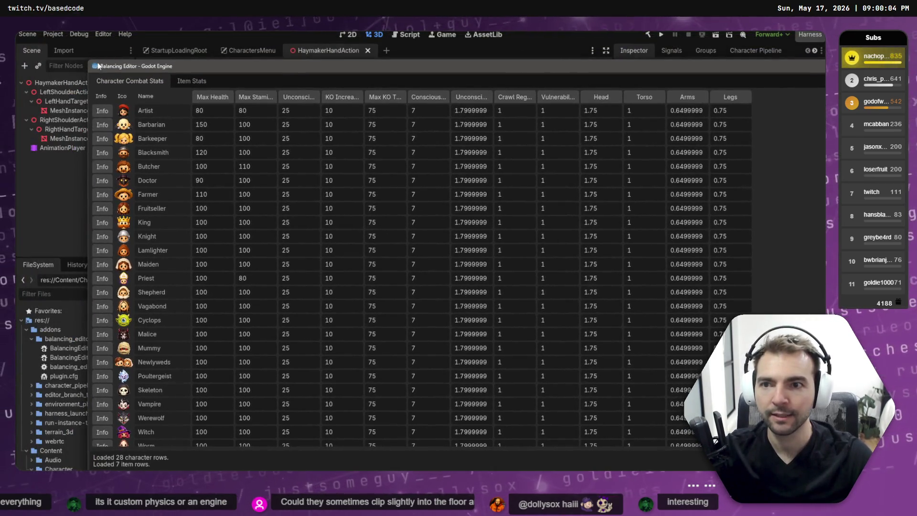
# Close the Balancing Editor window and exit the worktree terminal session
pyautogui.click(96, 66)
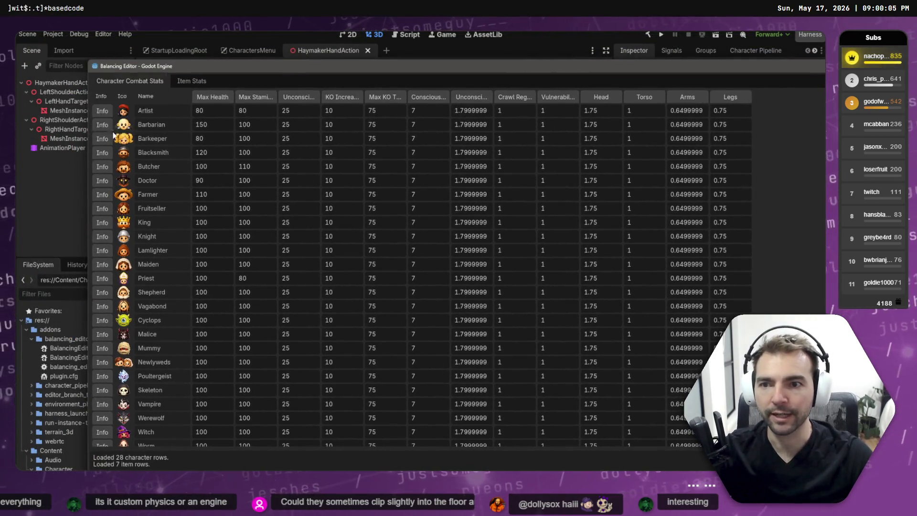
pyautogui.click(110, 134)
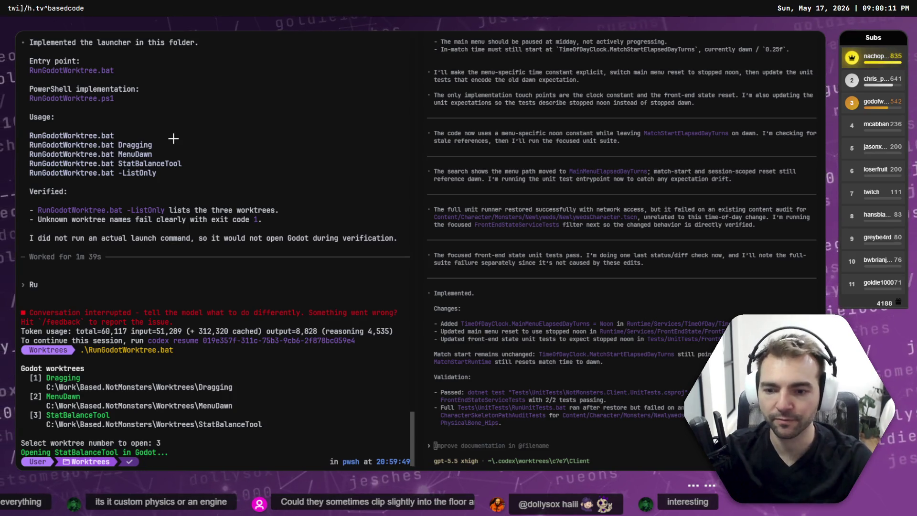
pyautogui.write('exit')
pyautogui.press('Return')
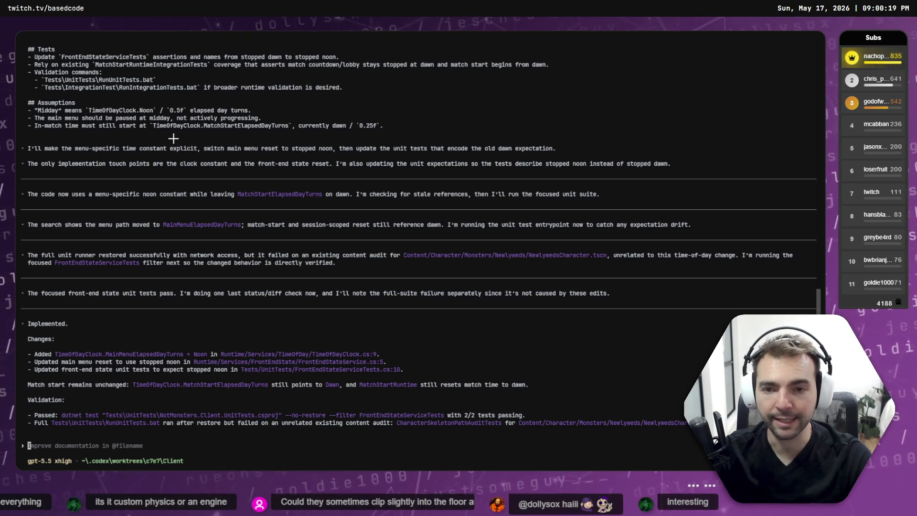
pyautogui.hotkey('ctrl', 'Tab')
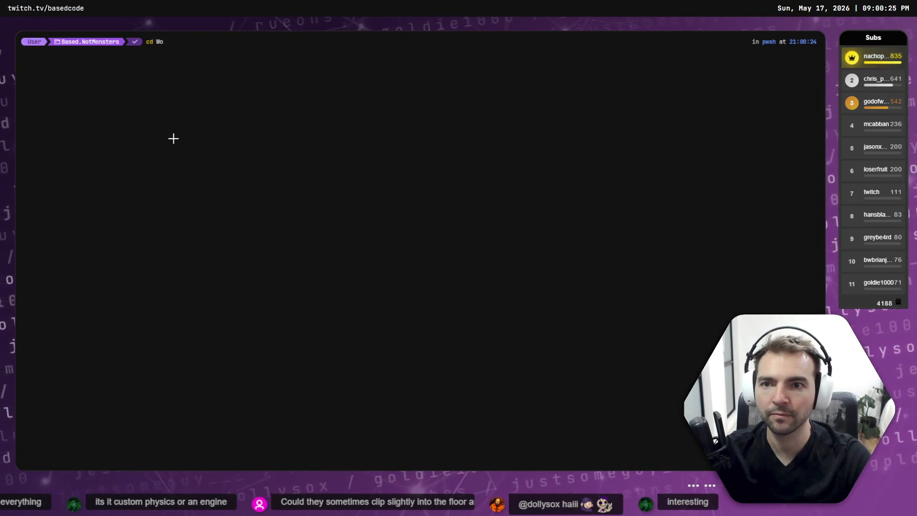
# Run RunGodotWorktree.bat from the Worktrees folder
pyautogui.press('Return')
pyautogui.write('.\\R')
pyautogui.press('Tab')
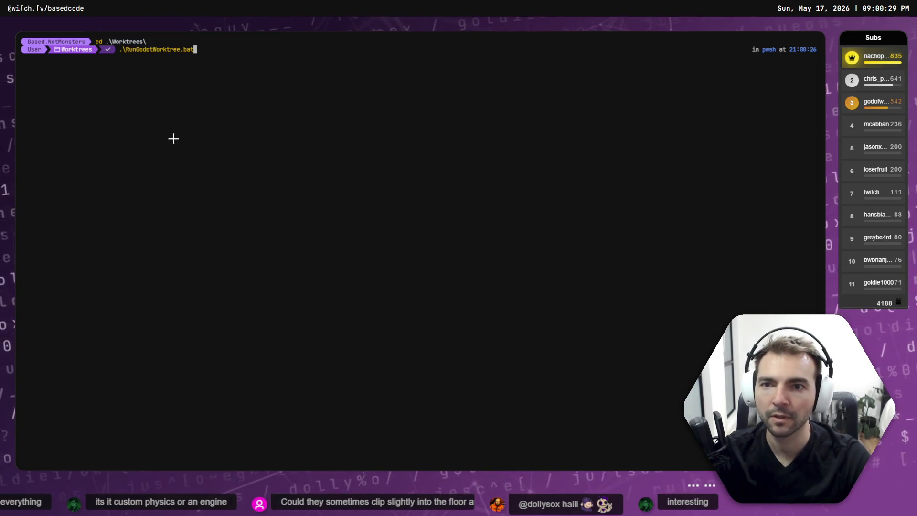
pyautogui.press('Return')
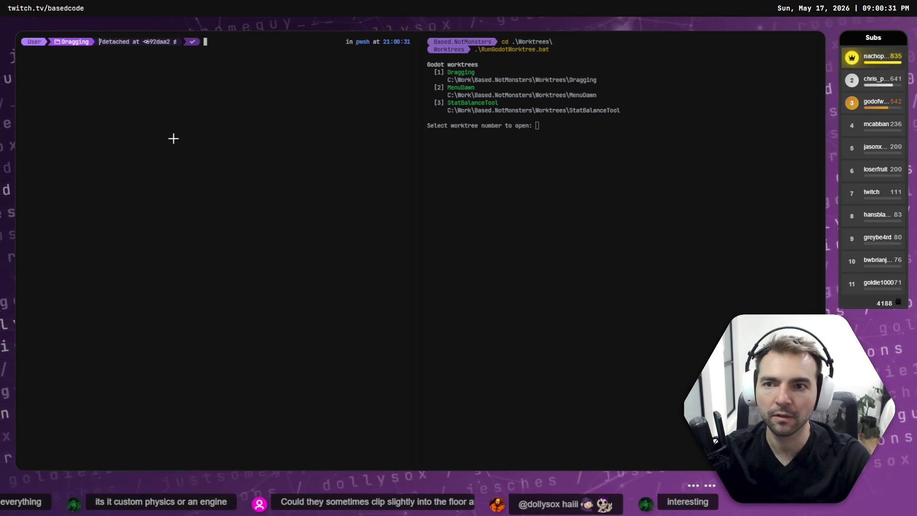
# Terminate the running worktree launcher batch job and clear the prompt
pyautogui.hotkey('alt', 'Right')
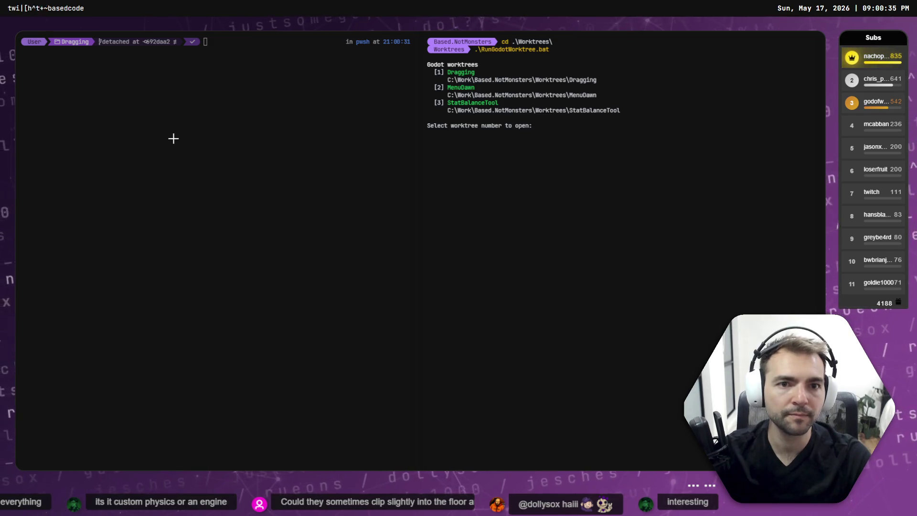
pyautogui.hotkey('ctrl', 'c')
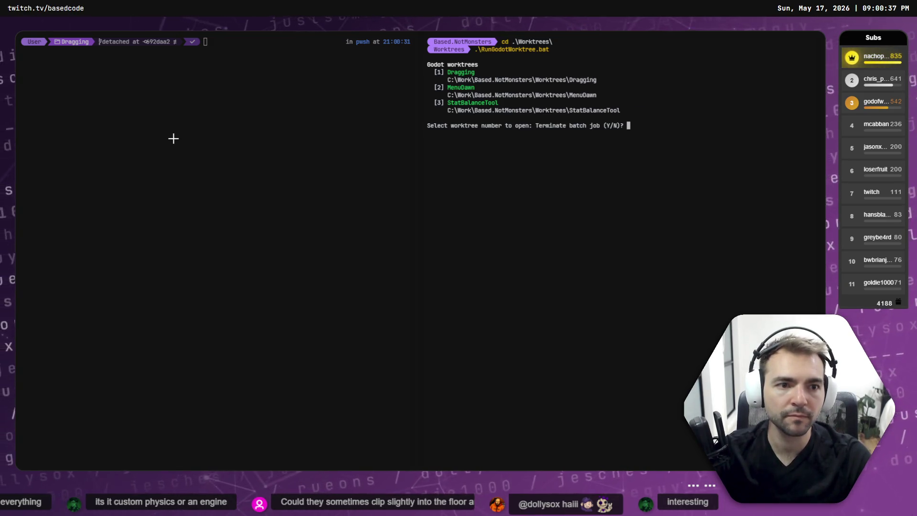
pyautogui.write('Y')
pyautogui.press('Return')
pyautogui.press('Up')
pyautogui.press('Escape')
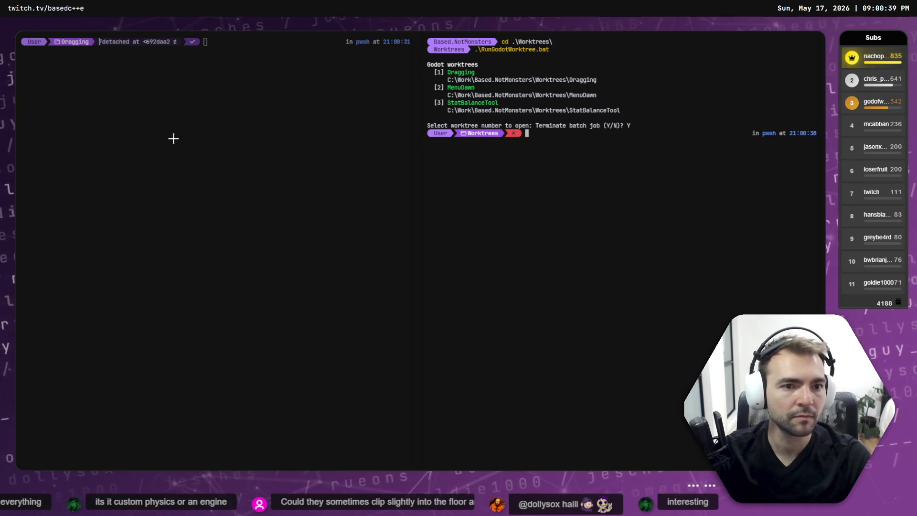
pyautogui.hotkey('ctrl', 'Tab')
pyautogui.hotkey('ctrl', 'Tab')
pyautogui.hotkey('ctrl', 'Tab')
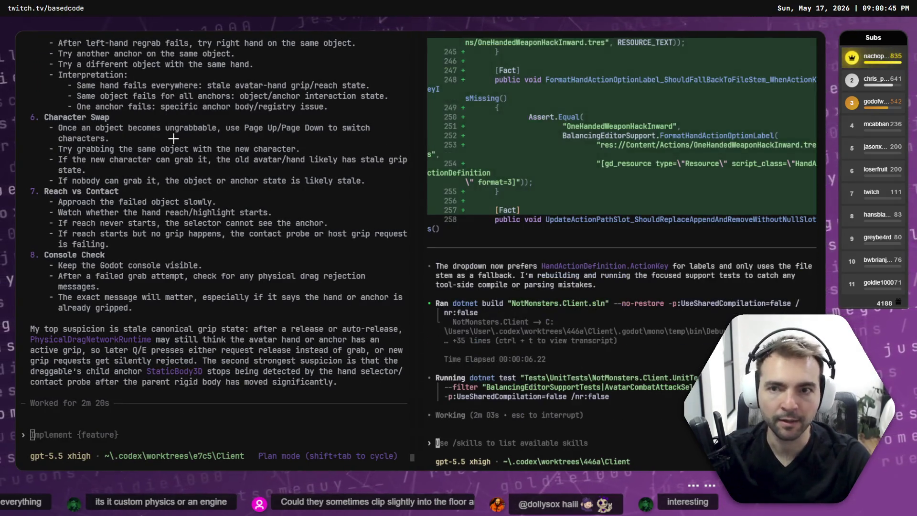
# Launch codex from the Worktrees folder in a PowerShell terminal
pyautogui.hotkey('ctrl', 'Tab')
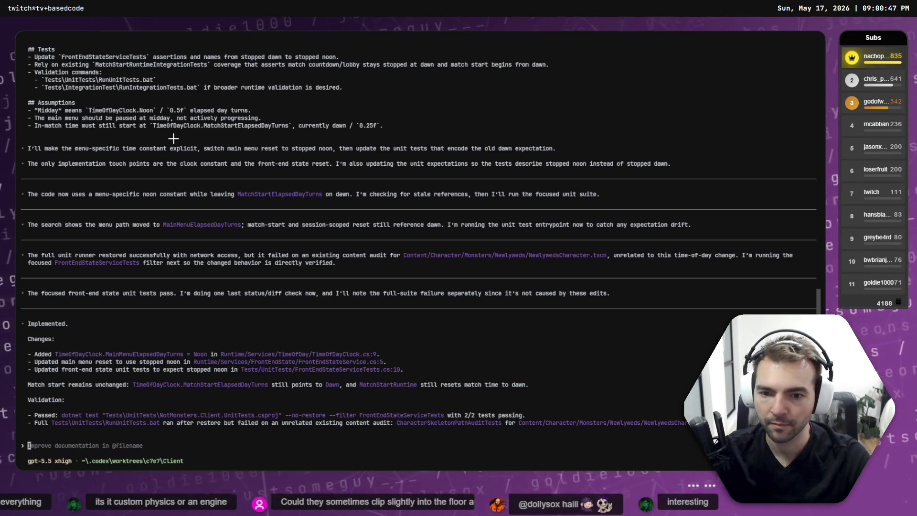
pyautogui.hotkey('ctrl', 'Tab')
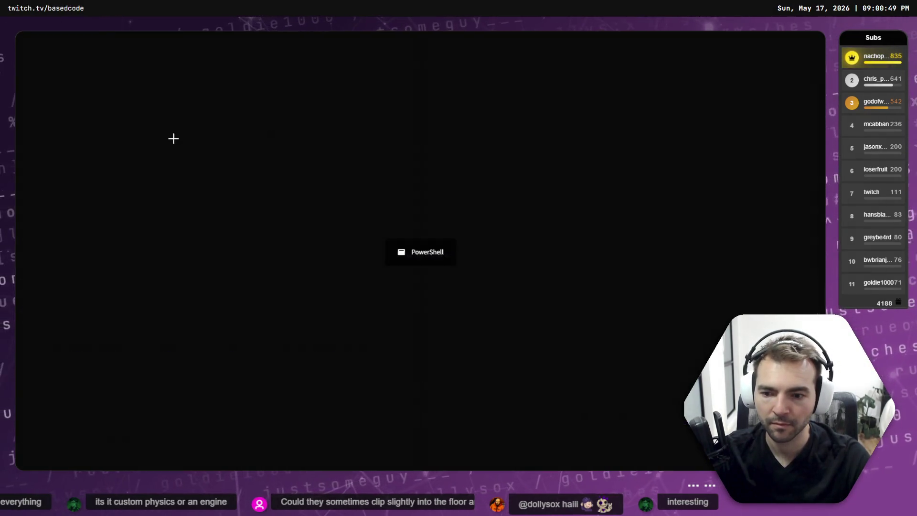
pyautogui.write('cd W')
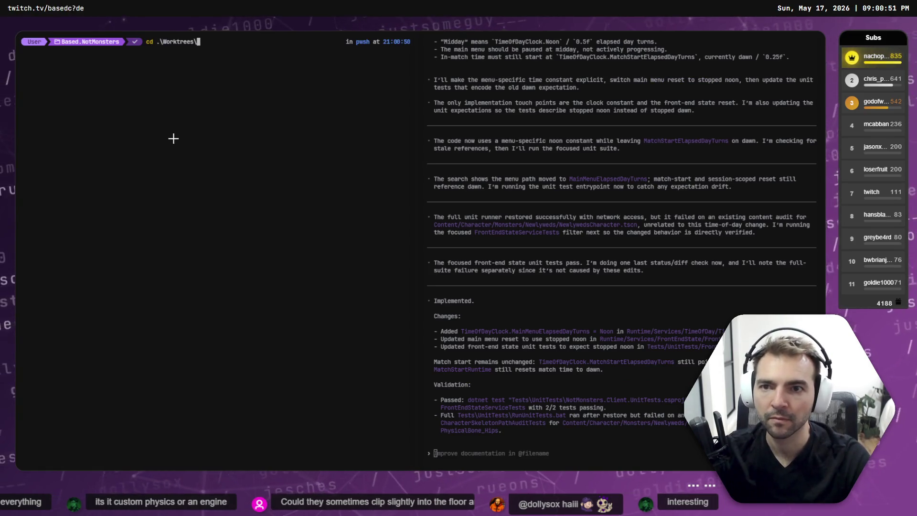
pyautogui.press('Return')
pyautogui.write('dex')
pyautogui.press('Return')
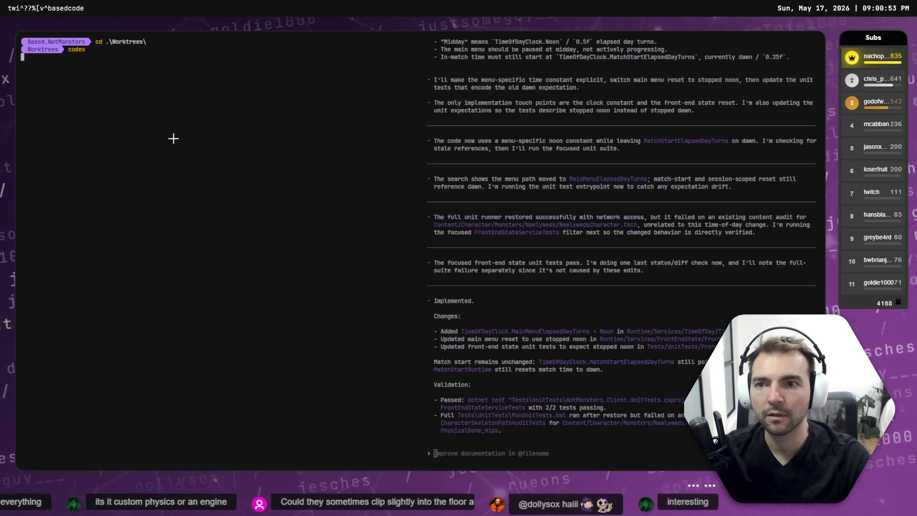
# Resume the launcher-script session and request an 'R button option that refreshes the list'
pyautogui.write('/clear')
pyautogui.press('Return')
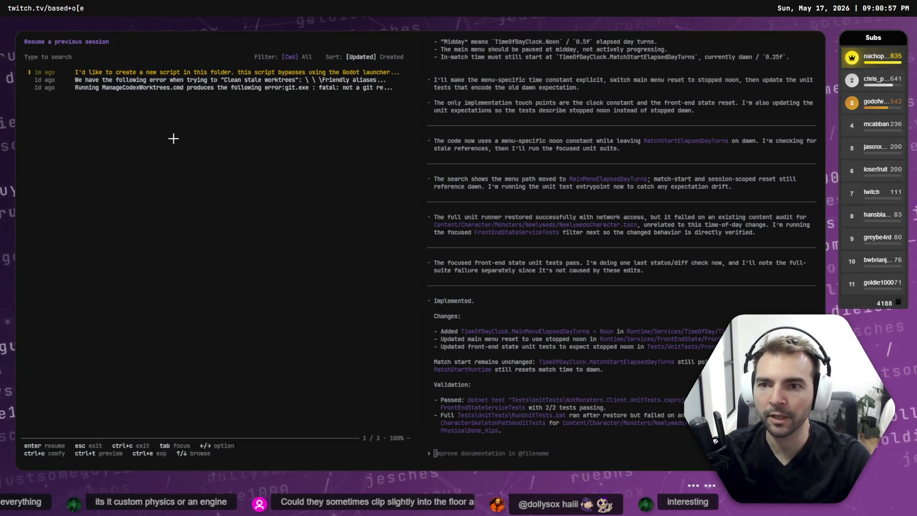
pyautogui.press('Return')
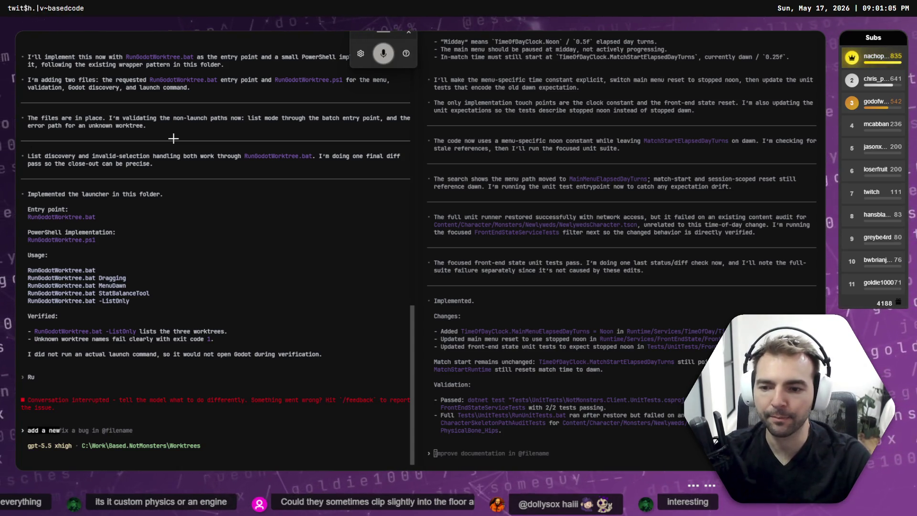
pyautogui.write('R button option that refreshes the list.')
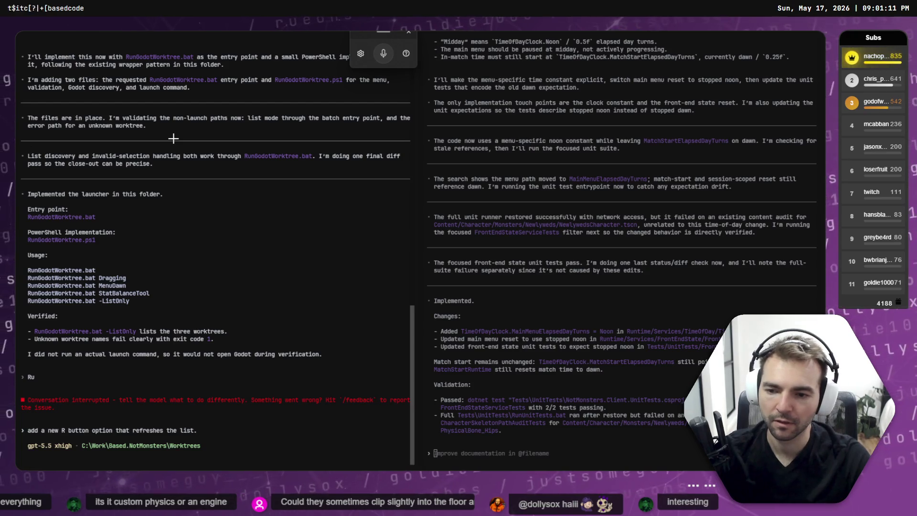
pyautogui.press('Return')
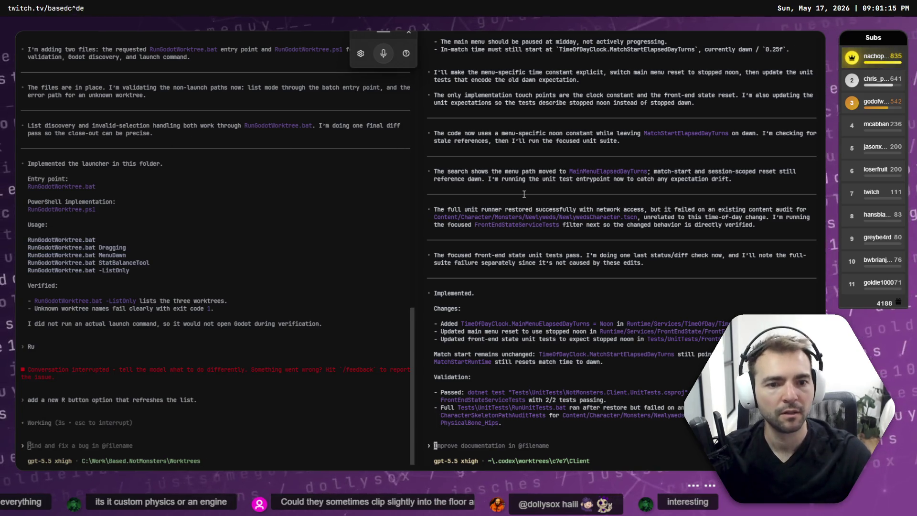
# Flip between the terminal windows and bring up Tabby's settings
pyautogui.hotkey('alt', 'Tab')
pyautogui.press('ctrl+super+Right')
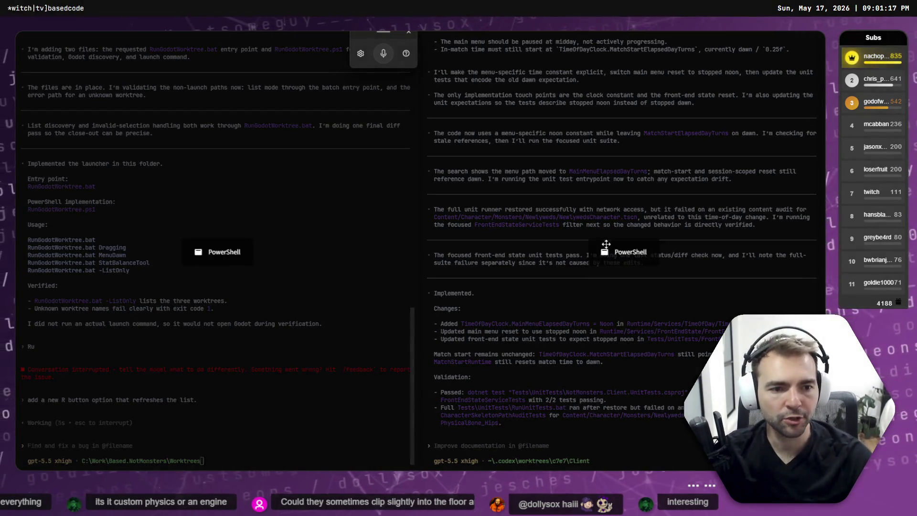
pyautogui.press('ctrl+super+Right')
pyautogui.press('ctrl+super+Left')
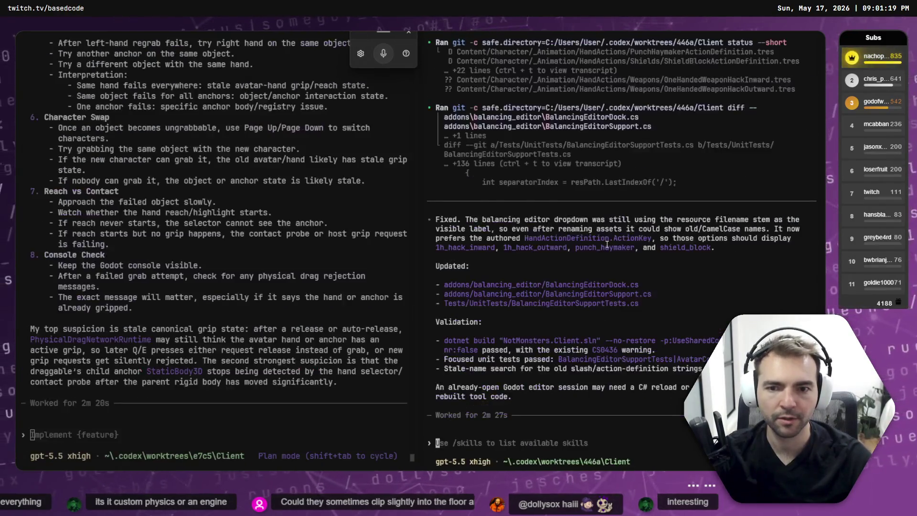
pyautogui.press('ctrl+super+Right')
pyautogui.press('super+h')
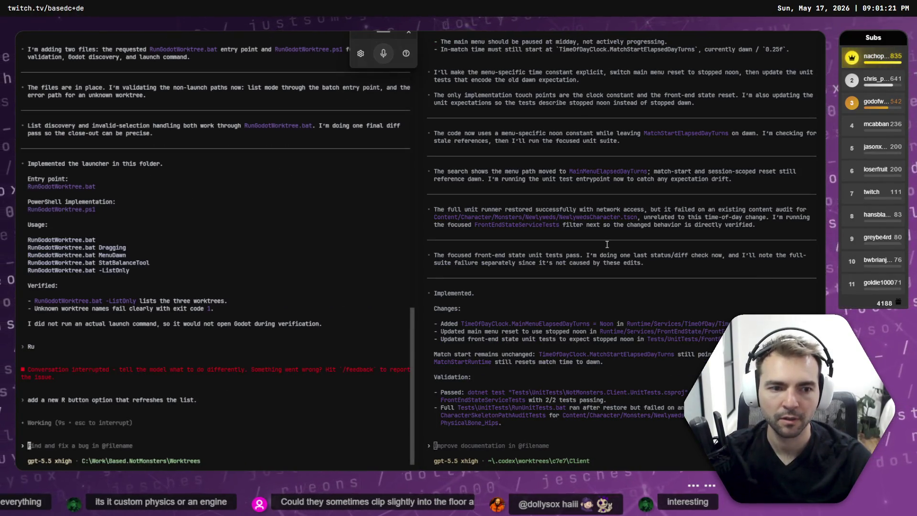
pyautogui.press('ctrl+super+Right')
pyautogui.press('ctrl+super+Left')
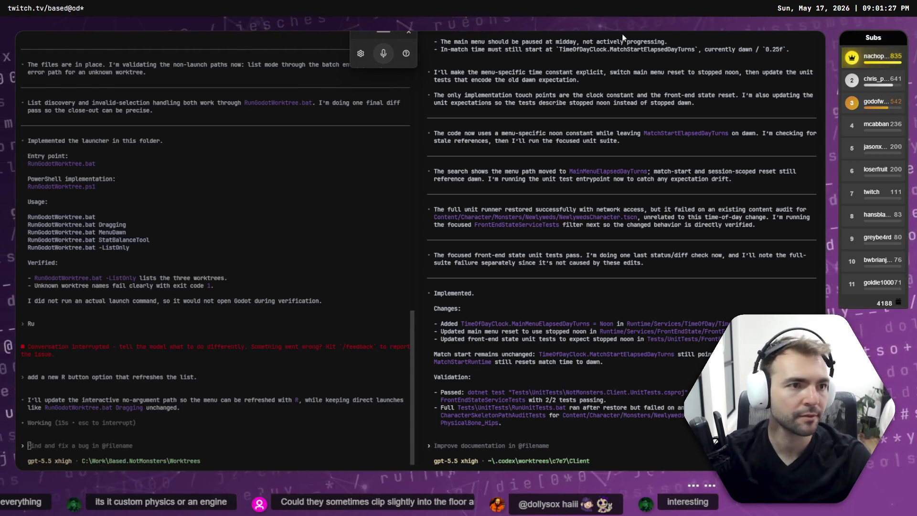
pyautogui.hotkey('ctrl', ',')
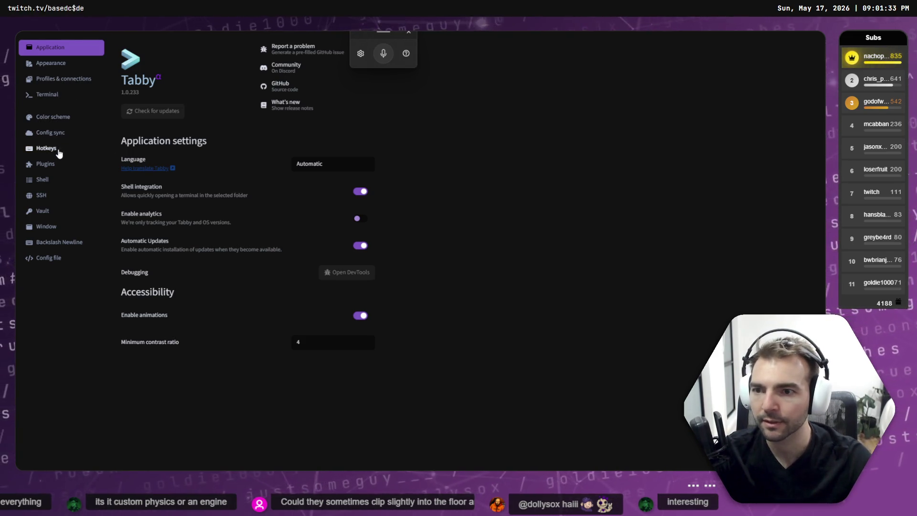
# Search Tabby's hotkeys for 'Swa' and 'move'
pyautogui.click(57, 153)
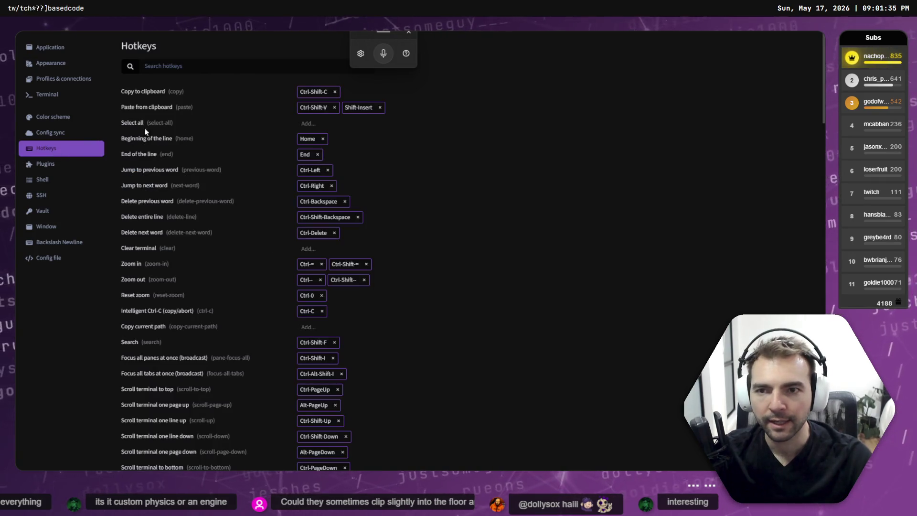
pyautogui.click(202, 64)
pyautogui.write('Swa')
pyautogui.press('BackSpace')
pyautogui.press('BackSpace')
pyautogui.press('BackSpace')
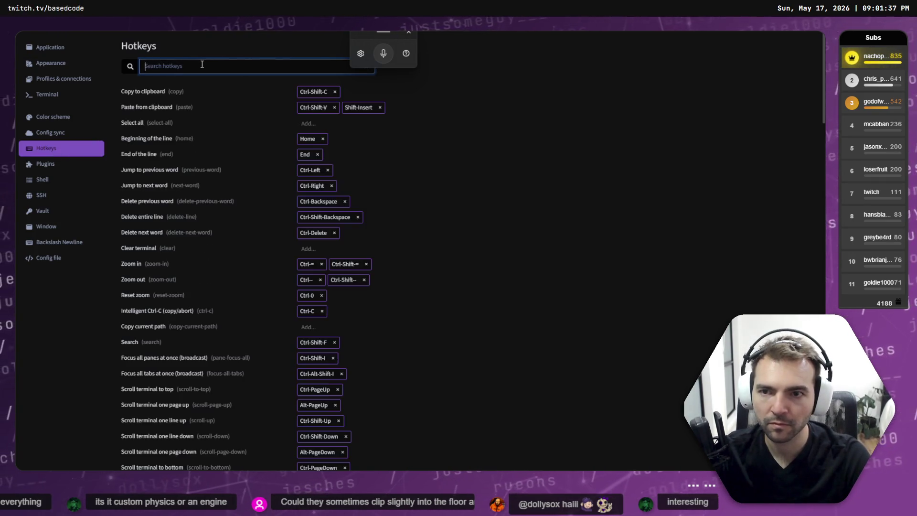
pyautogui.write('move')
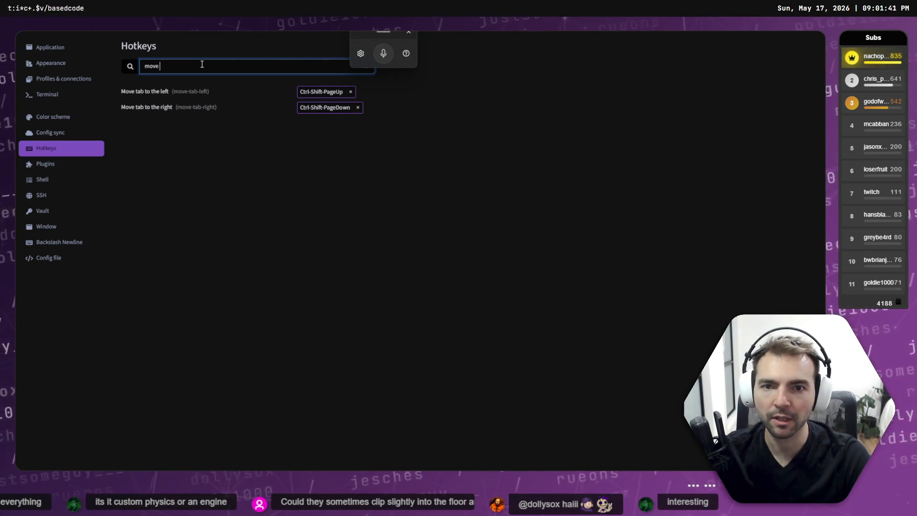
pyautogui.press('BackSpace')
pyautogui.press('BackSpace')
pyautogui.press('BackSpace')
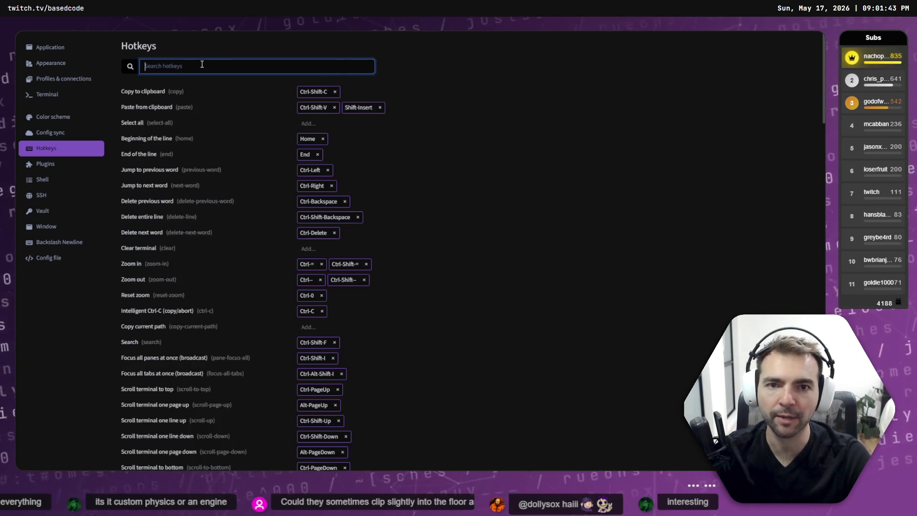
# Return to the terminal and rerun the worktree launcher
pyautogui.hotkey('ctrl', 'Tab')
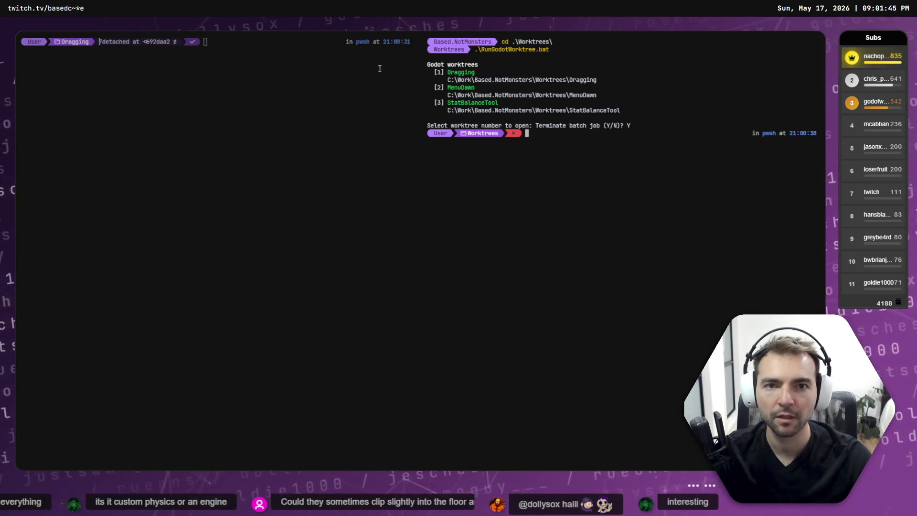
pyautogui.press('Up')
pyautogui.press('Return')
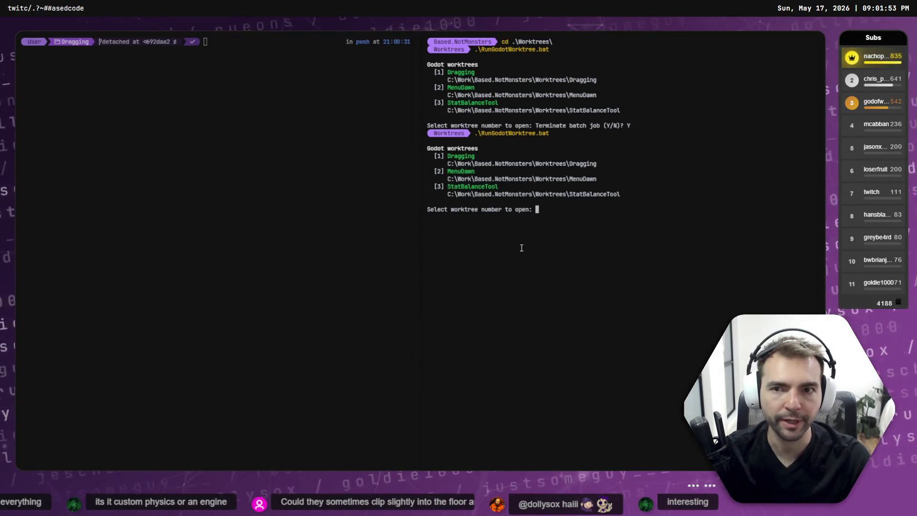
pyautogui.click(284, 285)
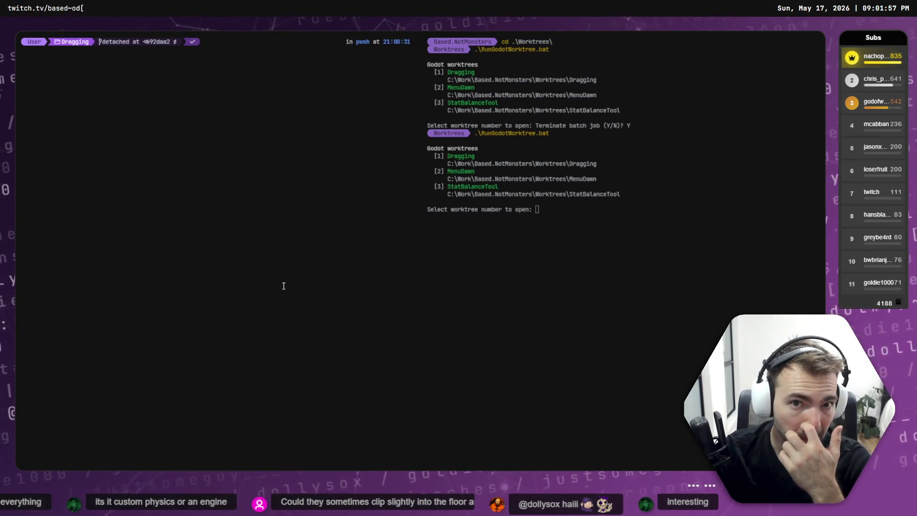
# Search the hotkeys for 'Move' and 'Window', clear the search, and return to the server tab
pyautogui.click(752, 33)
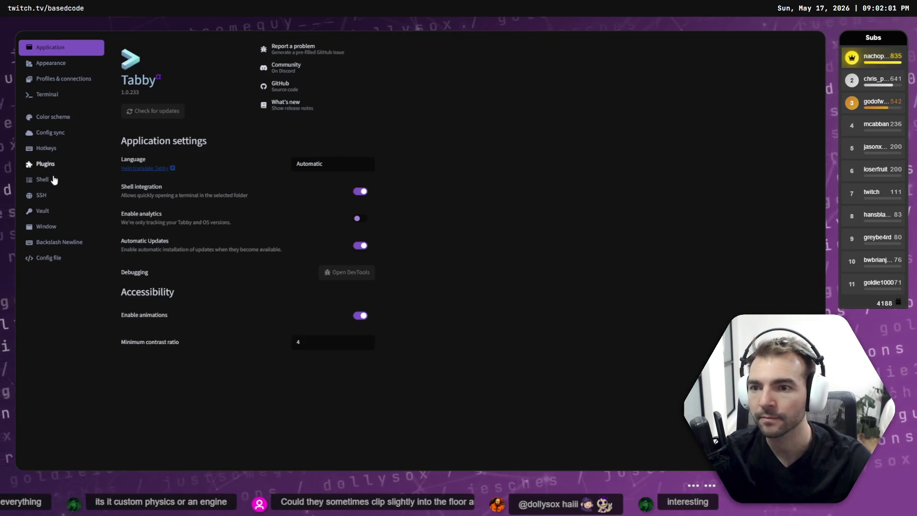
pyautogui.click(54, 152)
pyautogui.click(199, 66)
pyautogui.write('Move')
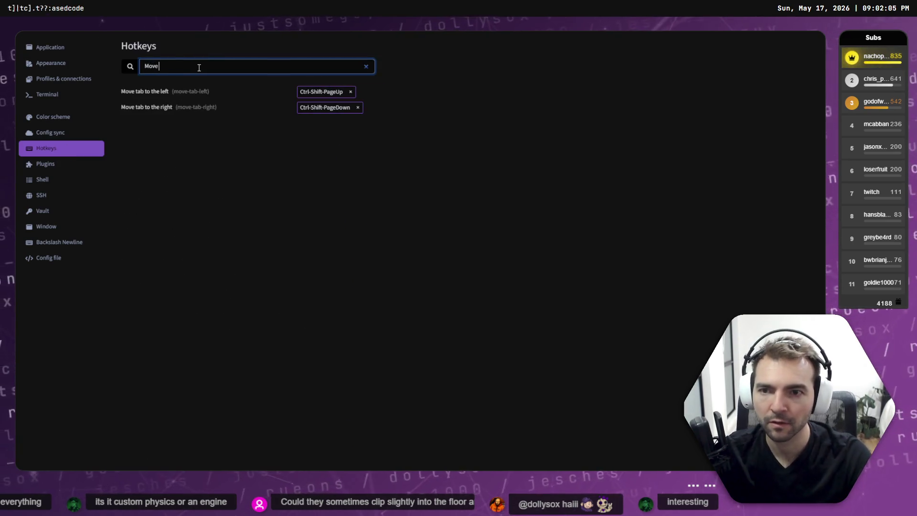
pyautogui.press('BackSpace')
pyautogui.press('BackSpace')
pyautogui.press('BackSpace')
pyautogui.write('Window')
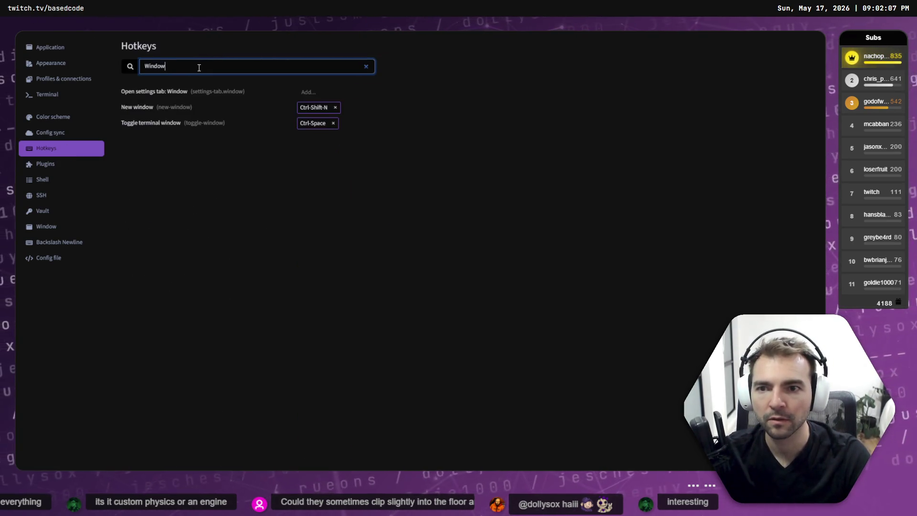
pyautogui.press('BackSpace')
pyautogui.press('BackSpace')
pyautogui.press('BackSpace')
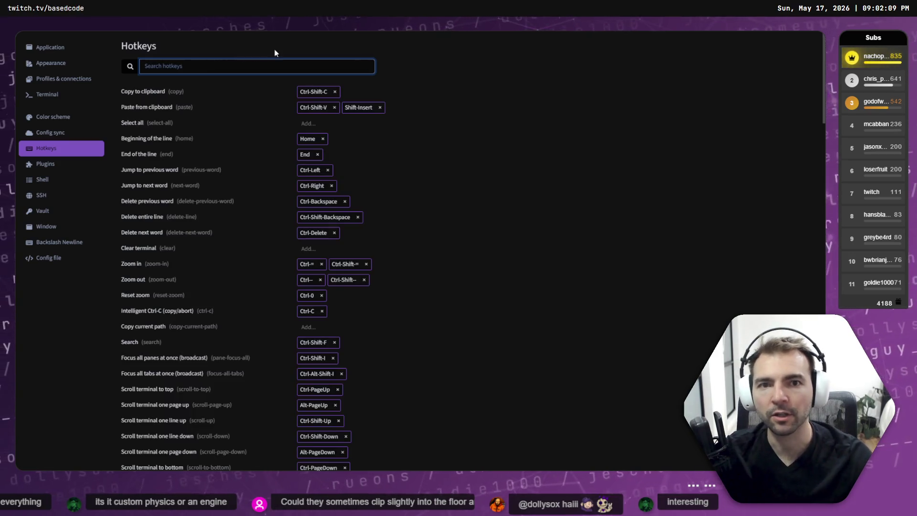
pyautogui.click(37, 39)
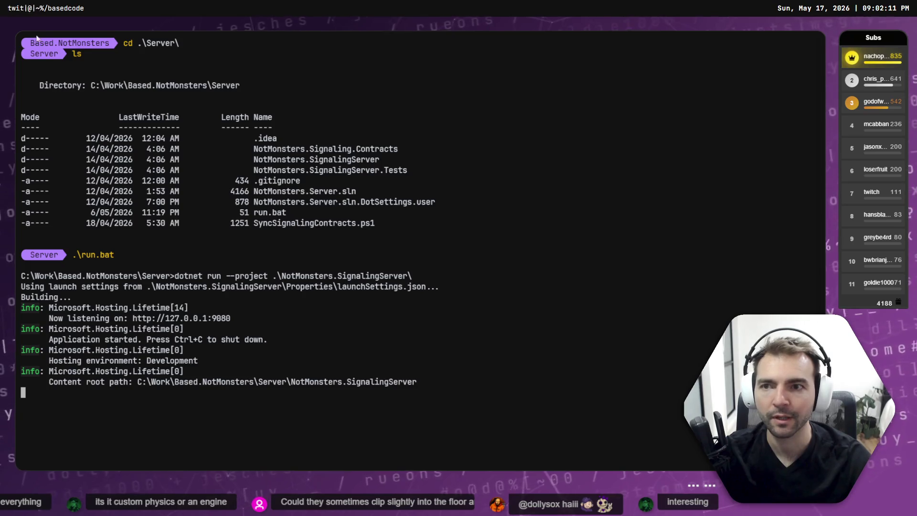
# Scroll up through the Codex plan to read its list of questions
pyautogui.hotkey('alt', 'Tab')
pyautogui.hotkey('alt', 'Tab')
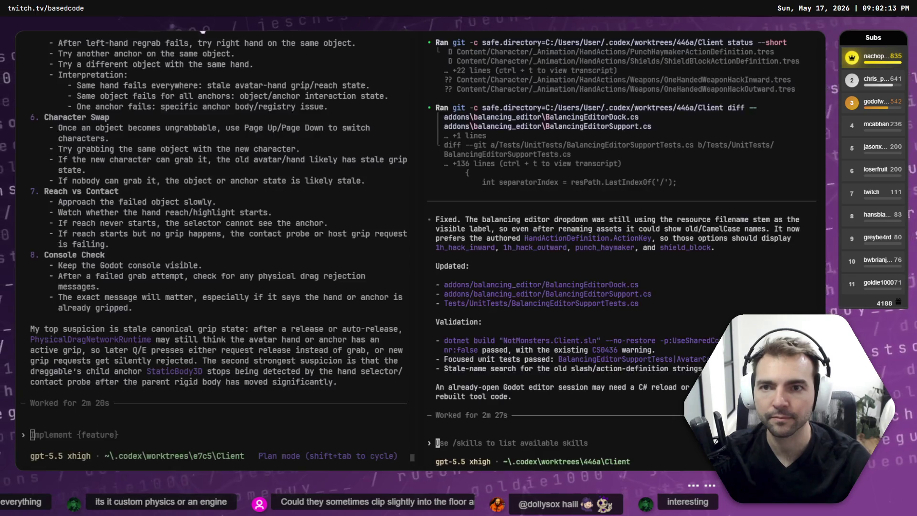
pyautogui.scroll(12, 219, 248)
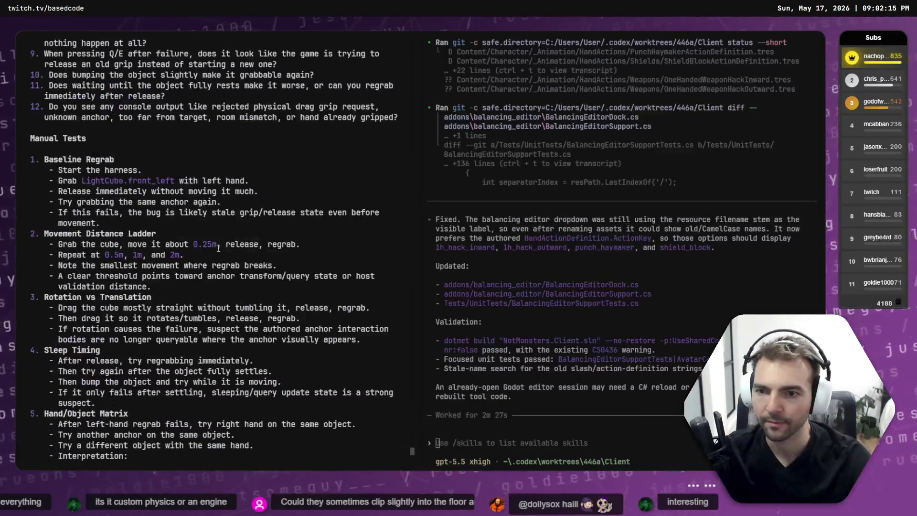
pyautogui.scroll(9, 218, 248)
pyautogui.scroll(-10, 210, 248)
pyautogui.scroll(4, 200, 248)
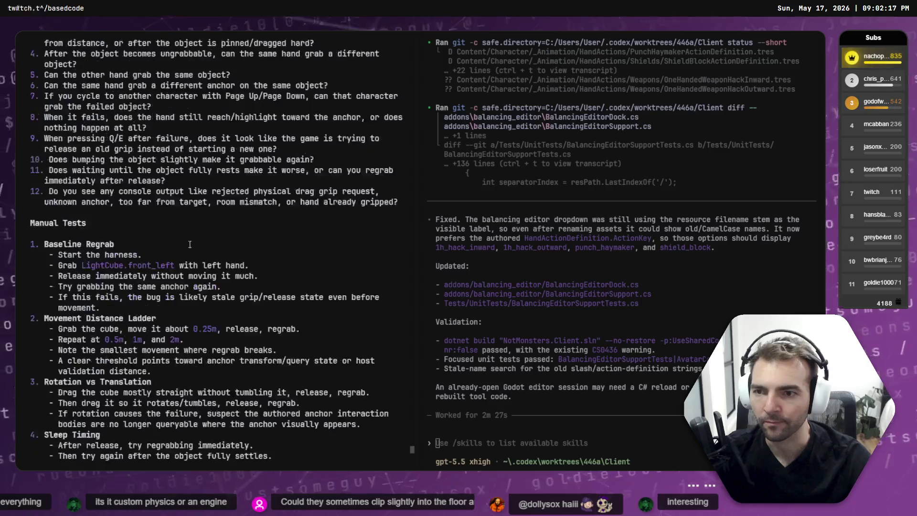
pyautogui.scroll(3, 73, 238)
pyautogui.scroll(1, 75, 236)
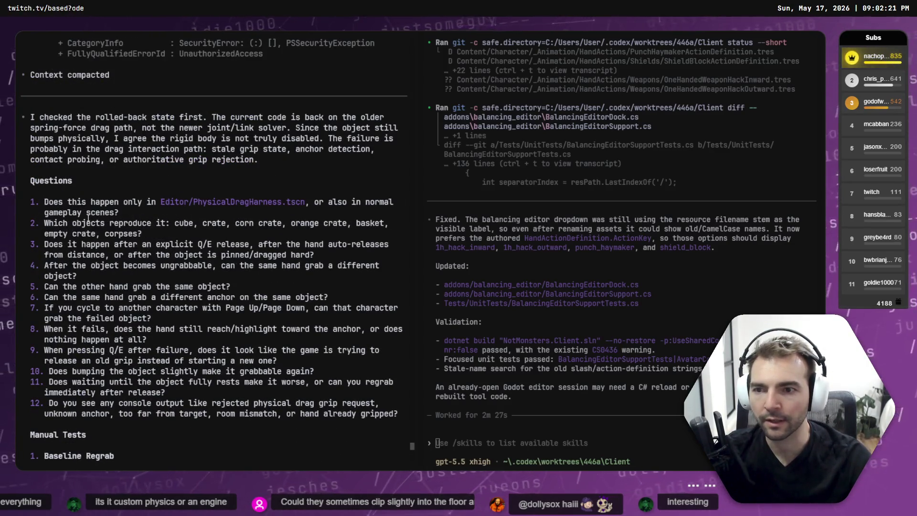
# Select question 1's text, then bring the Godot editor forward
pyautogui.tripleClick(34, 200)
pyautogui.click(83, 211)
pyautogui.tripleClick(83, 211)
pyautogui.click(161, 224)
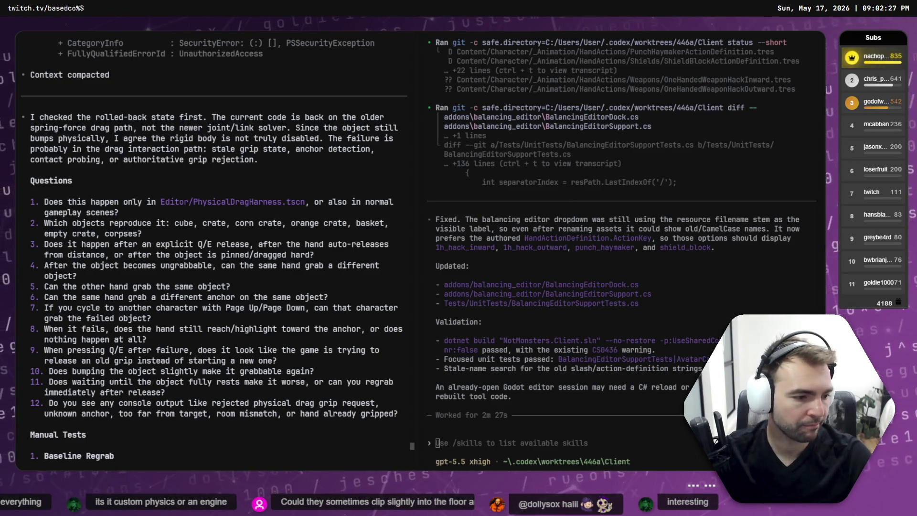
pyautogui.hotkey('alt', 'Tab')
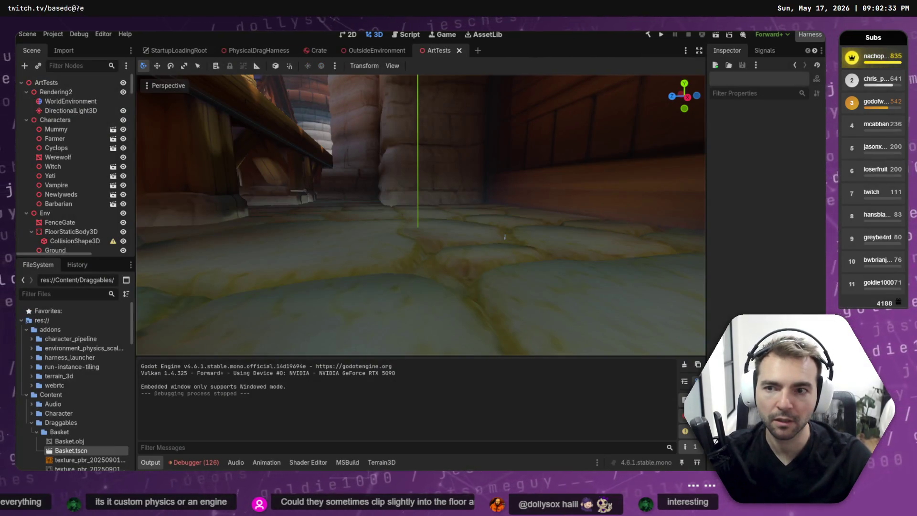
# Close all open scene tabs in Godot and run the project with F5
pyautogui.hotkey('alt', 'Tab')
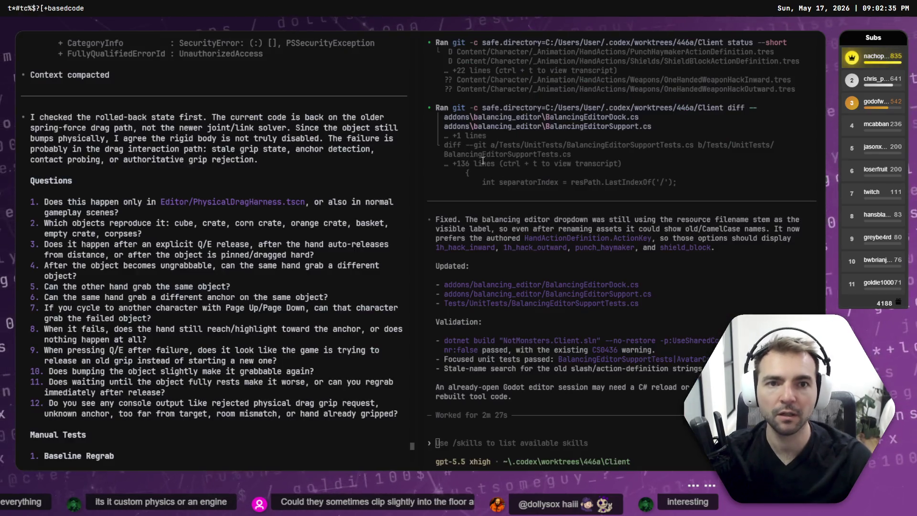
pyautogui.hotkey('alt', 'Tab')
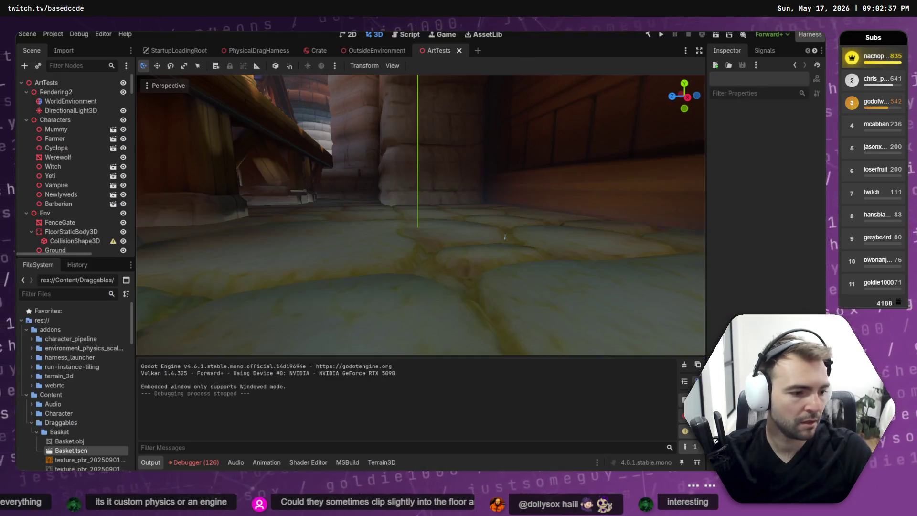
pyautogui.rightClick(301, 49)
pyautogui.click(305, 103)
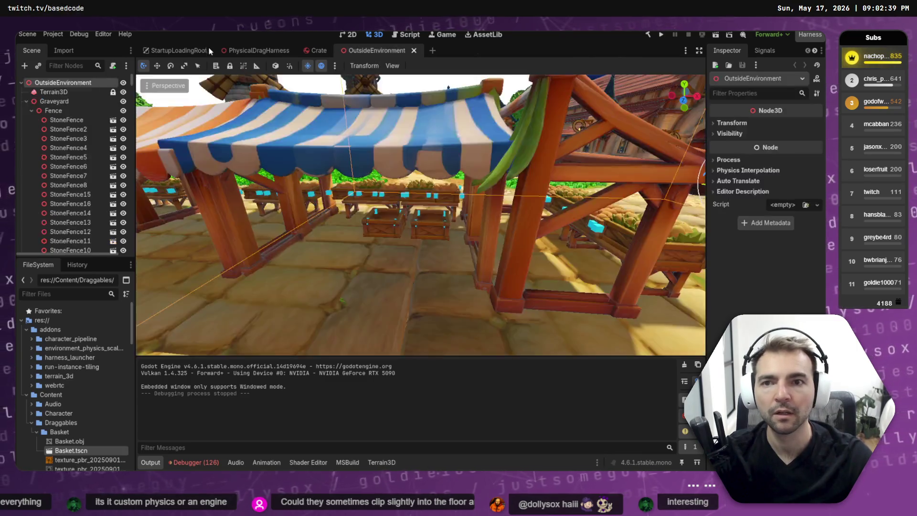
pyautogui.click(174, 50)
pyautogui.press('F5')
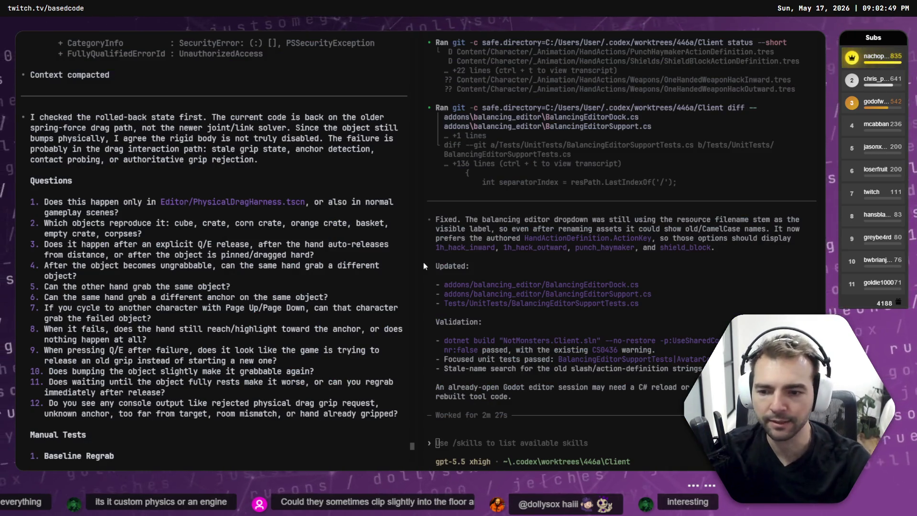
# Draft answer 1 as 'No this happens in the game and in the harness.' and start line 2
pyautogui.scroll(-15, 284, 358)
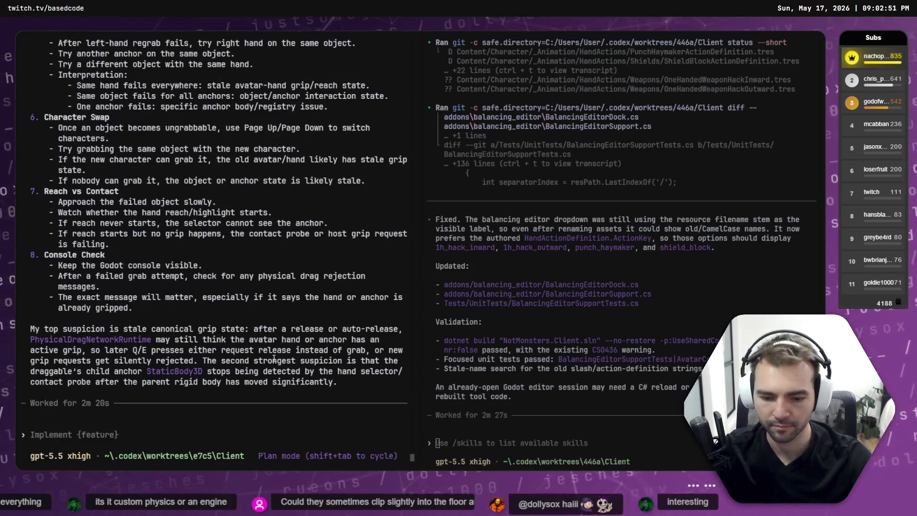
pyautogui.write('1. ')
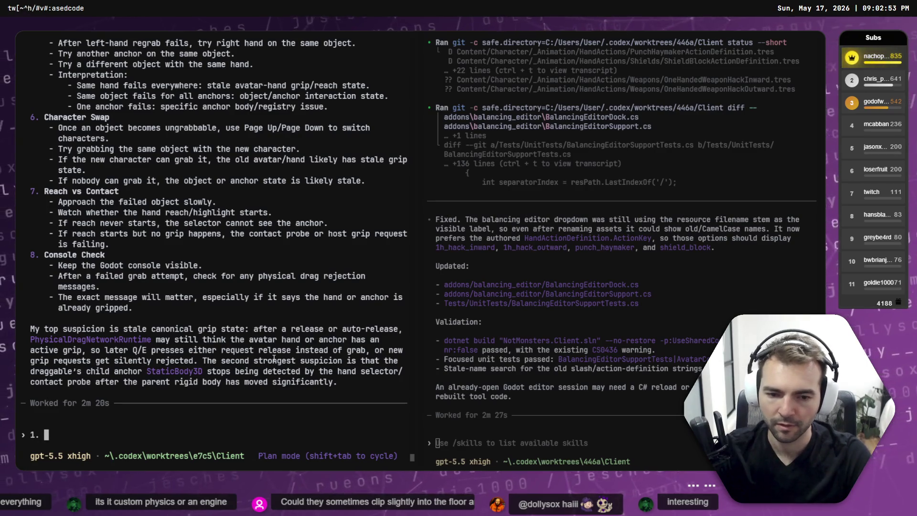
pyautogui.write('No this happens inthe')
pyautogui.press('BackSpace')
pyautogui.press('BackSpace')
pyautogui.press('BackSpace')
pyautogui.write('the ')
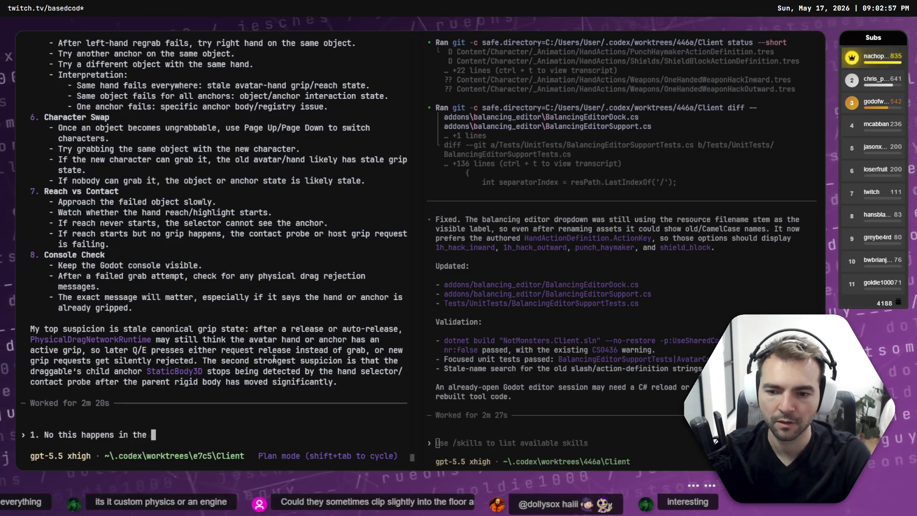
pyautogui.write('game and in the harness. \\')
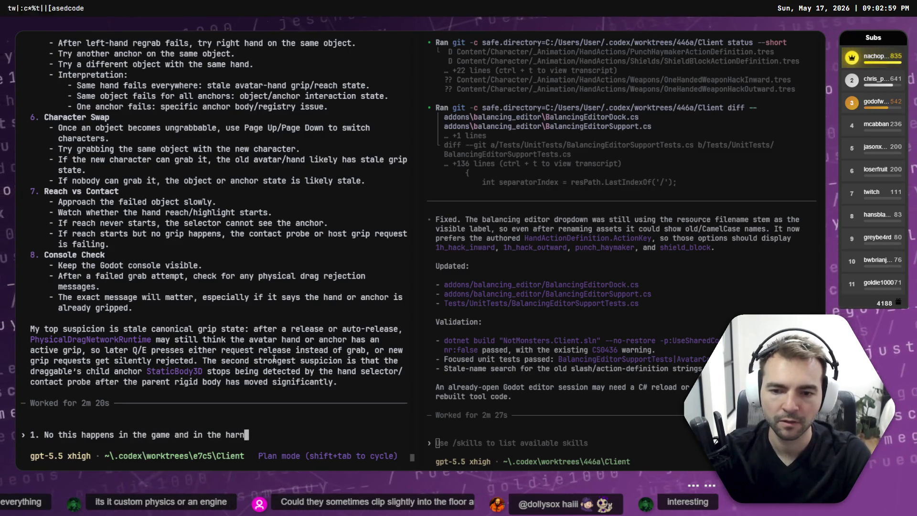
pyautogui.press('Return')
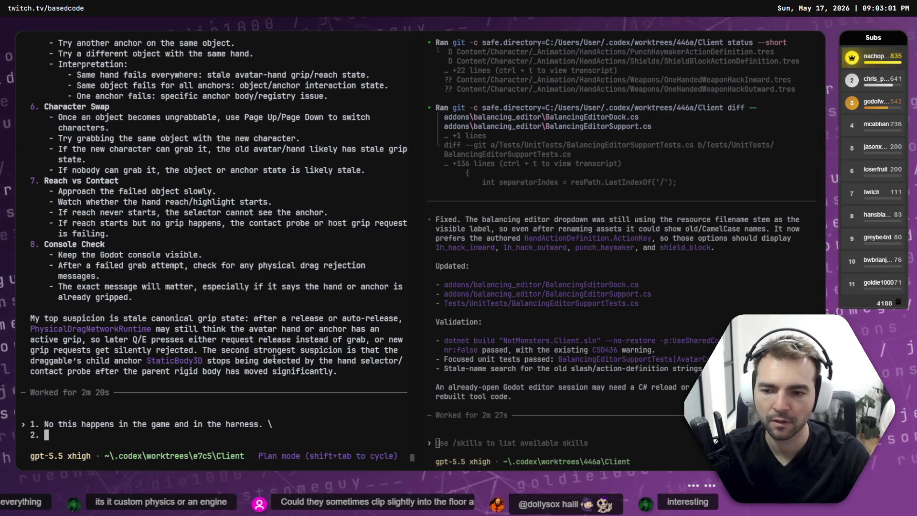
pyautogui.hotkey('alt', 'Tab')
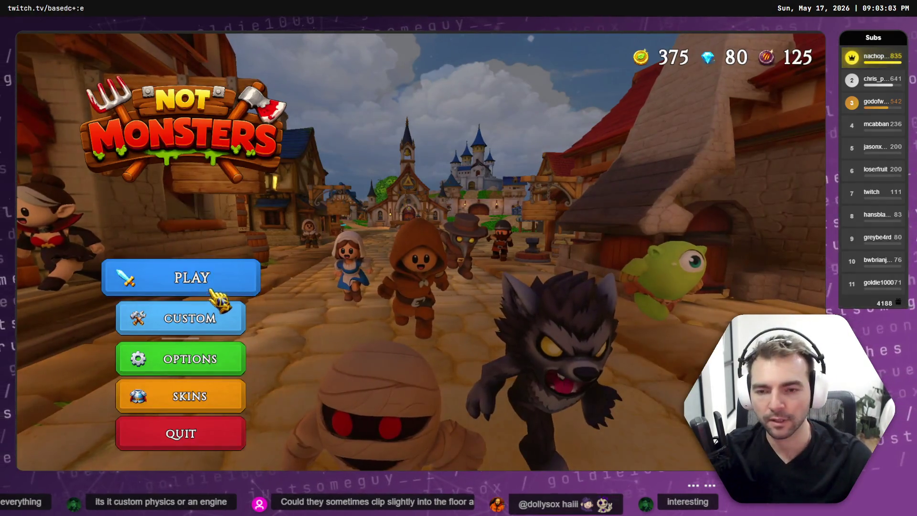
# Start a match with PLAY and select the offered character
pyautogui.click(209, 288)
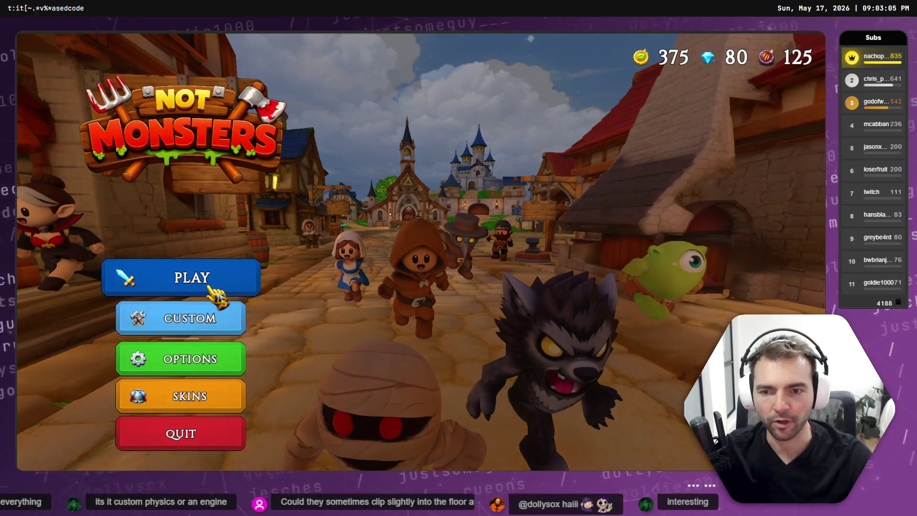
pyautogui.click(230, 289)
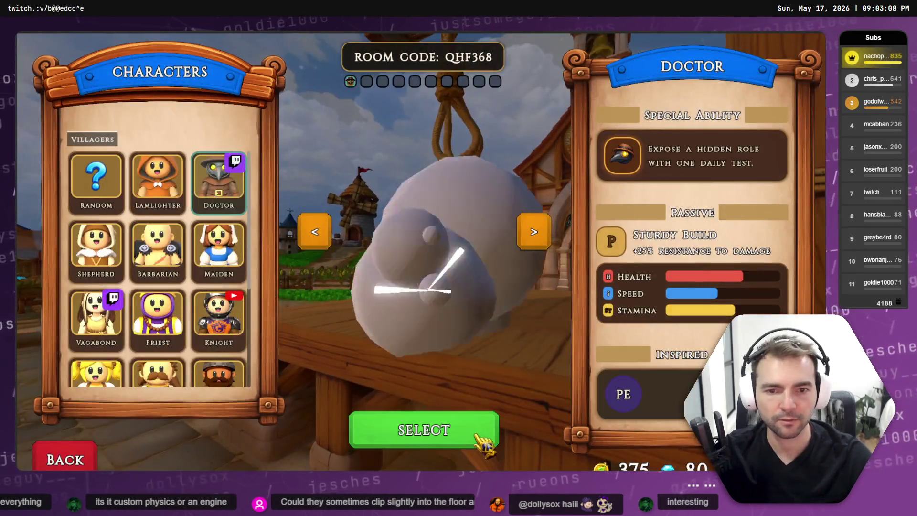
pyautogui.click(479, 438)
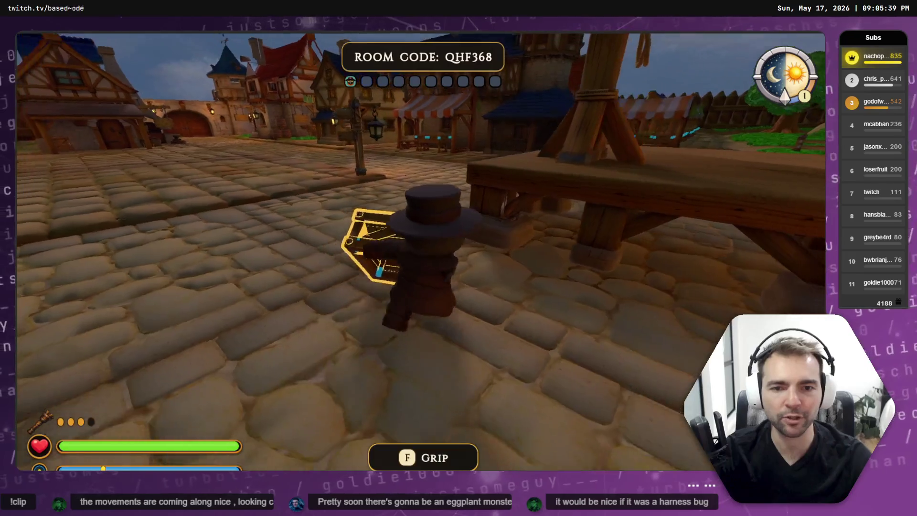
# Carry the crate toward the church, drop it, and try to regrab it
pyautogui.press('w')
pyautogui.press('w')
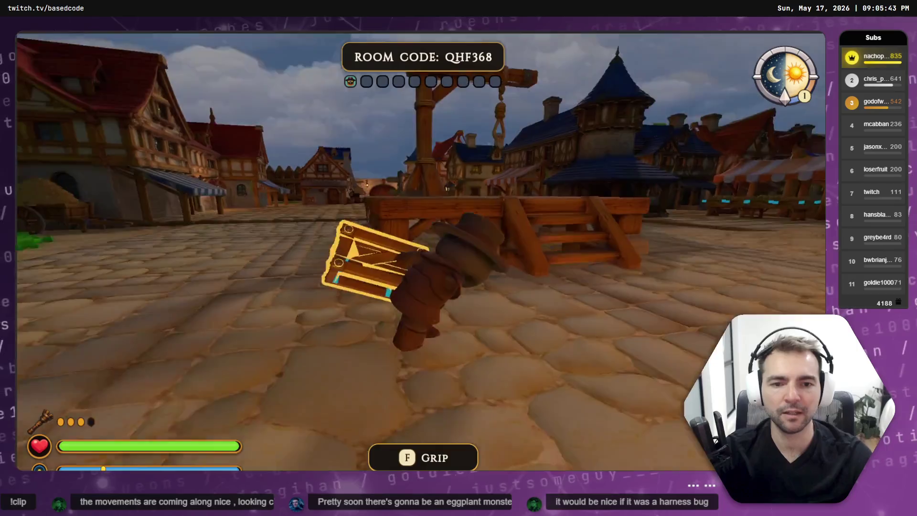
pyautogui.press('w')
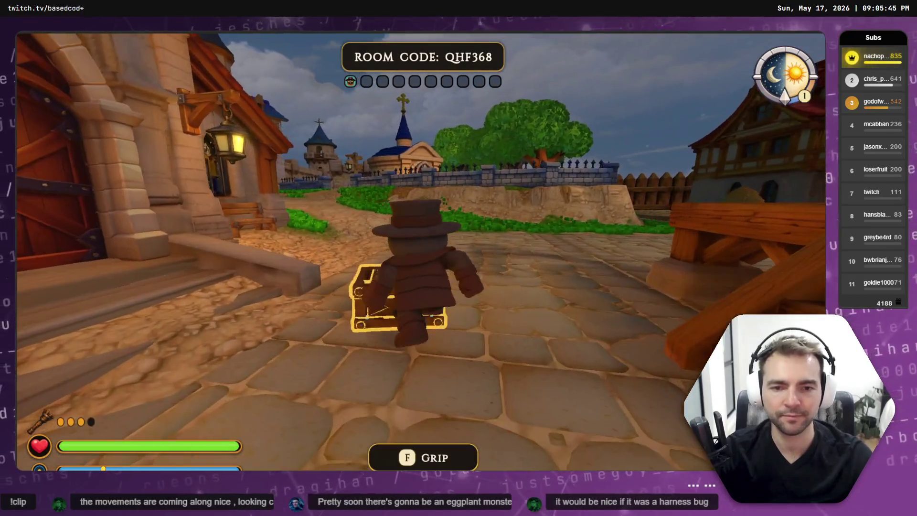
pyautogui.press('f')
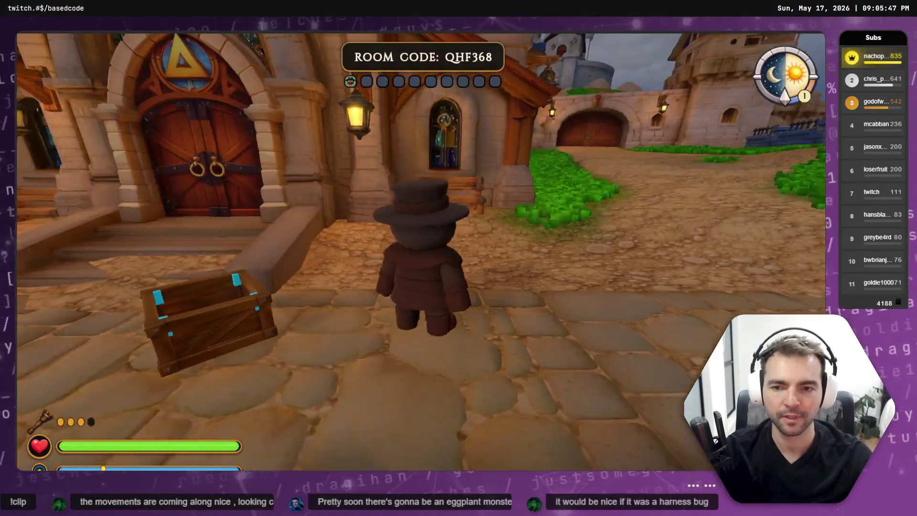
pyautogui.press('w')
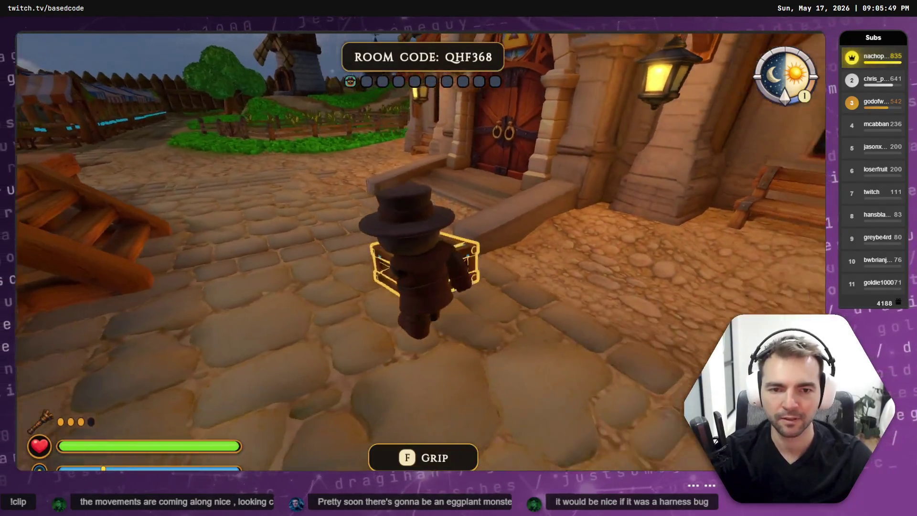
pyautogui.press('w')
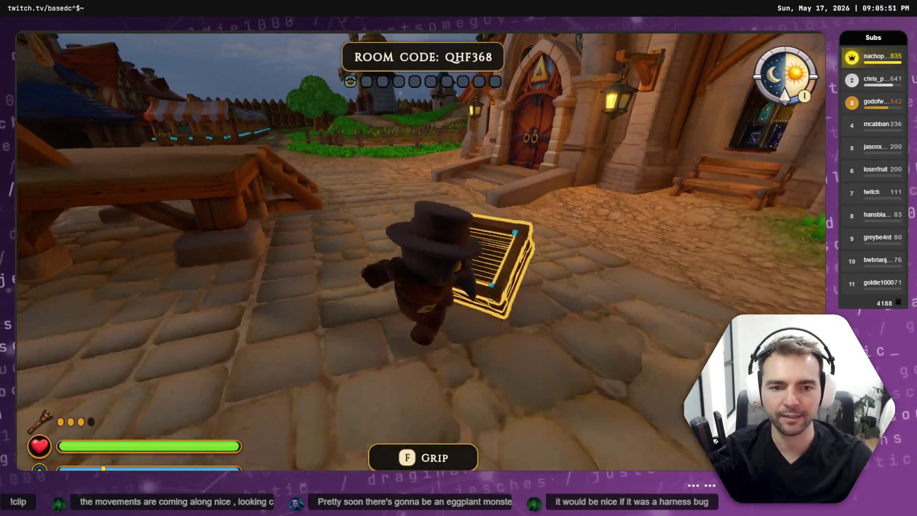
pyautogui.press('s')
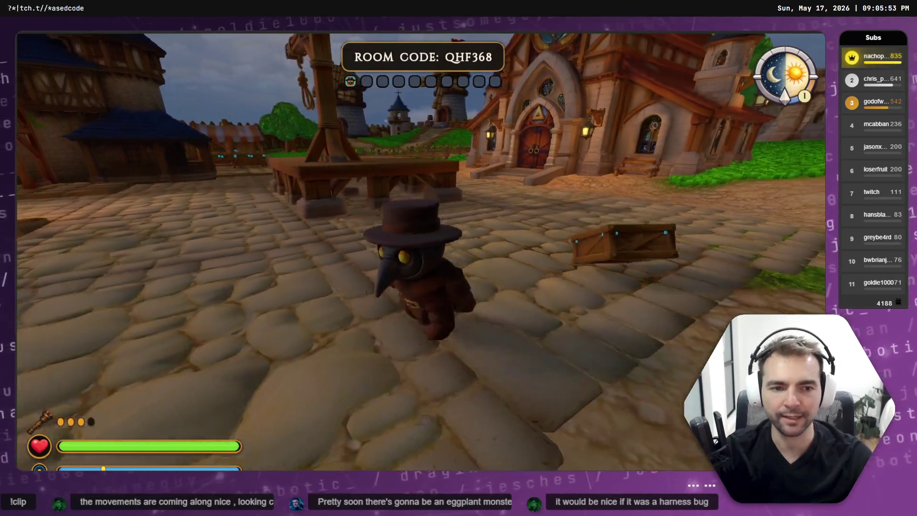
pyautogui.hotkey('alt', 'Tab')
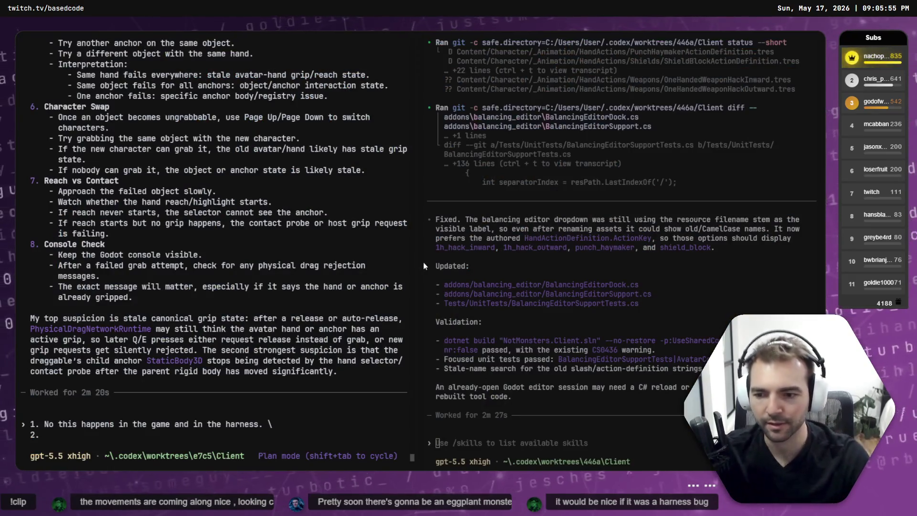
# Rewrite answer 1 as 'This does not happen in game, only in the harness.'
pyautogui.press('Home')
pyautogui.write('T')
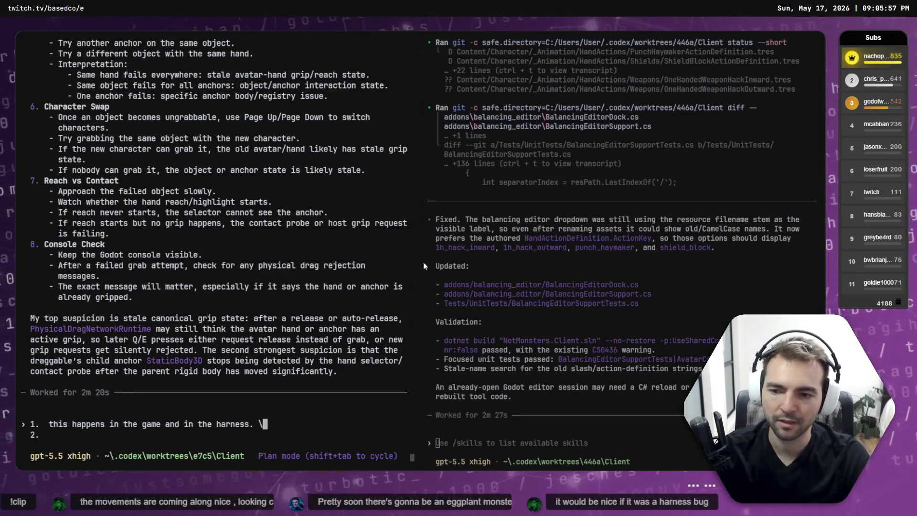
pyautogui.hotkey('ctrl', 'Right')
pyautogui.hotkey('ctrl', 'Right')
pyautogui.hotkey('ctrl', 'Right')
pyautogui.hotkey('ctrl', 'BackSpace')
pyautogui.hotkey('ctrl', 'BackSpace')
pyautogui.hotkey('ctrl', 'BackSpace')
pyautogui.press('End')
pyautogui.hotkey('ctrl', 'Left')
pyautogui.hotkey('ctrl', 'Left')
pyautogui.hotkey('ctrl', 'Left')
pyautogui.hotkey('ctrl', 'BackSpace')
pyautogui.hotkey('ctrl', 'BackSpace')
pyautogui.write('This does not ')
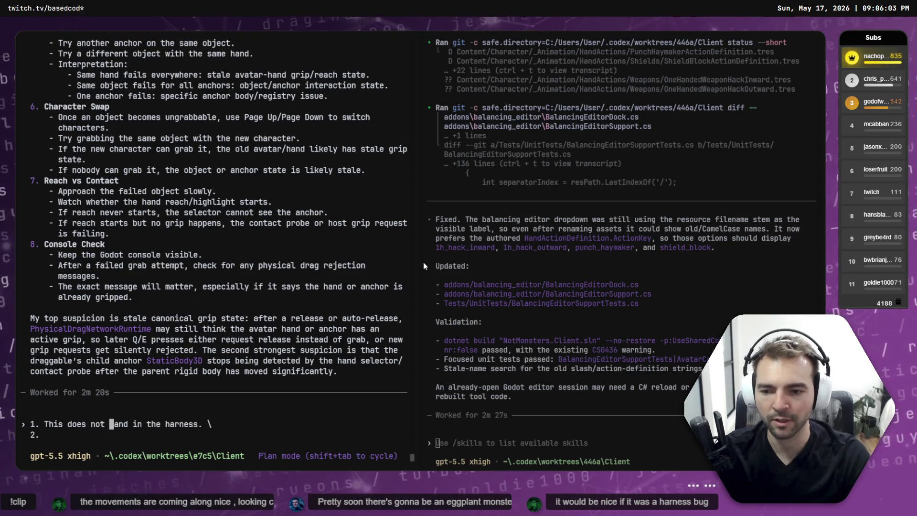
pyautogui.write('happen in game, only in teh')
pyautogui.hotkey('ctrl', 'BackSpace')
pyautogui.write('the')
pyautogui.hotkey('ctrl', 'Delete')
pyautogui.hotkey('ctrl', 'Delete')
pyautogui.hotkey('ctrl', 'Delete')
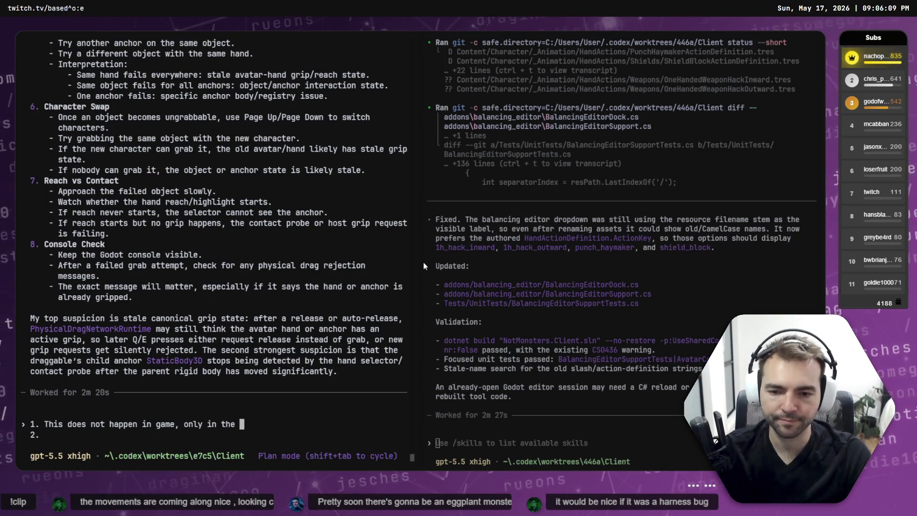
pyautogui.write('arness.')
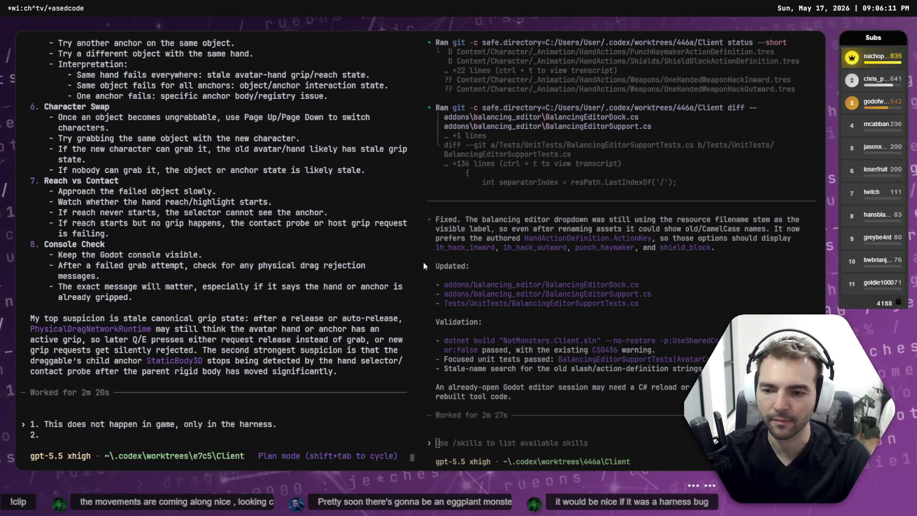
# Add answer 2, that all of the draggable objects reproduce it, and start line 3
pyautogui.scroll(12, 183, 195)
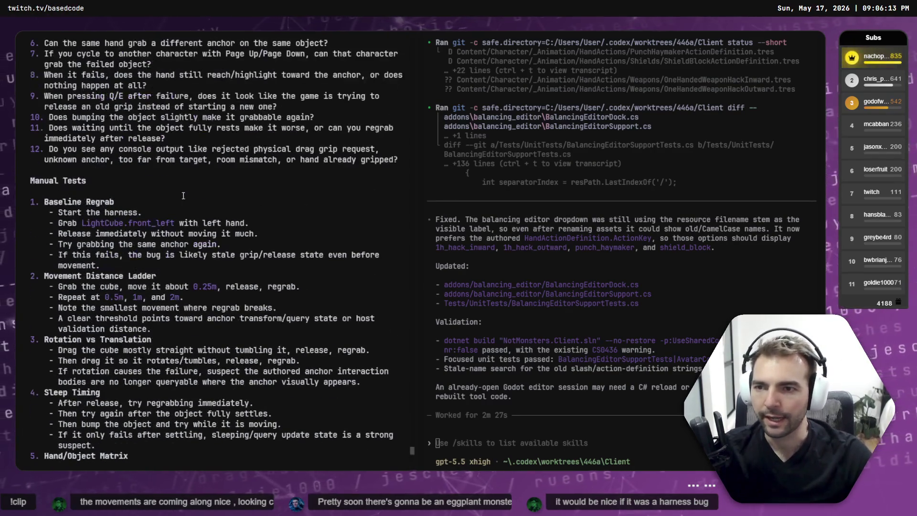
pyautogui.scroll(5, 88, 216)
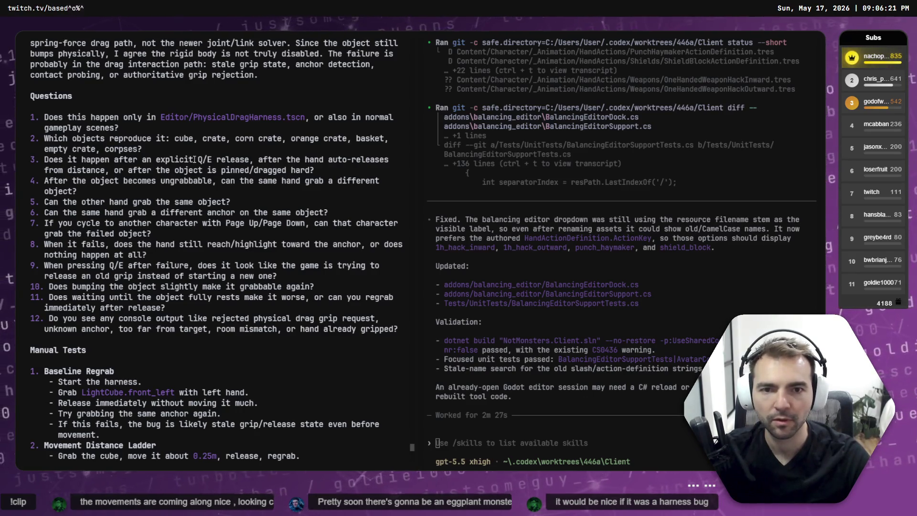
pyautogui.scroll(-12, 194, 177)
pyautogui.scroll(-7, 202, 178)
pyautogui.write('ll of the dragable obejcts reproduce')
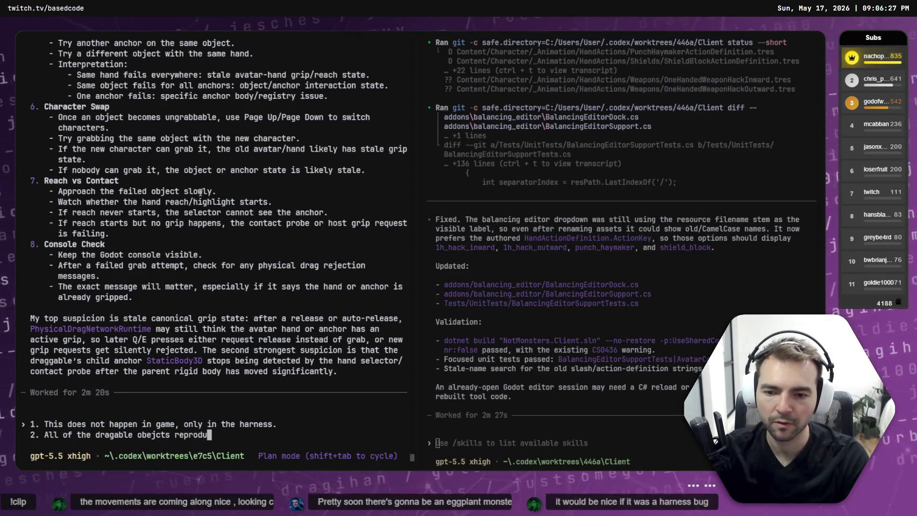
pyautogui.write(' it. \\')
pyautogui.press('Return')
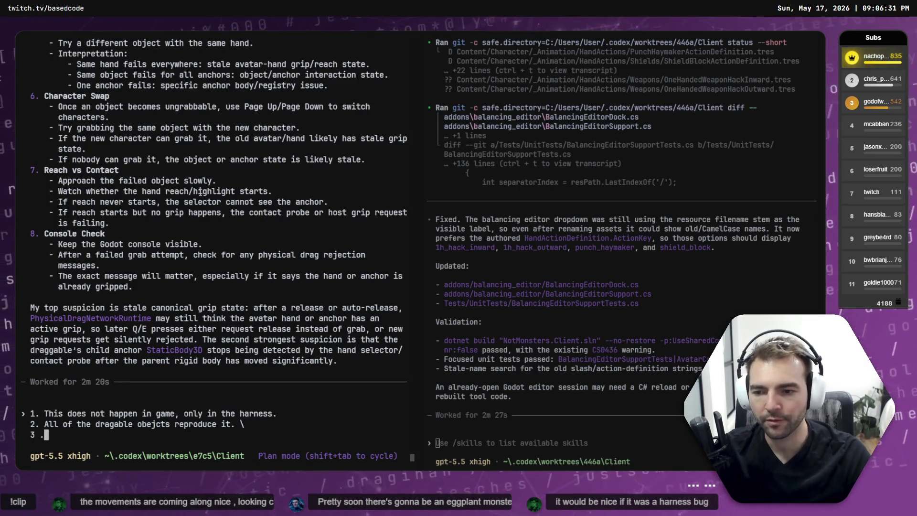
pyautogui.scroll(10, 80, 138)
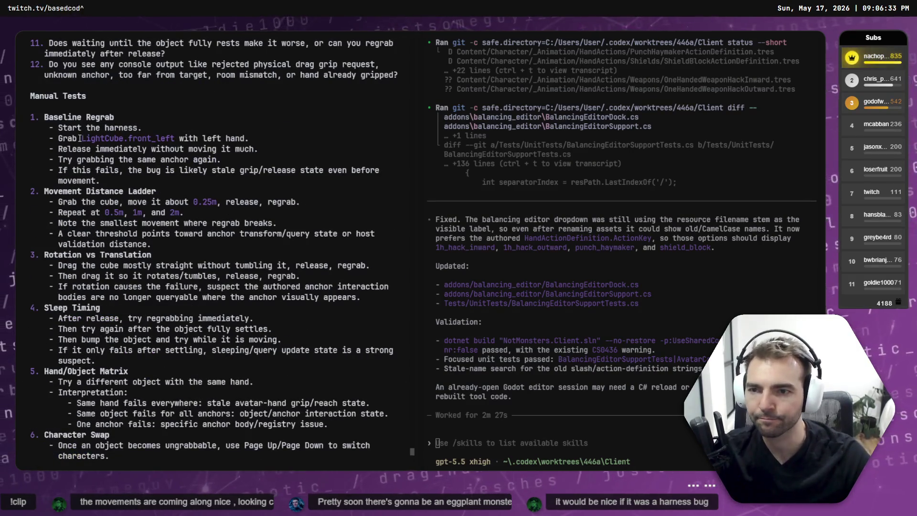
pyautogui.scroll(7, 115, 154)
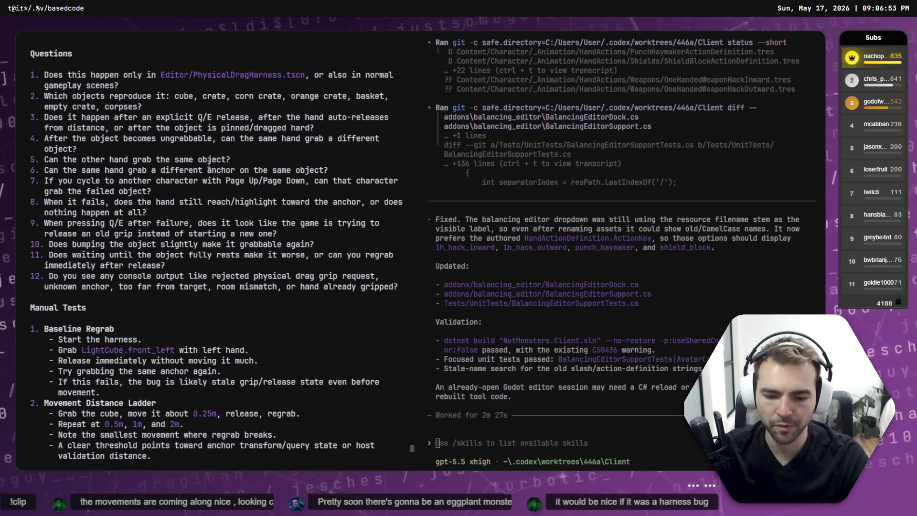
# Write answer 3: the bug appears after significant movement, and gentle movement only makes it appear more slowly
pyautogui.write('seems that it')
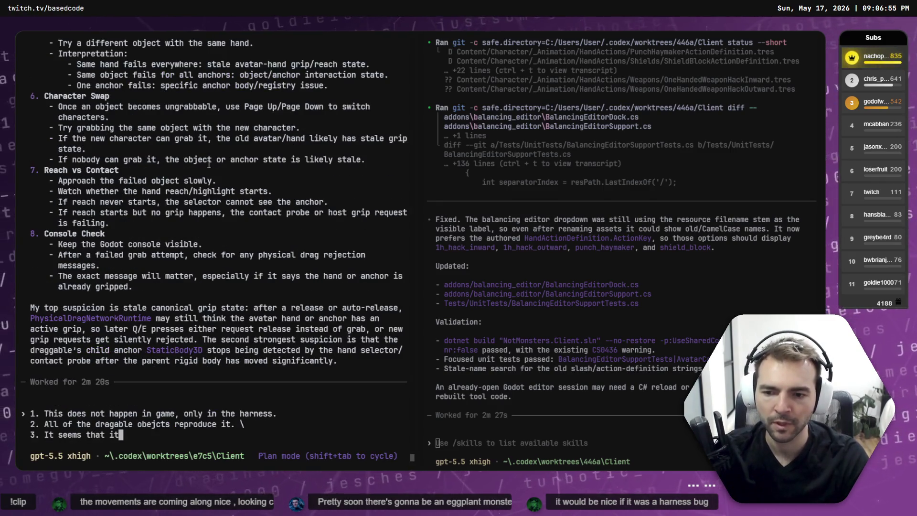
pyautogui.write(' happens af')
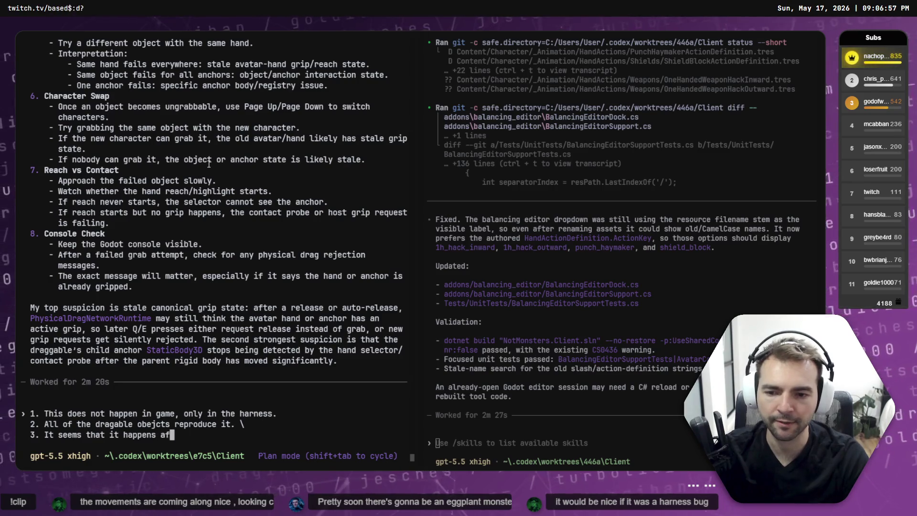
pyautogui.press('BackSpace')
pyautogui.press('BackSpace')
pyautogui.press('BackSpace')
pyautogui.write('the object has unge')
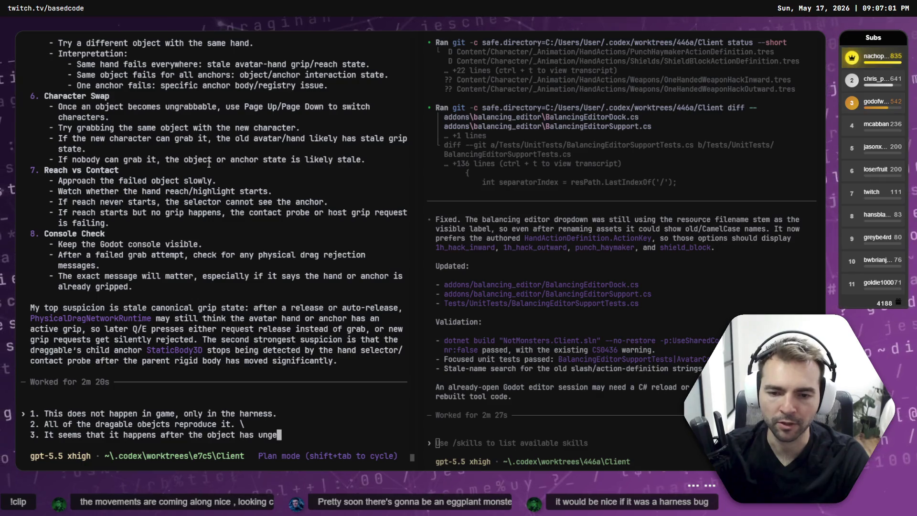
pyautogui.press('BackSpace')
pyautogui.write('dergone sgni')
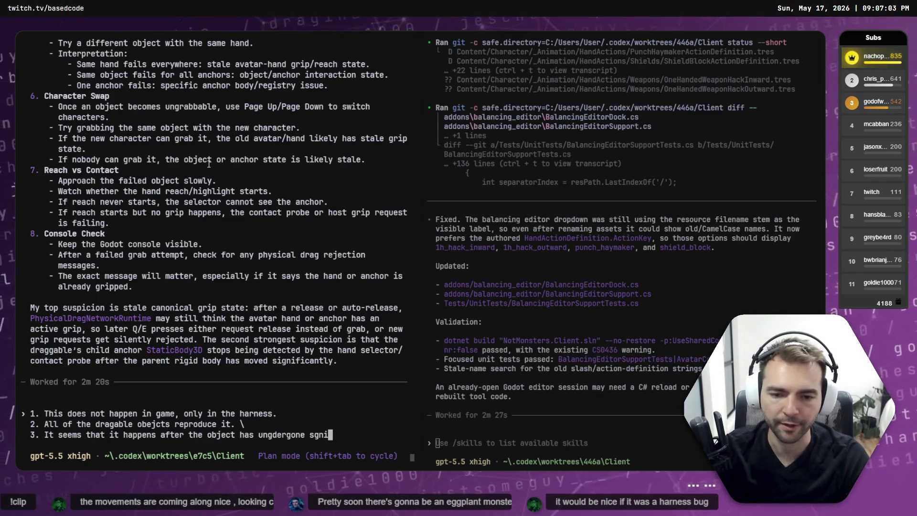
pyautogui.write('ant movement.')
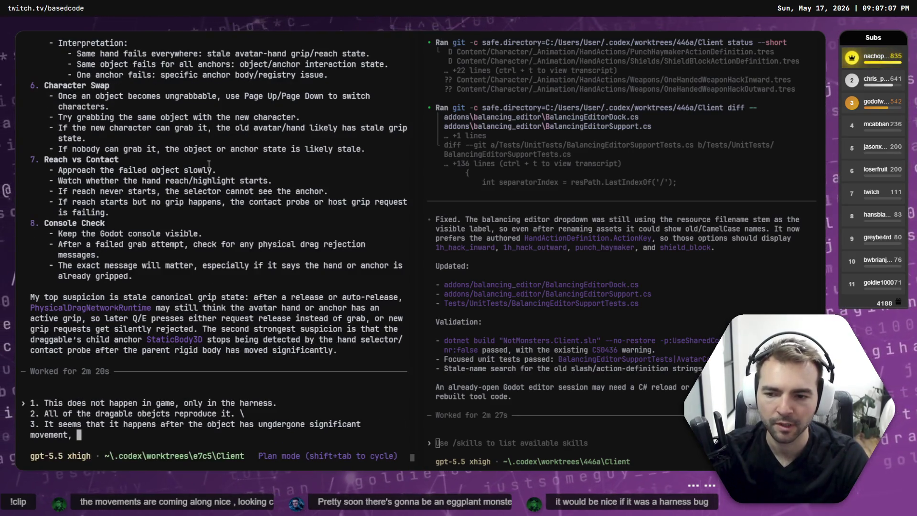
pyautogui.write('gent')
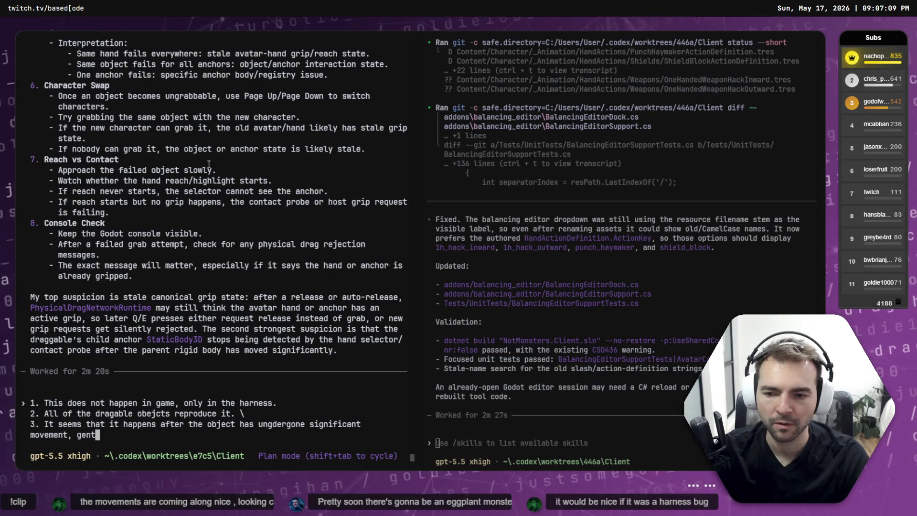
pyautogui.write('le movment s')
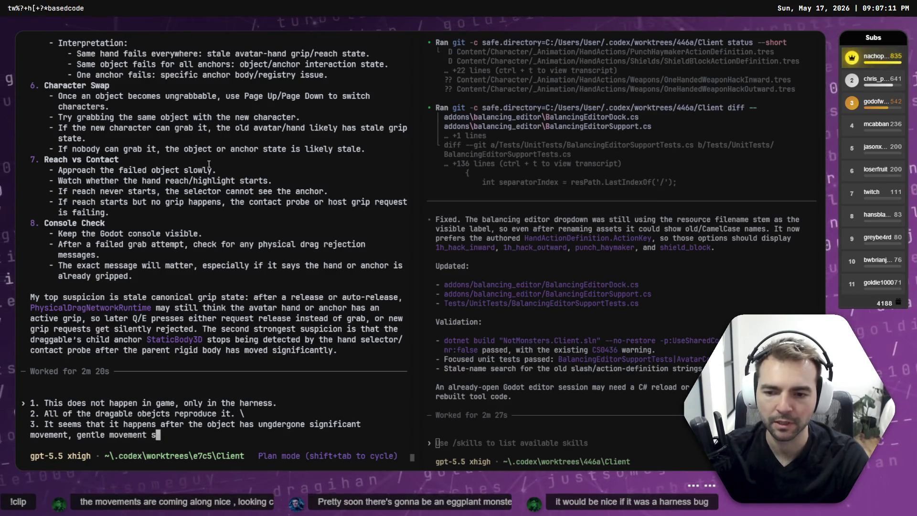
pyautogui.write('eems to make it appea')
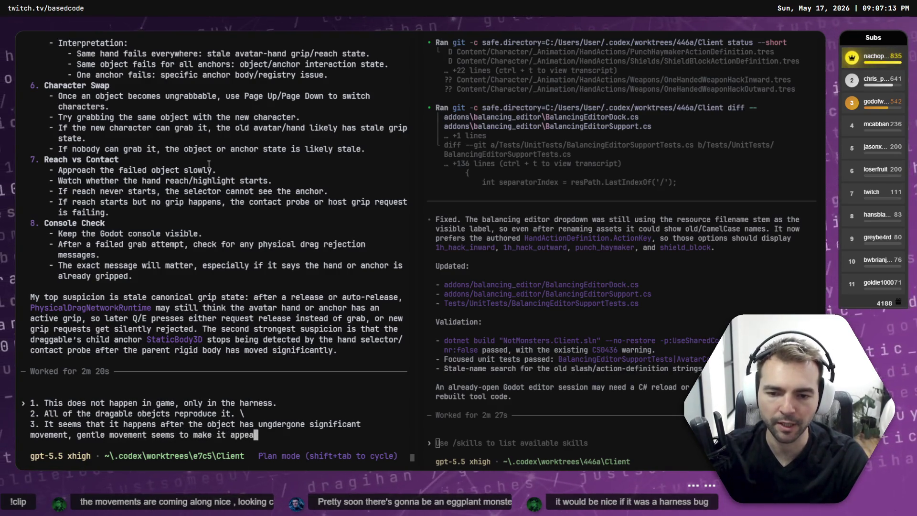
pyautogui.write('more slowl.')
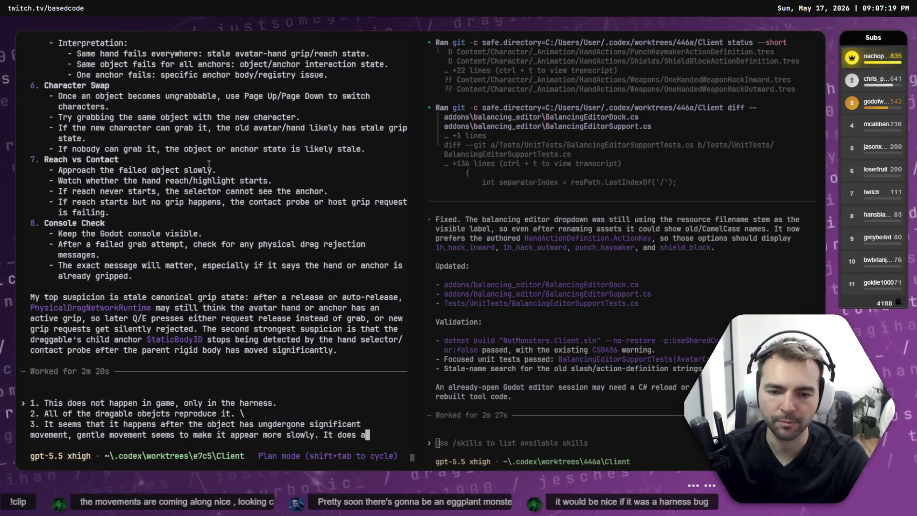
pyautogui.write('though.')
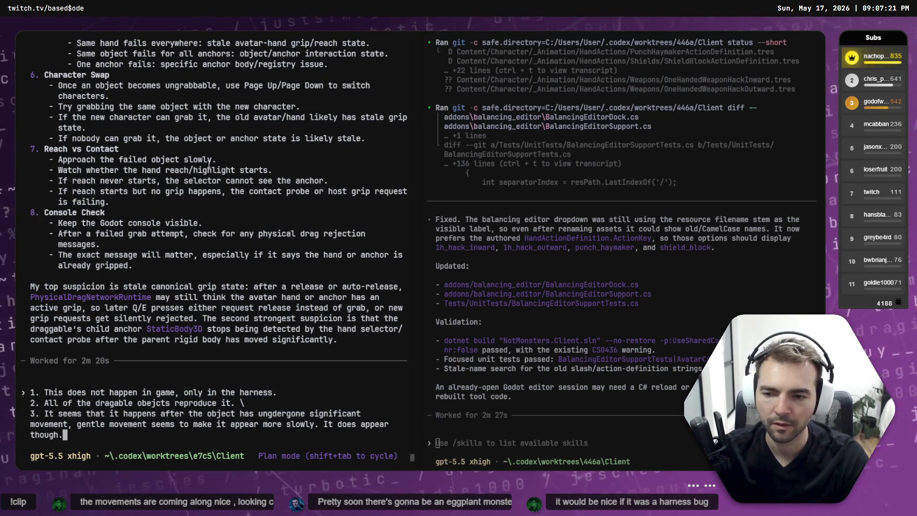
pyautogui.write(' \\')
pyautogui.press('Return')
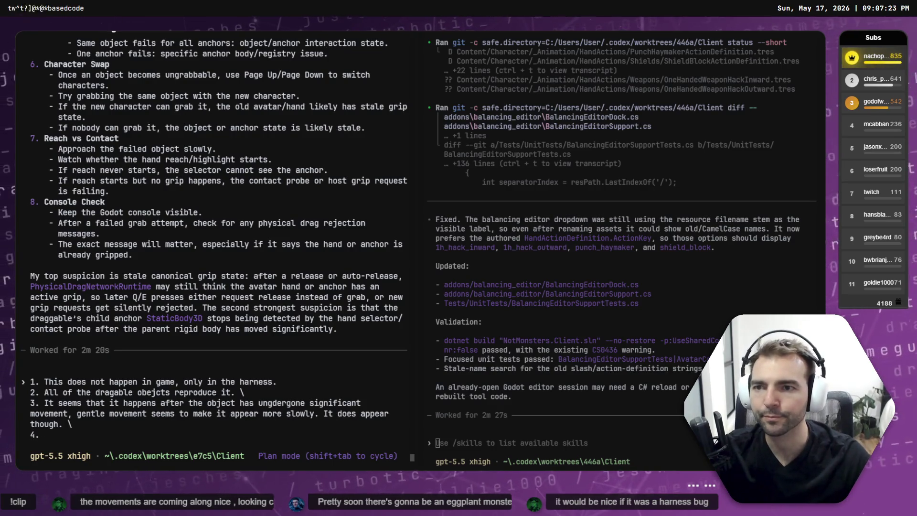
# Write answer 4: the same hand can drag different objects
pyautogui.scroll(15, 96, 171)
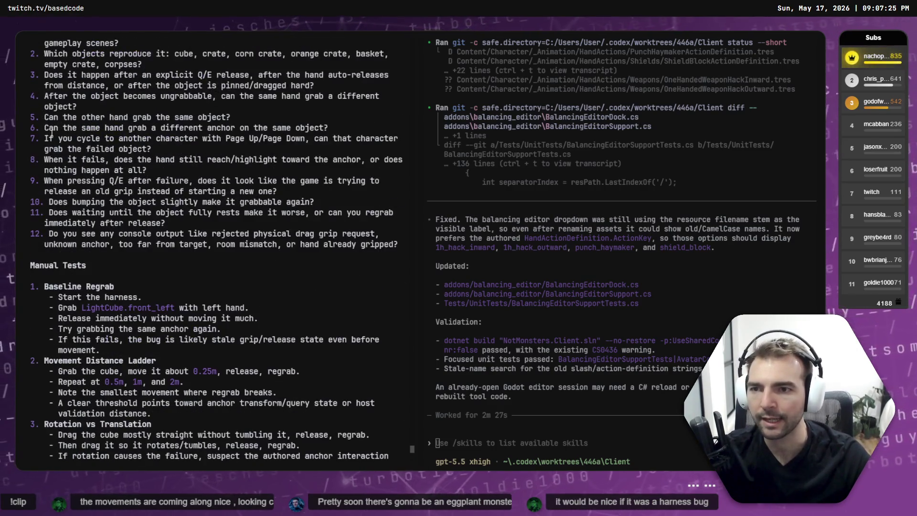
pyautogui.scroll(2, 52, 135)
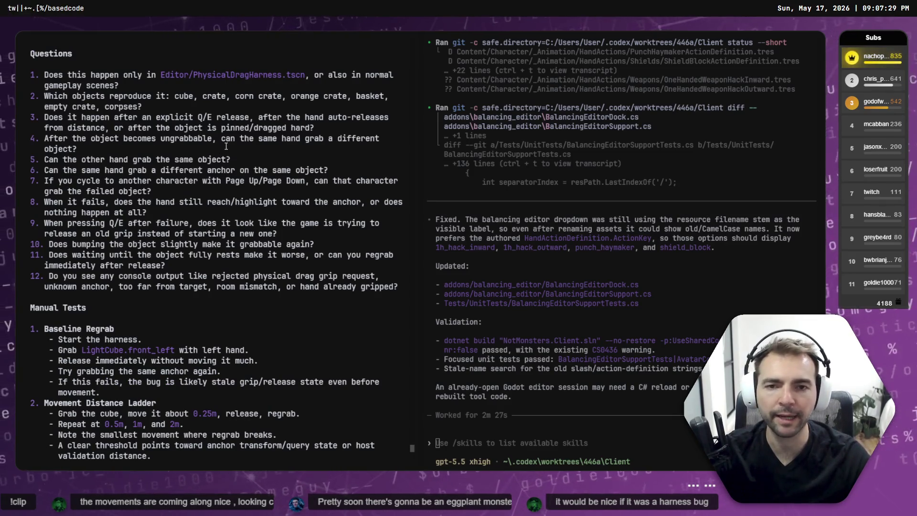
pyautogui.scroll(-20, 226, 143)
pyautogui.write('4. Yes the')
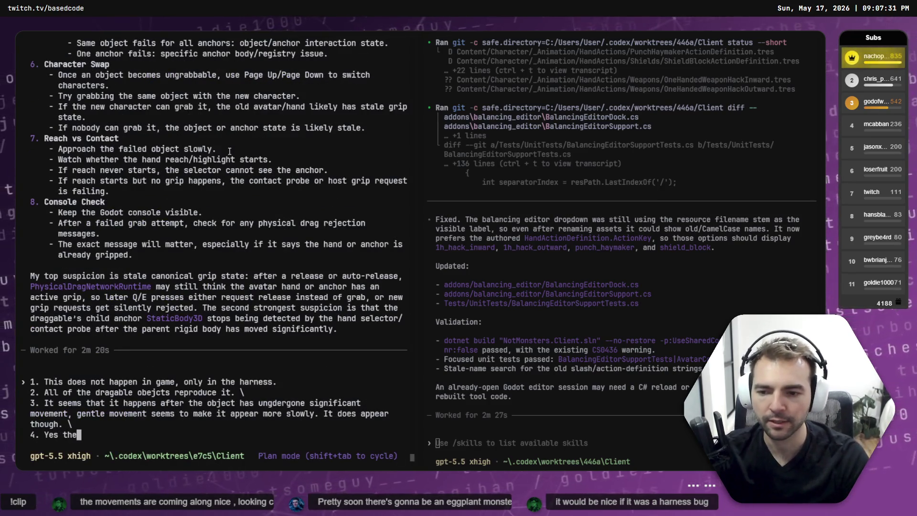
pyautogui.write('same hand can drag d')
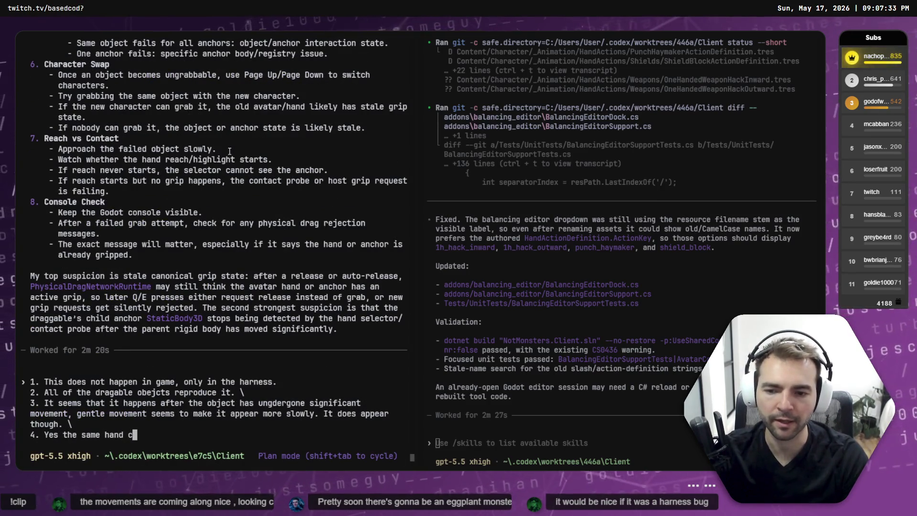
pyautogui.write('ifferent objects.')
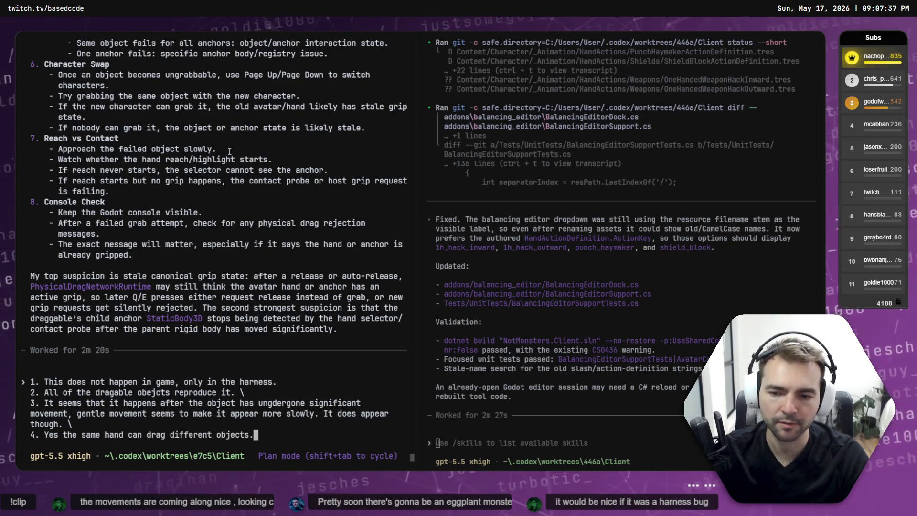
pyautogui.write(' \\')
pyautogui.press('Return')
# Add answer 5, then answer 6: a different anchor can be grabbed but the object still won't move
pyautogui.write('5.')
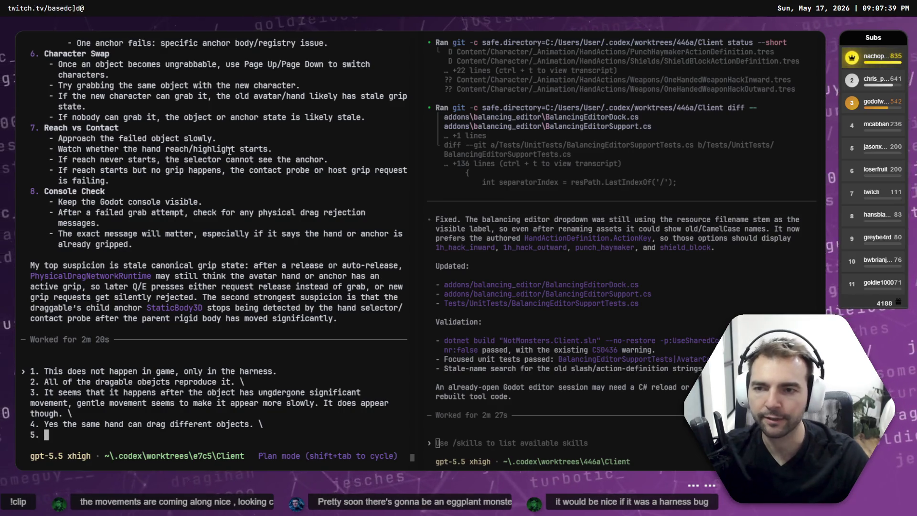
pyautogui.scroll(10, 236, 139)
pyautogui.scroll(7, 197, 160)
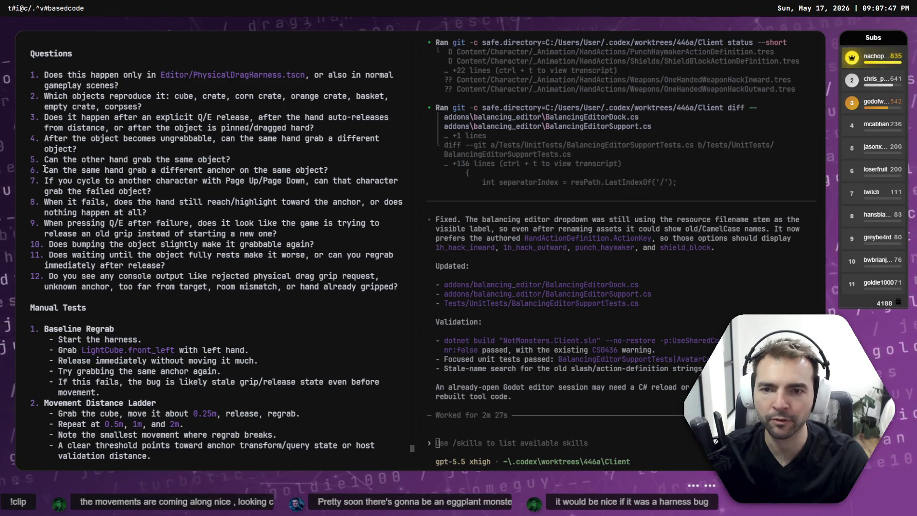
pyautogui.write('5.')
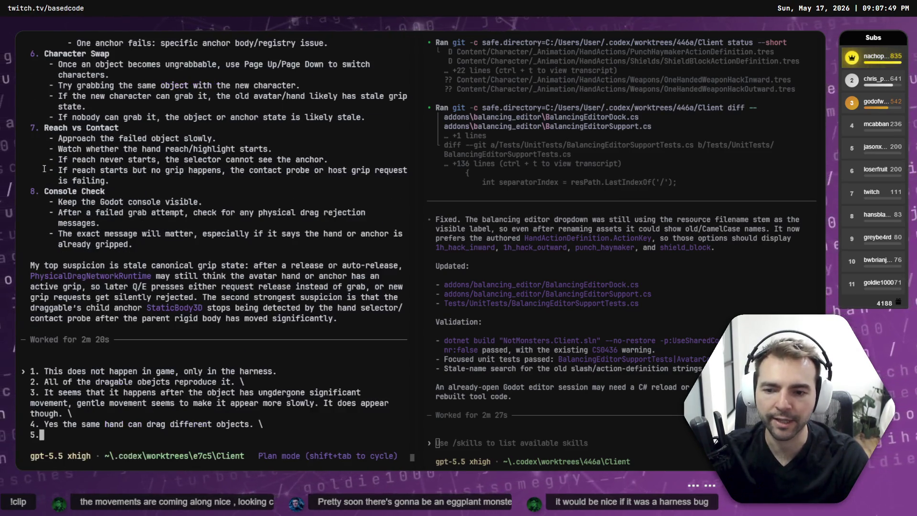
pyautogui.write('6')
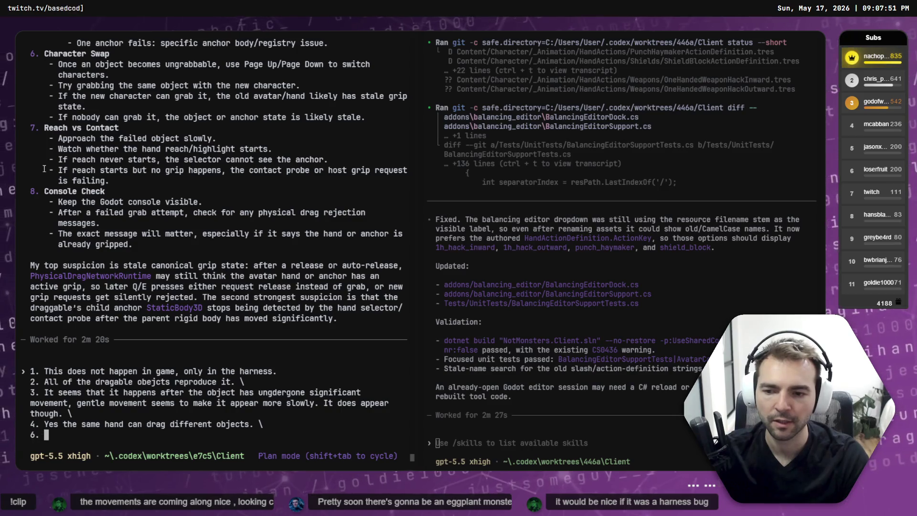
pyautogui.press('BackSpace')
pyautogui.press('BackSpace')
pyautogui.write('t ca')
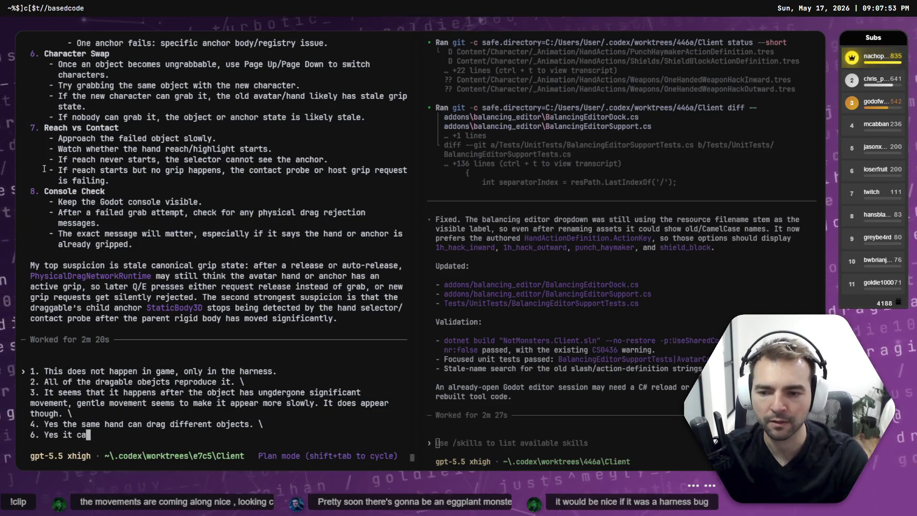
pyautogui.write('n grab a different achor')
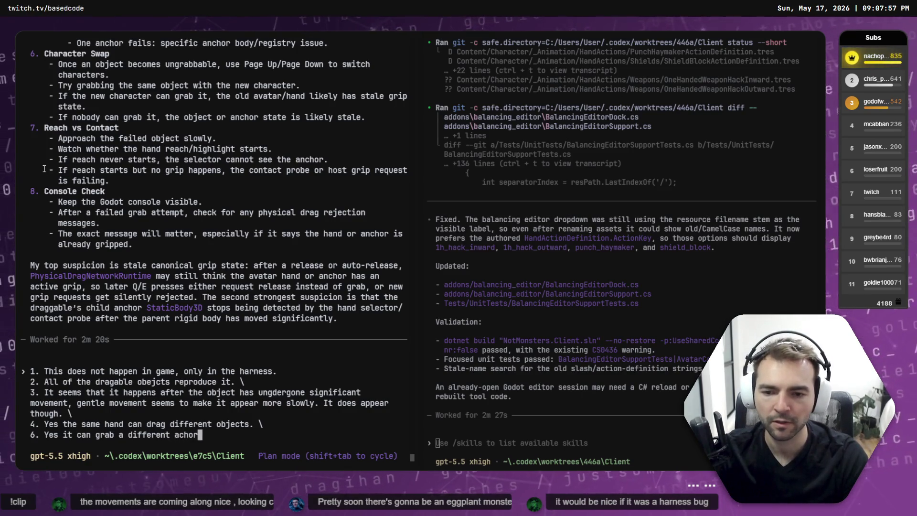
pyautogui.press('BackSpace')
pyautogui.press('BackSpace')
pyautogui.press('BackSpace')
pyautogui.write("still can't move the")
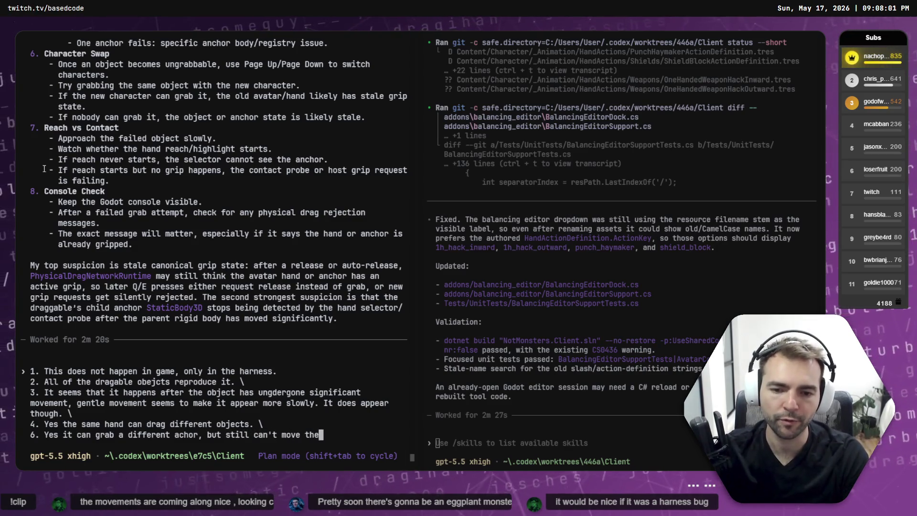
pyautogui.press('BackSpace')
pyautogui.press('BackSpace')
pyautogui.press('BackSpace')
pyautogui.write('je')
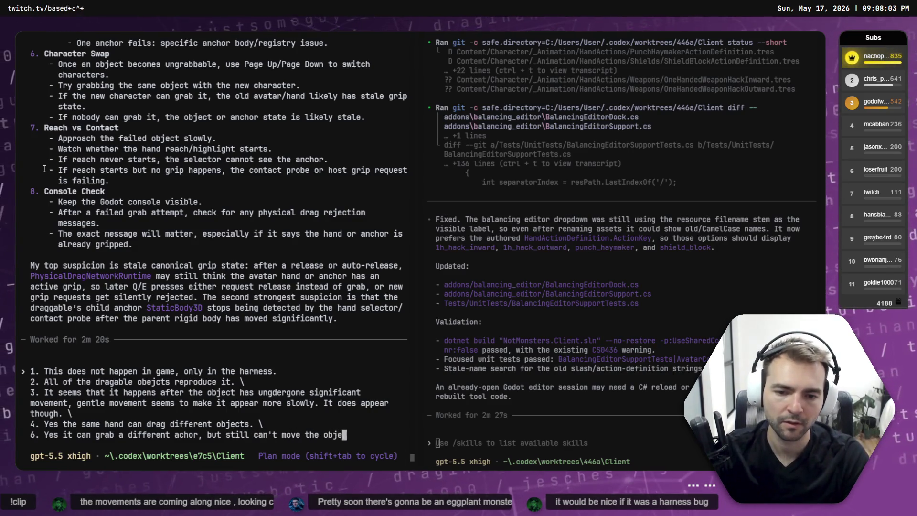
pyautogui.write('ct. \\')
pyautogui.press('Return')
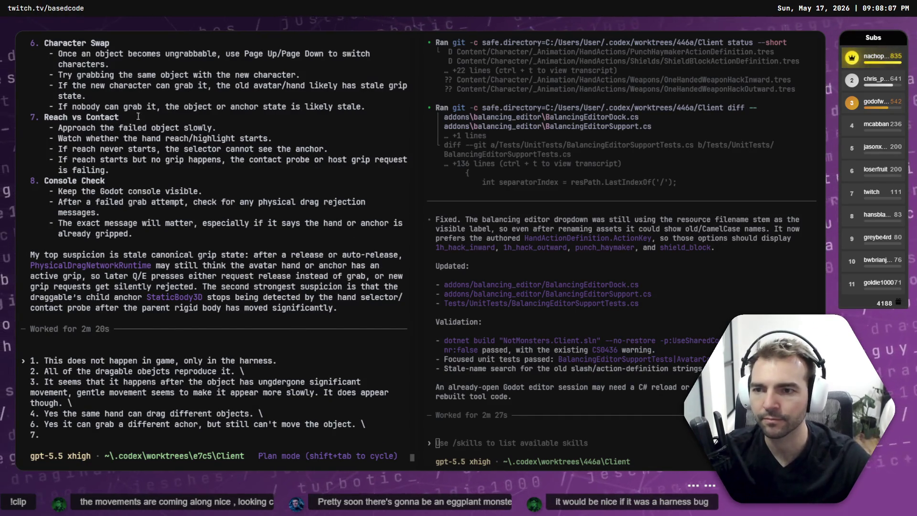
# Select question 7 about character switching and launch the Physical Drag harness in Godot
pyautogui.scroll(20, 134, 113)
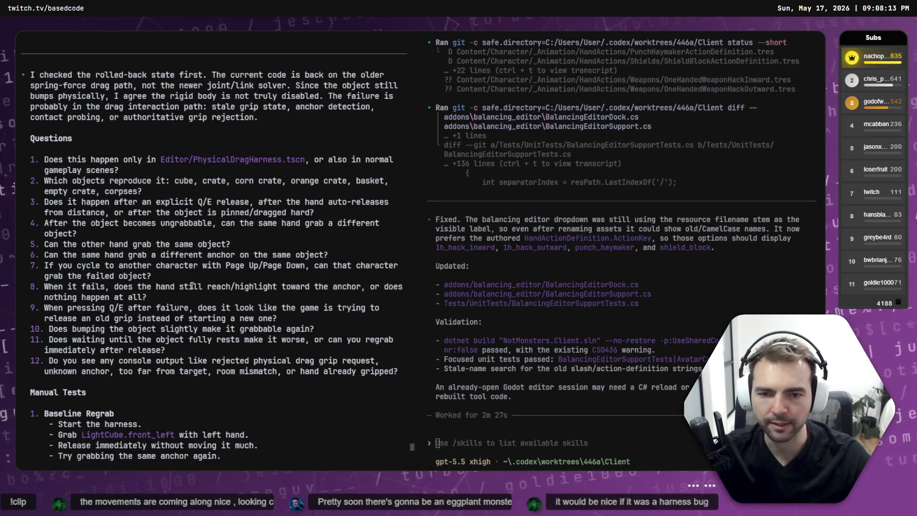
pyautogui.moveTo(74, 265); pyautogui.dragTo(150, 277)
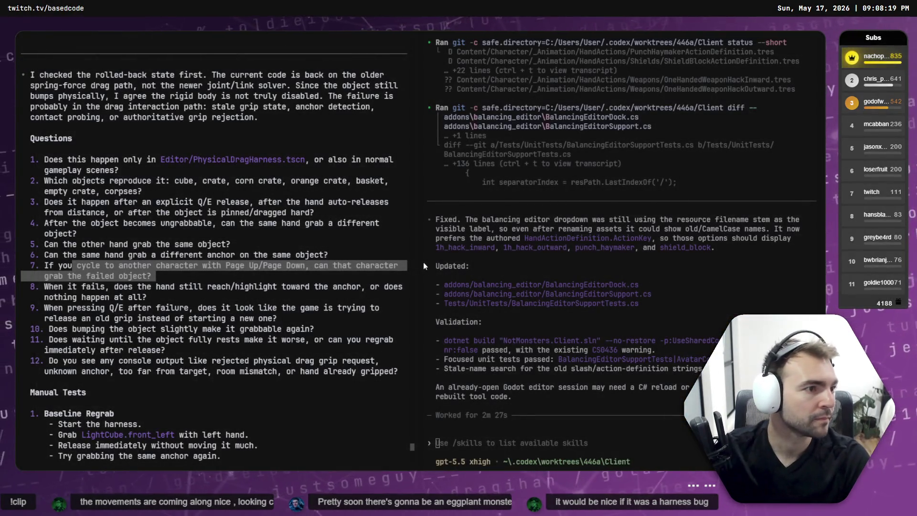
pyautogui.hotkey('alt', 'Tab')
pyautogui.press('Down')
pyautogui.press('Return')
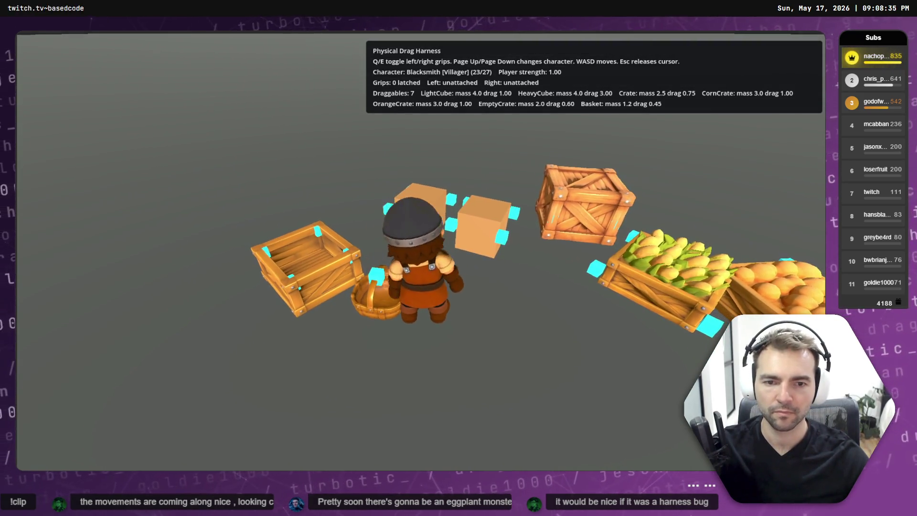
# Grip and release the basket as the Blacksmith, then switch to the Butcher and retry the grab
pyautogui.press('q')
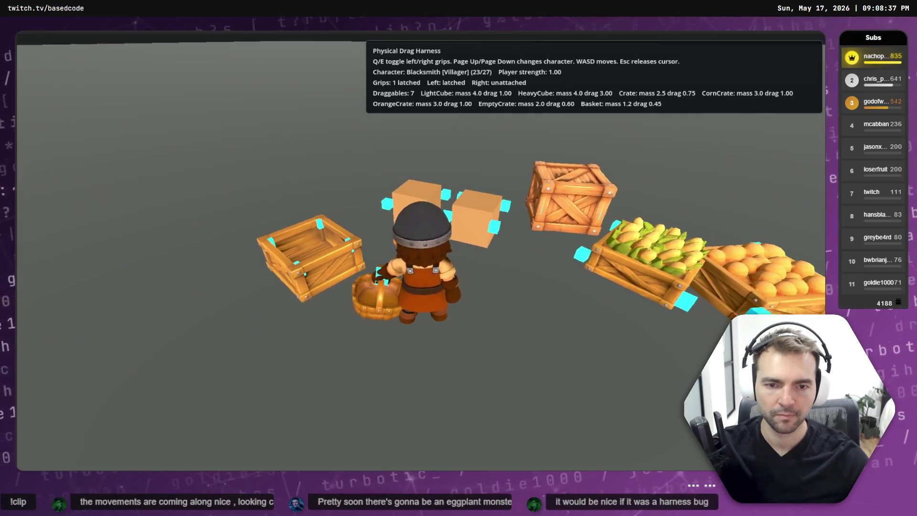
pyautogui.press('q')
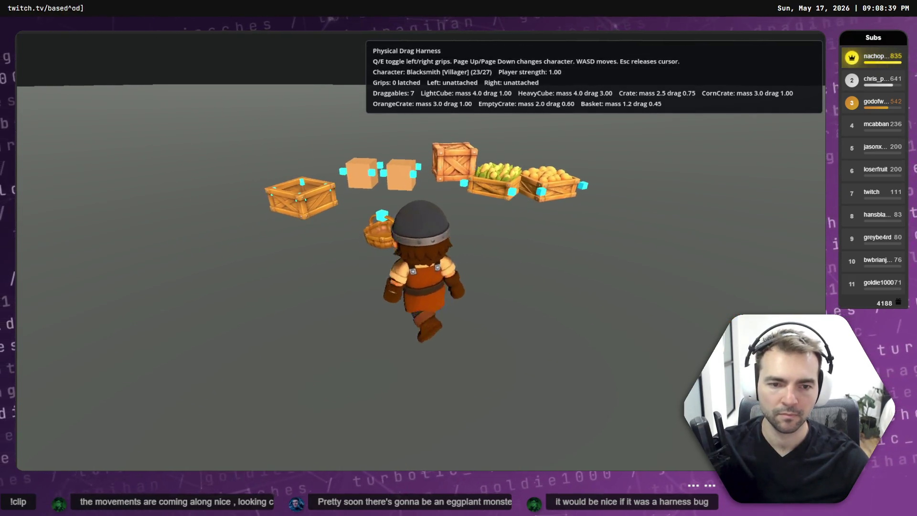
pyautogui.press('pageup')
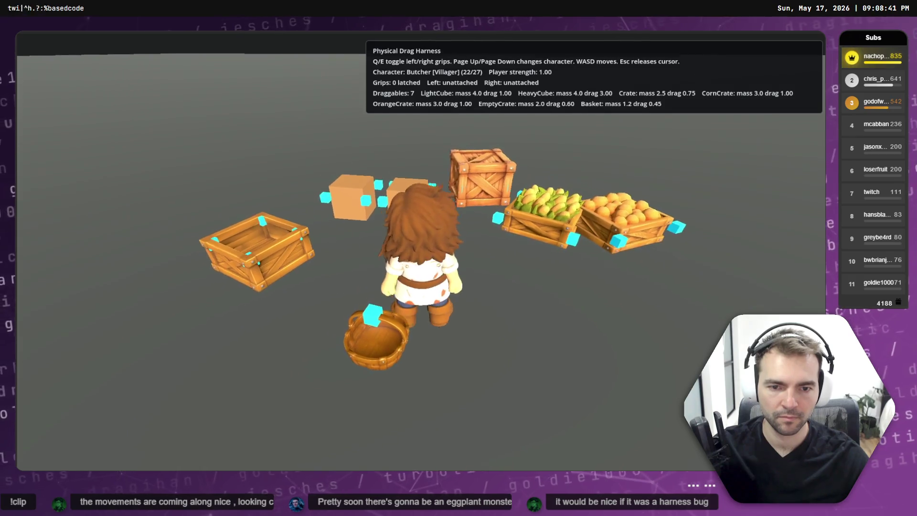
pyautogui.press('s')
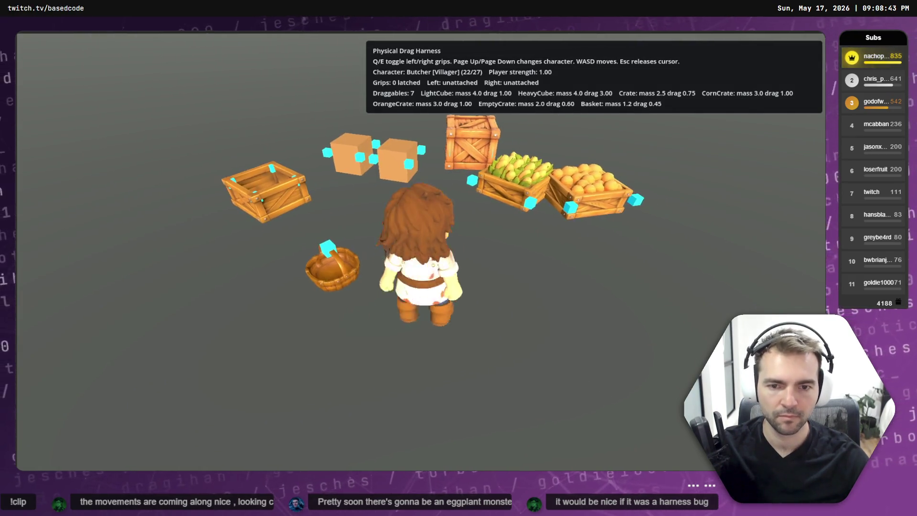
pyautogui.press('a')
pyautogui.press('q')
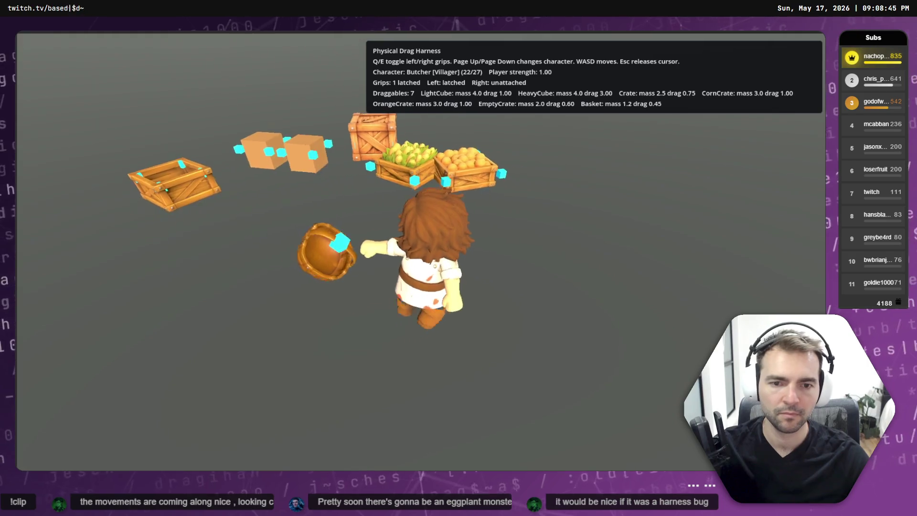
pyautogui.press('q')
pyautogui.press('d')
pyautogui.press('a')
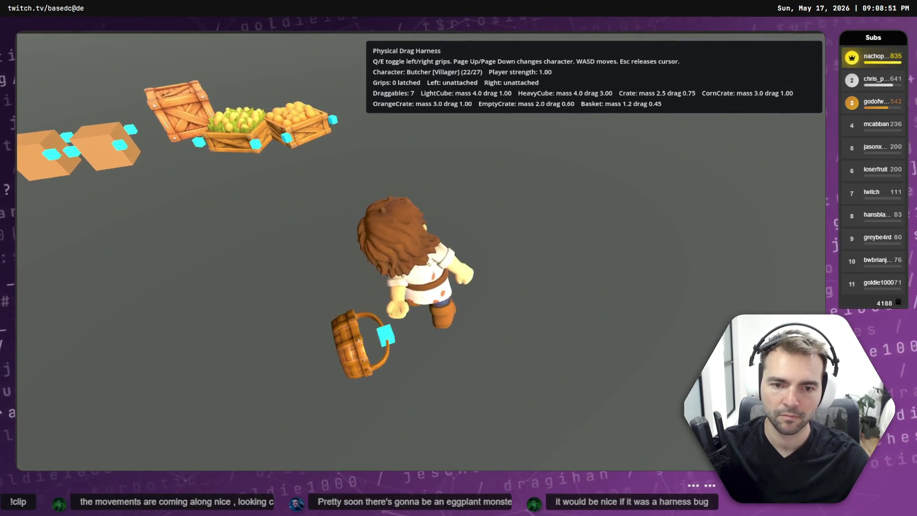
pyautogui.press('a')
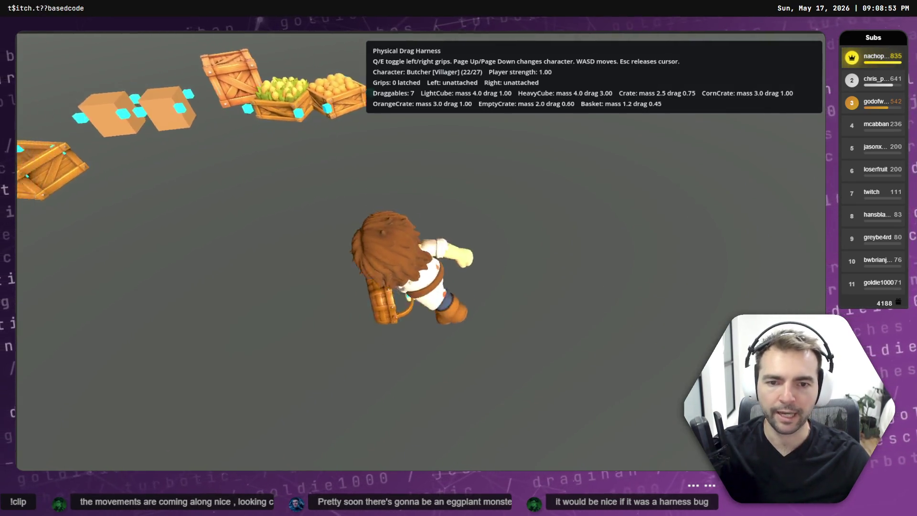
pyautogui.press('w')
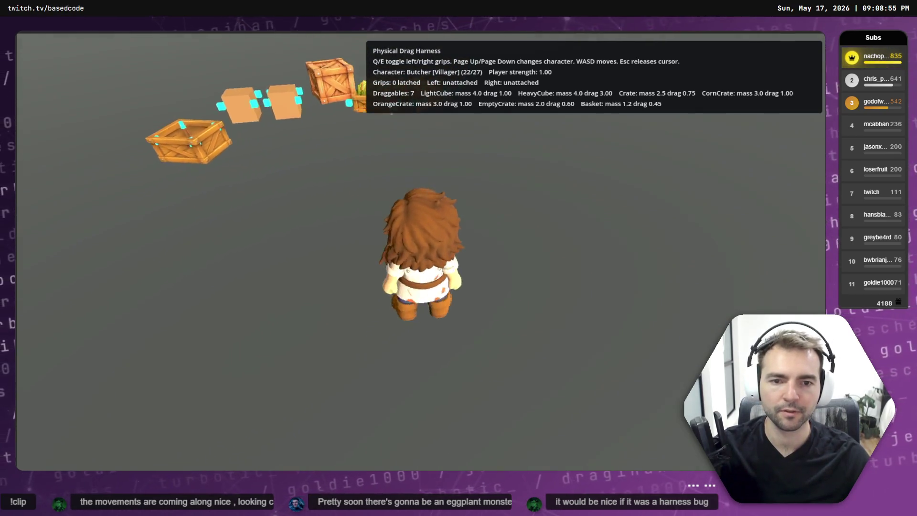
pyautogui.press('s')
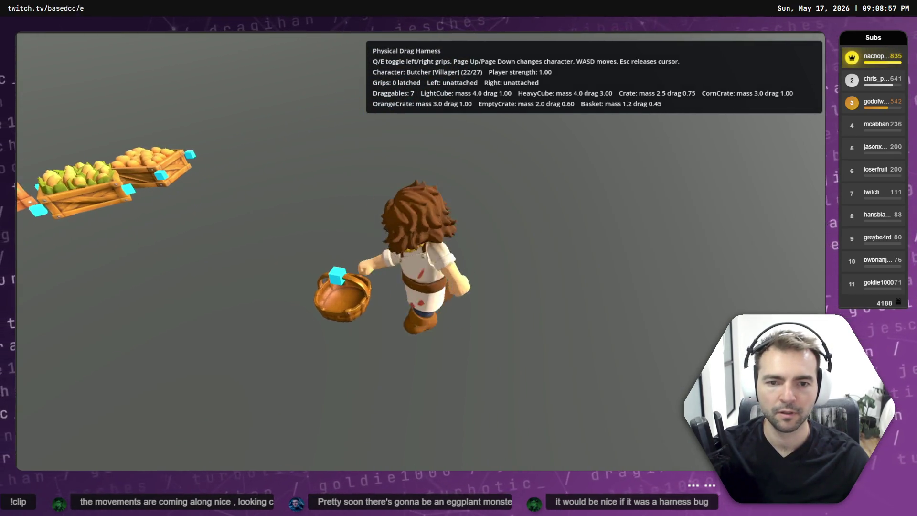
# Switch to the Barkeeper, try gripping the basket again, then stop the harness
pyautogui.press('pagedown')
pyautogui.press('w')
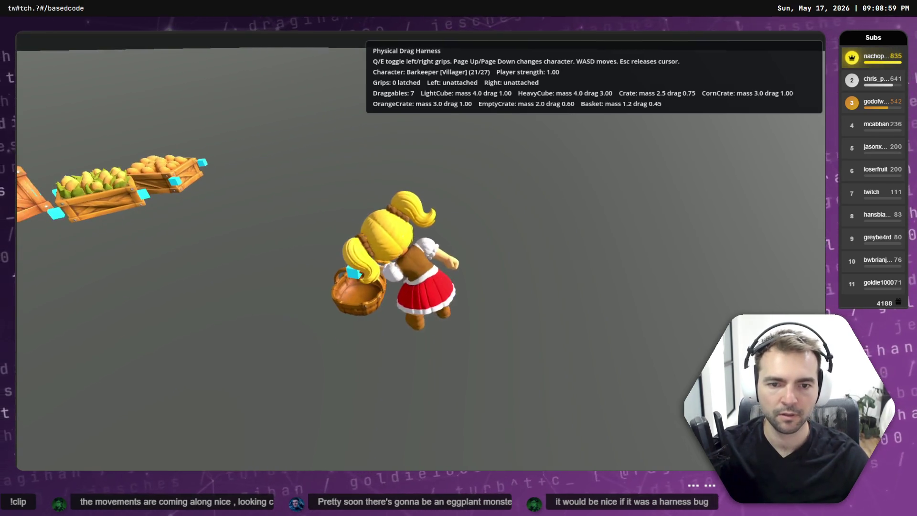
pyautogui.press('a')
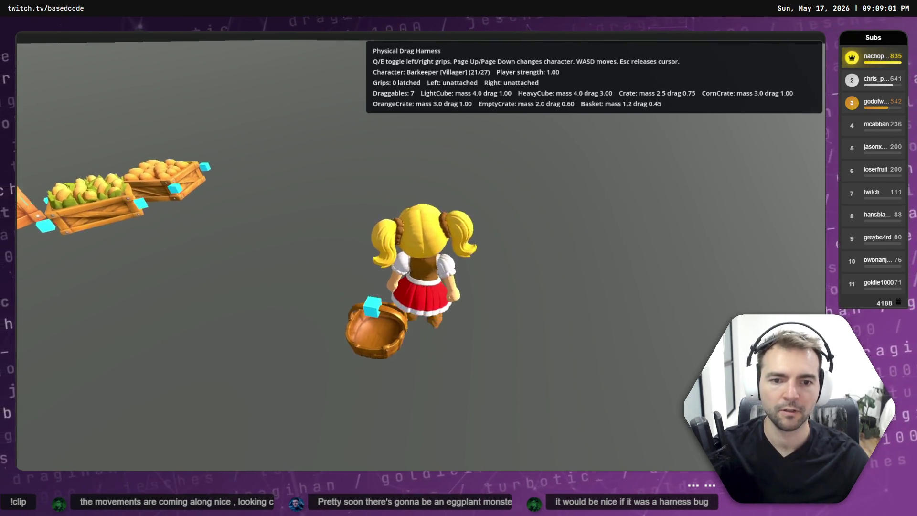
pyautogui.press('a')
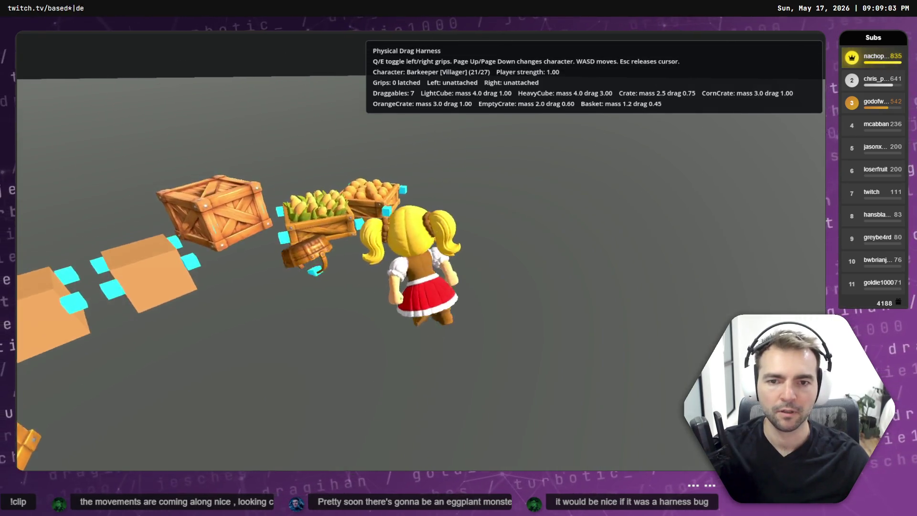
pyautogui.press('q')
pyautogui.press('q')
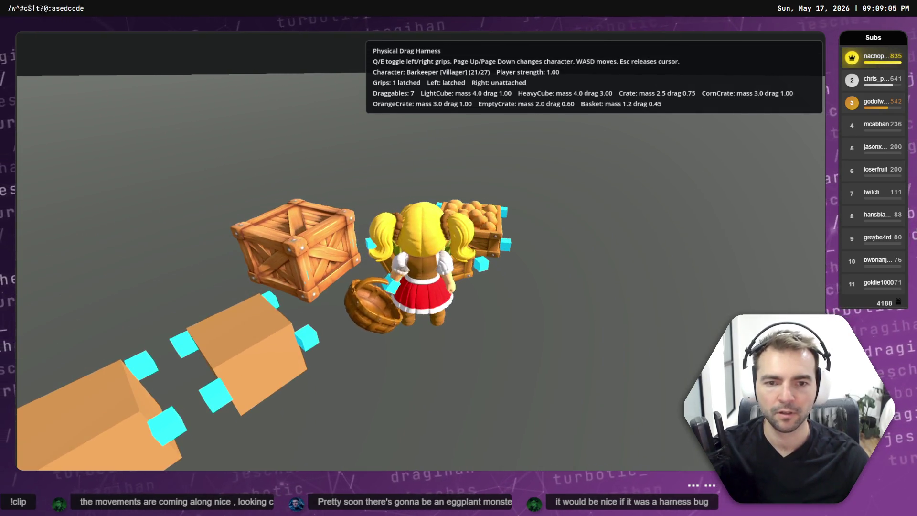
pyautogui.press('d')
pyautogui.press('a')
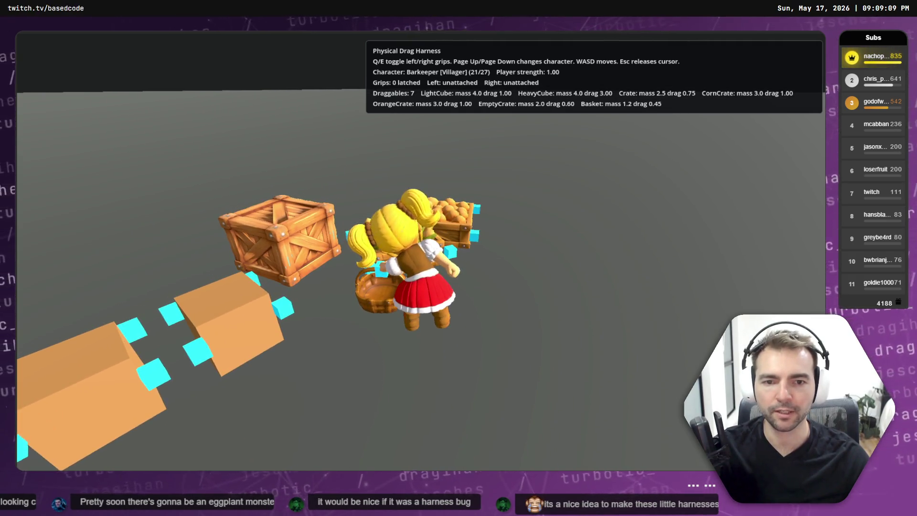
pyautogui.press('F8')
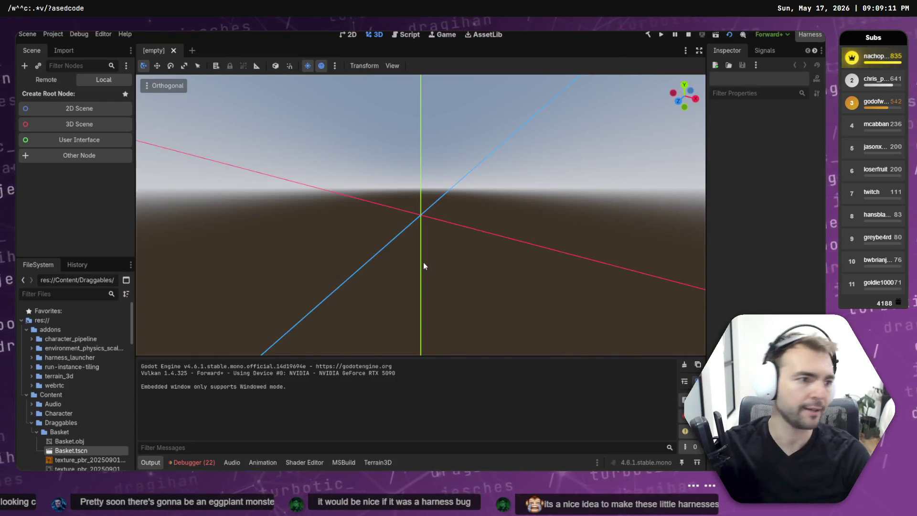
# Back in Codex, dictate answer 7: switching characters doesn't help
pyautogui.hotkey('alt', 'Tab')
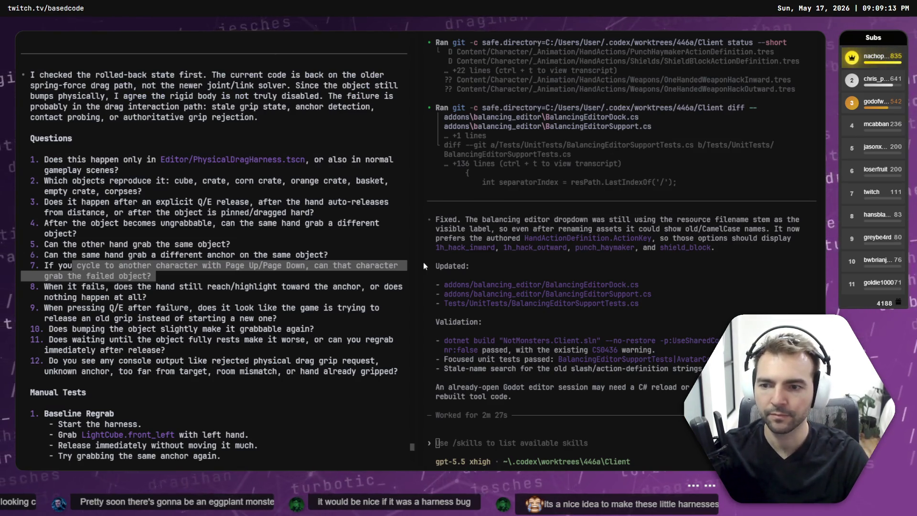
pyautogui.write('7.')
pyautogui.press('super+h')
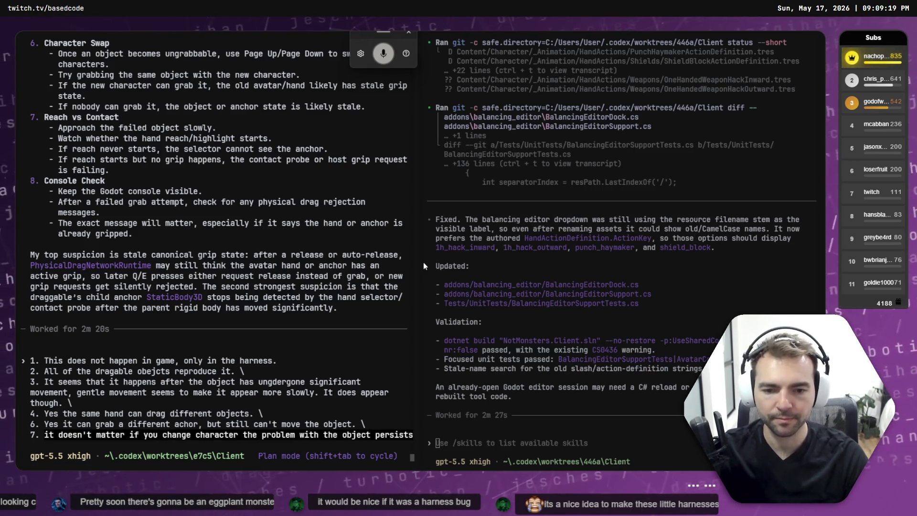
pyautogui.write('\\')
pyautogui.press('Return')
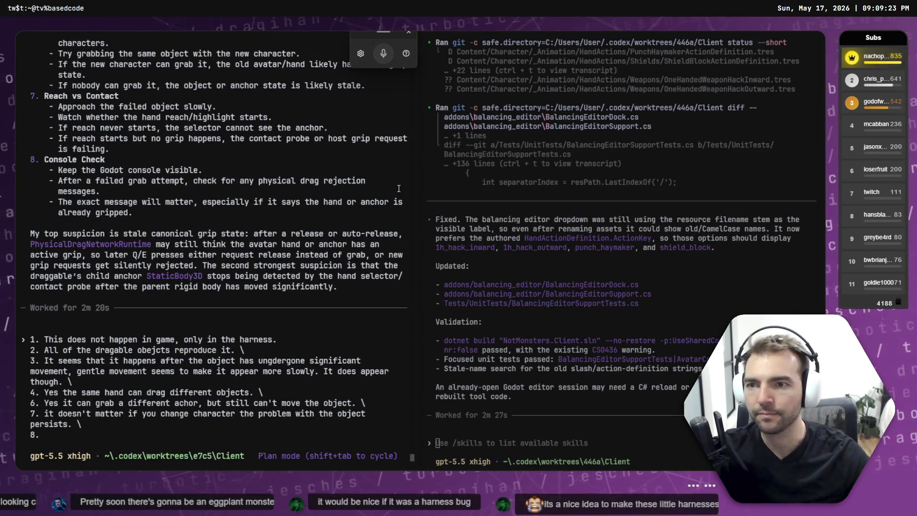
# Write answer 8: the hand still highlights toward the anchor and reaches it
pyautogui.scroll(8, 281, 256)
pyautogui.scroll(8, 281, 256)
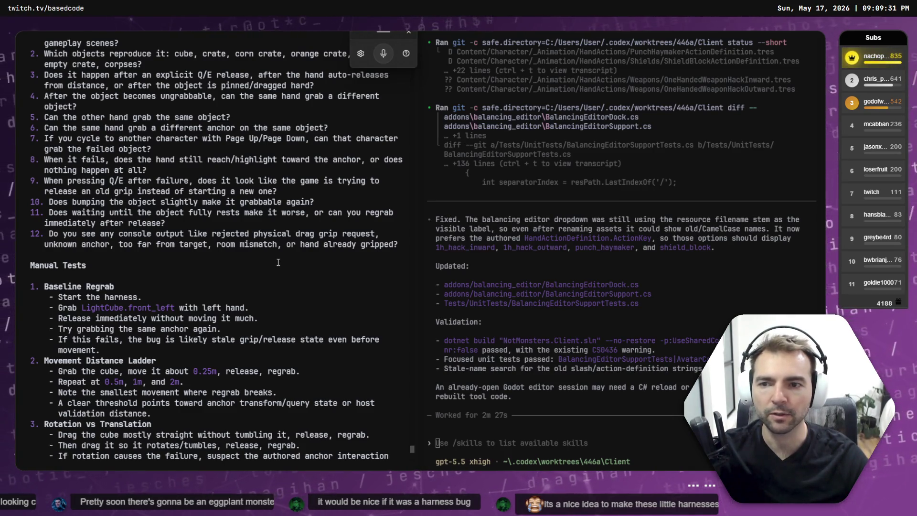
pyautogui.scroll(-15, 277, 262)
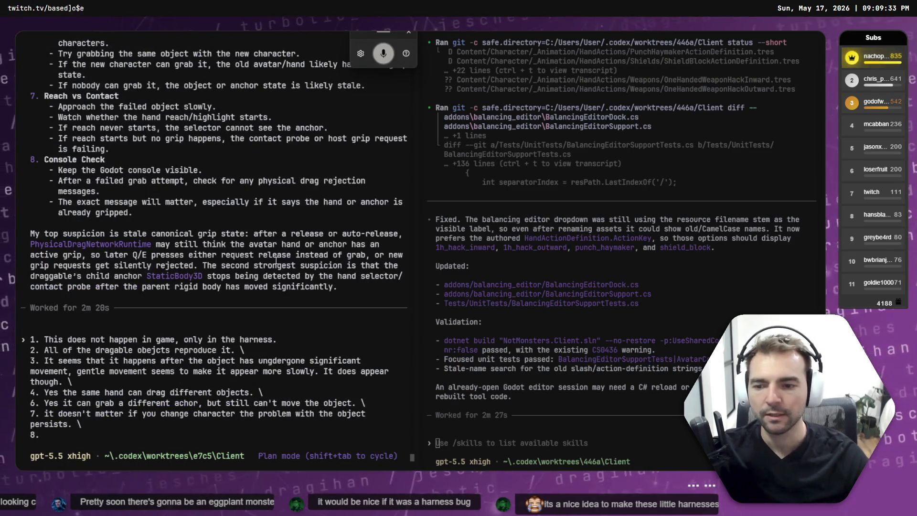
pyautogui.scroll(10, 256, 262)
pyautogui.write('the hand still highlights')
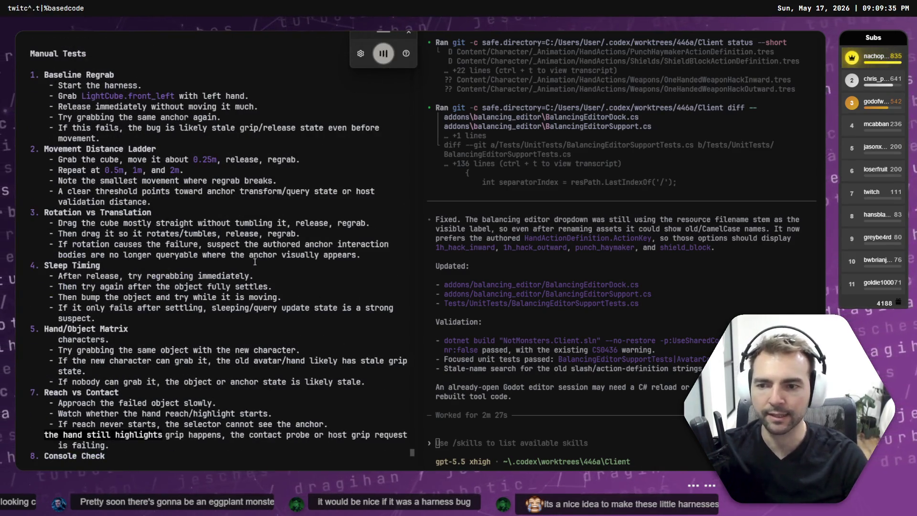
pyautogui.write(' towards the anchor and reaches')
pyautogui.scroll(10, 267, 258)
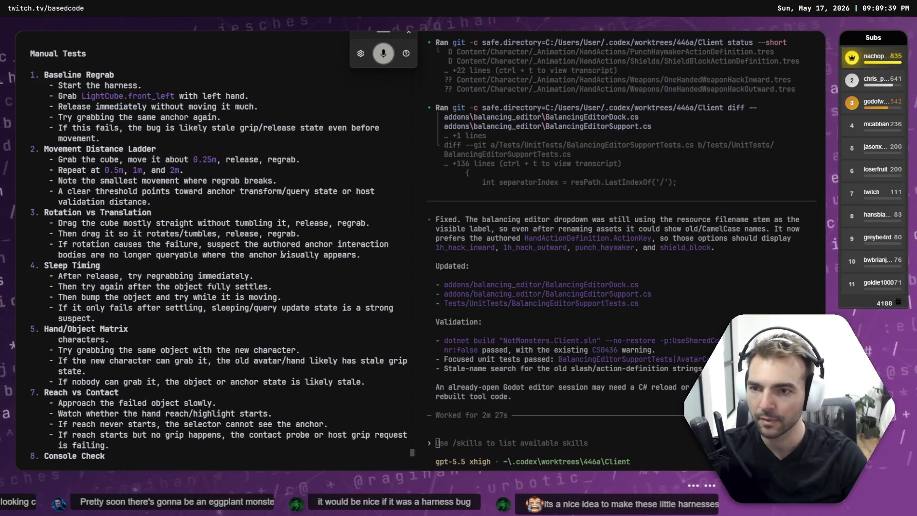
pyautogui.scroll(8, 282, 255)
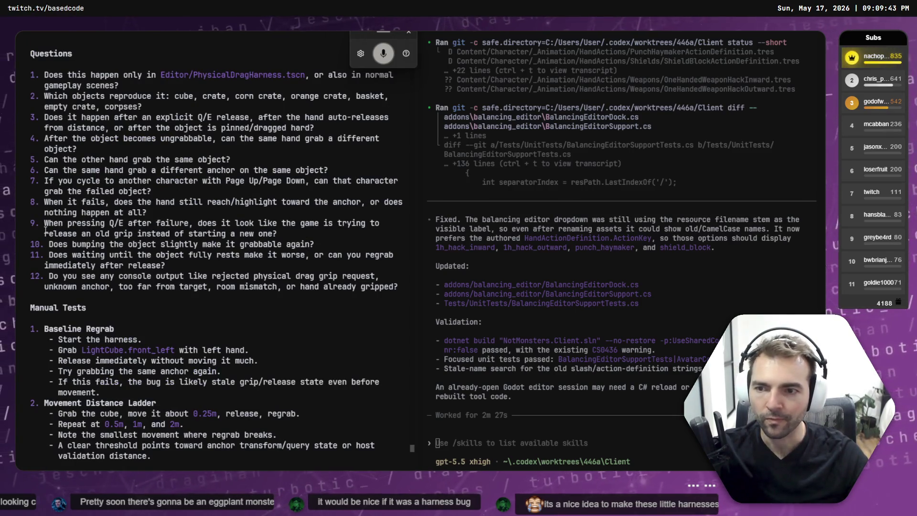
pyautogui.scroll(-15, 43, 226)
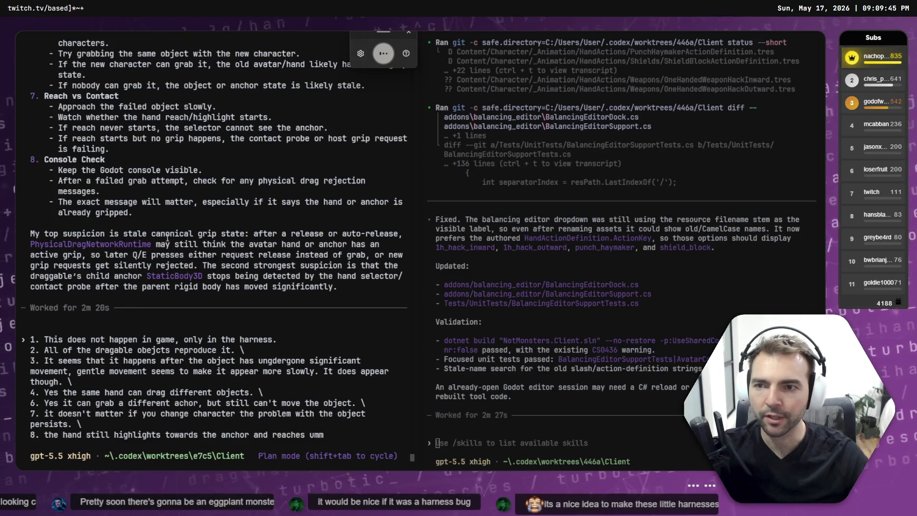
pyautogui.scroll(8, 75, 247)
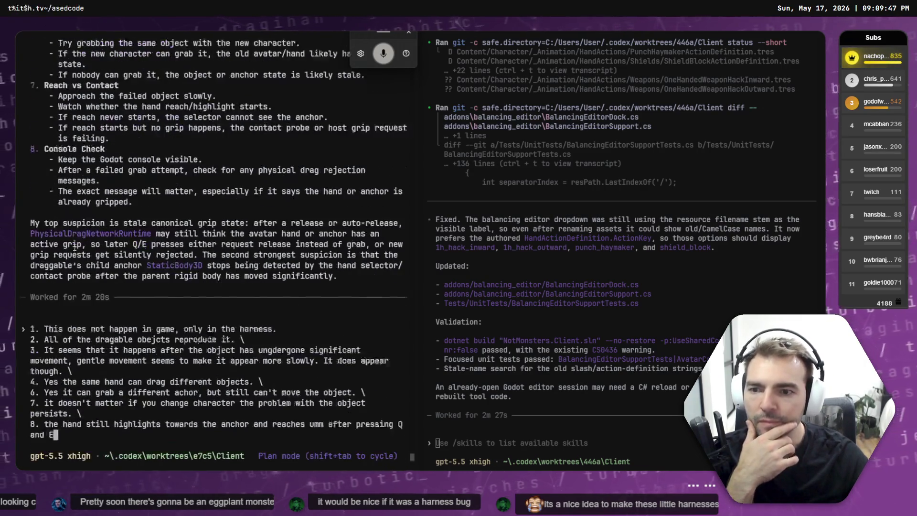
pyautogui.scroll(8, 74, 247)
pyautogui.scroll(4, 74, 247)
pyautogui.scroll(3, 75, 247)
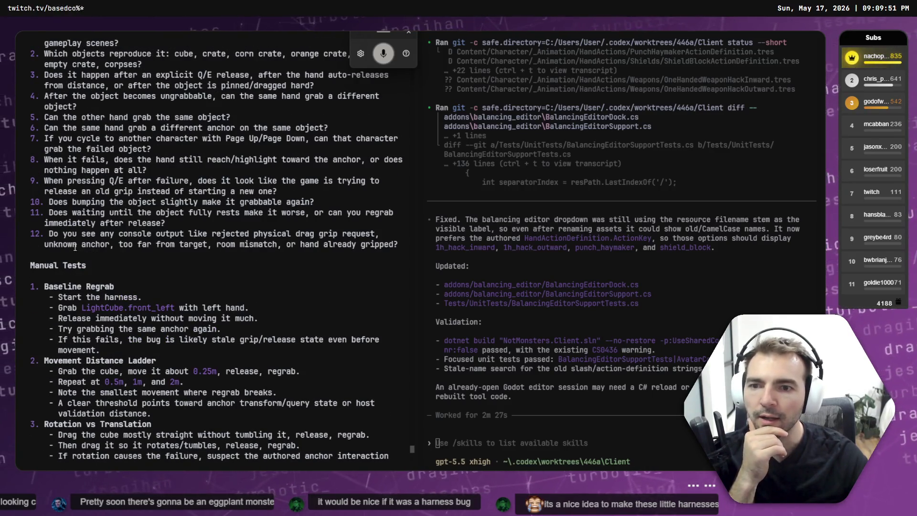
pyautogui.write('failure')
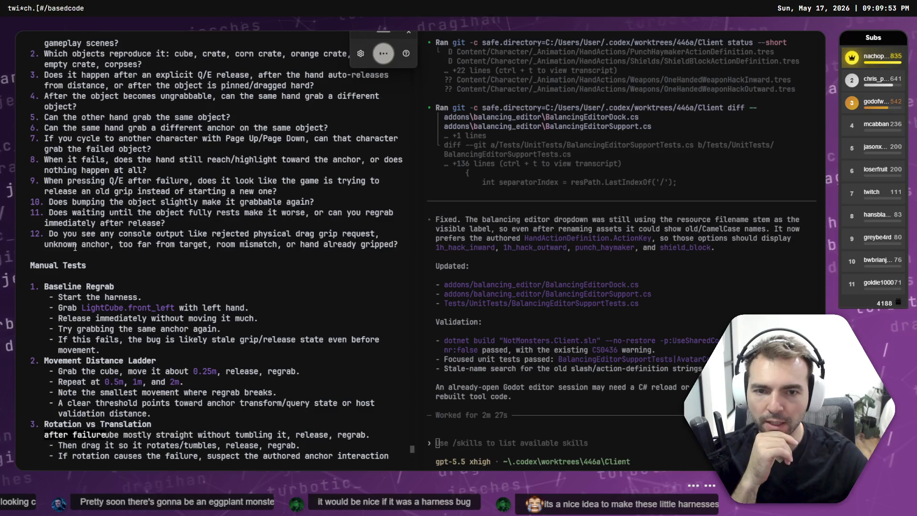
pyautogui.write(' does it still look like the game is trying to release the')
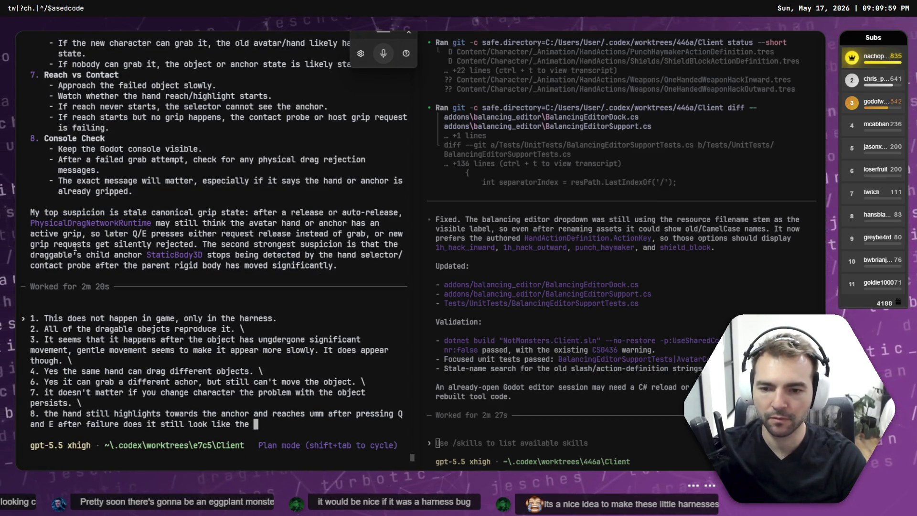
# Remove the stray trailing phrase from answer 8 and end it with a period
pyautogui.hotkey('ctrl', 'BackSpace')
pyautogui.hotkey('ctrl', 'BackSpace')
pyautogui.hotkey('ctrl', 'BackSpace')
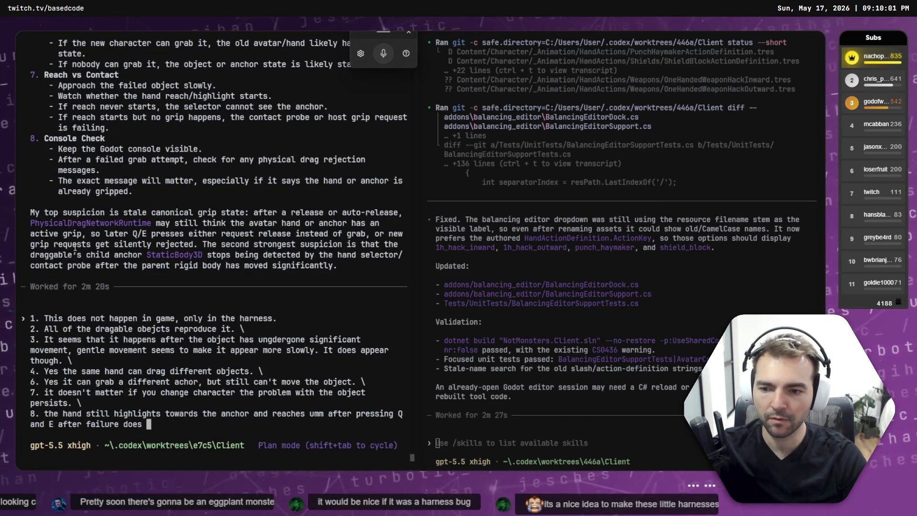
pyautogui.hotkey('ctrl', 'BackSpace')
pyautogui.hotkey('ctrl', 'BackSpace')
pyautogui.hotkey('ctrl', 'BackSpace')
pyautogui.write('.')
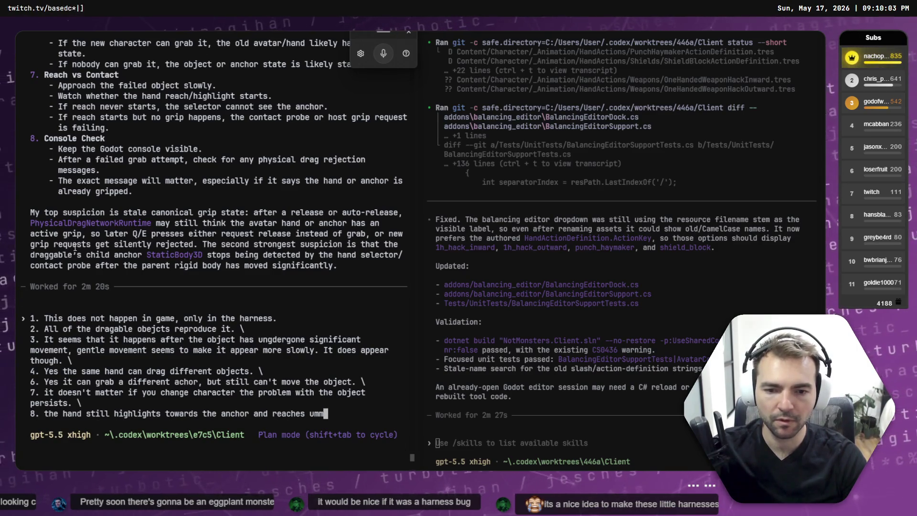
pyautogui.write(' \\')
pyautogui.press('Return')
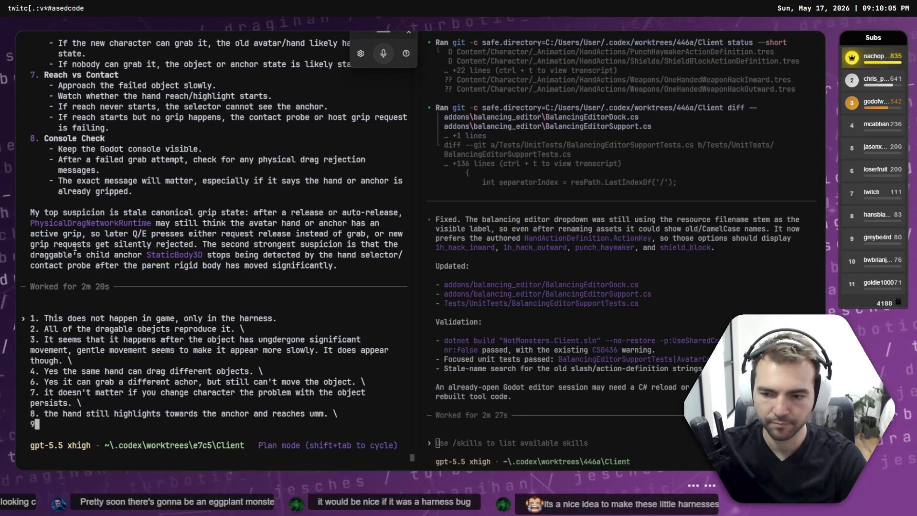
# Dictate answer 9, regrab fails though reaching and cancelling work, and start answer 10 on bumping
pyautogui.write('9.')
pyautogui.scroll(15, 75, 247)
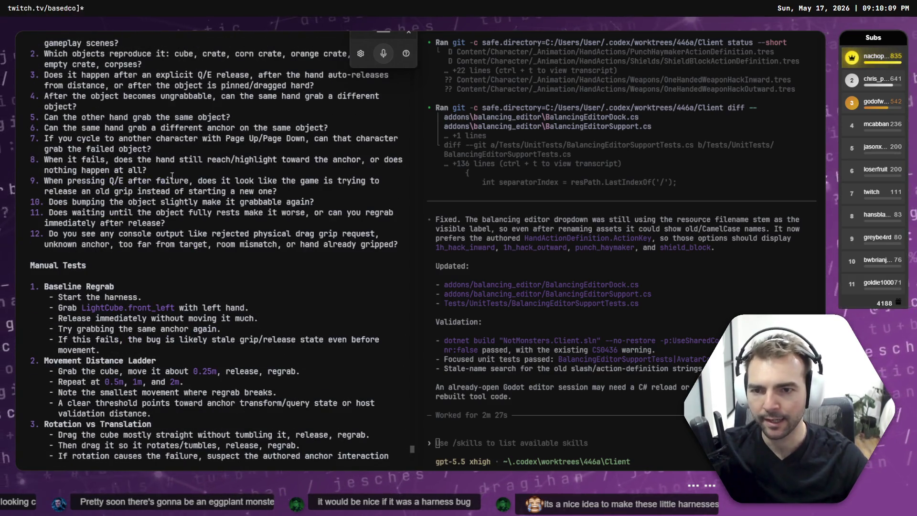
pyautogui.press('super+h')
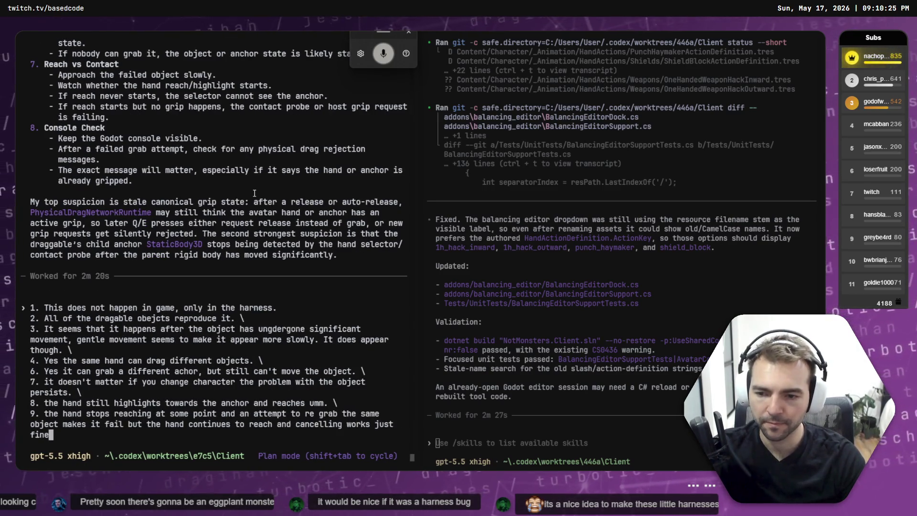
pyautogui.write('. \\')
pyautogui.press('Return')
pyautogui.write('10.')
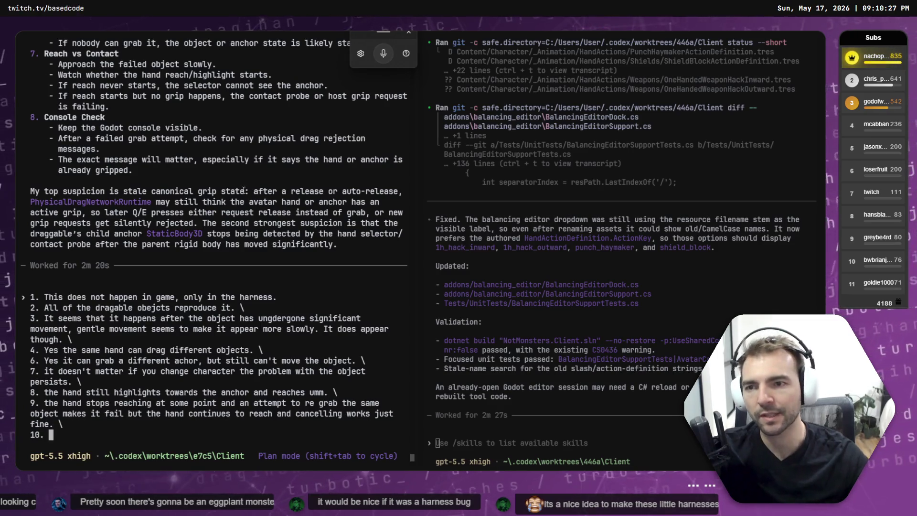
pyautogui.scroll(10, 254, 193)
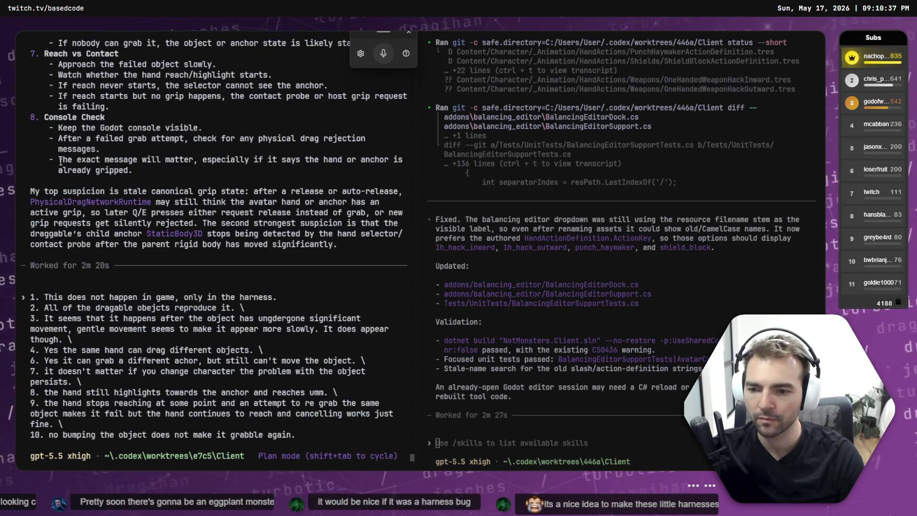
pyautogui.scroll(10, 88, 164)
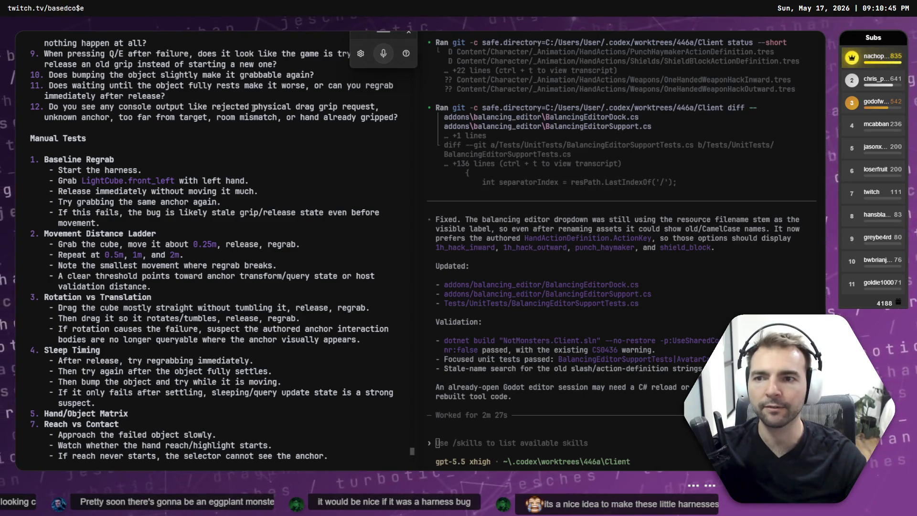
# Dictate answer 11 on sometimes-possible regrabs and answer 12: no console output showing errors
pyautogui.scroll(-10, 251, 110)
pyautogui.scroll(-2, 250, 106)
pyautogui.press('super+h')
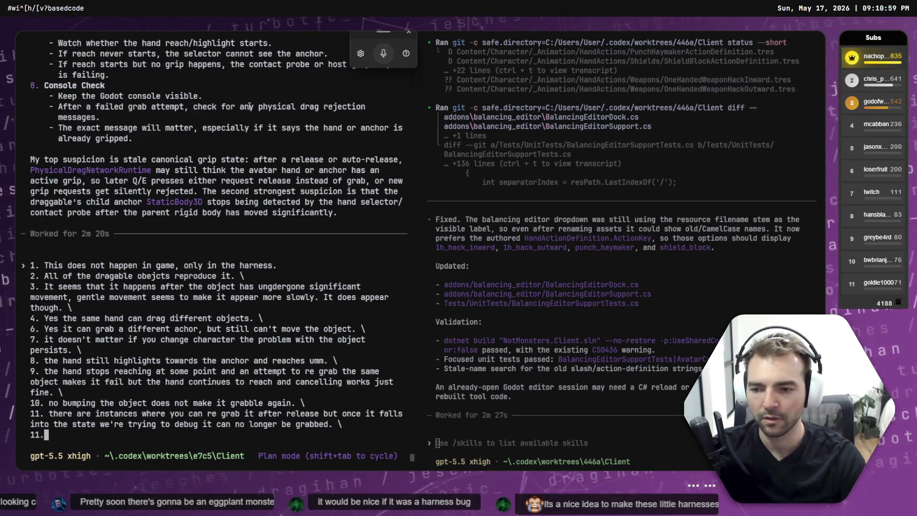
pyautogui.press('BackSpace')
pyautogui.press('BackSpace')
pyautogui.write('2.')
pyautogui.scroll(15, 249, 106)
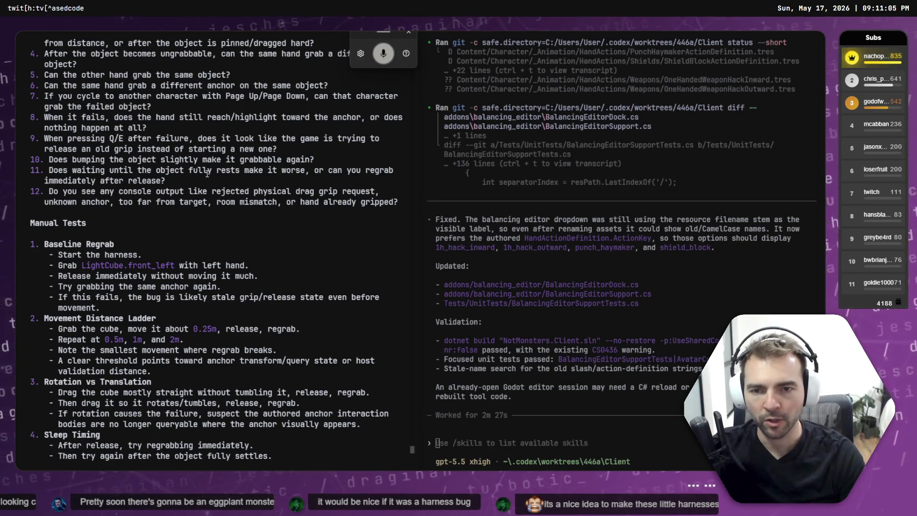
pyautogui.write('console outputs indicating')
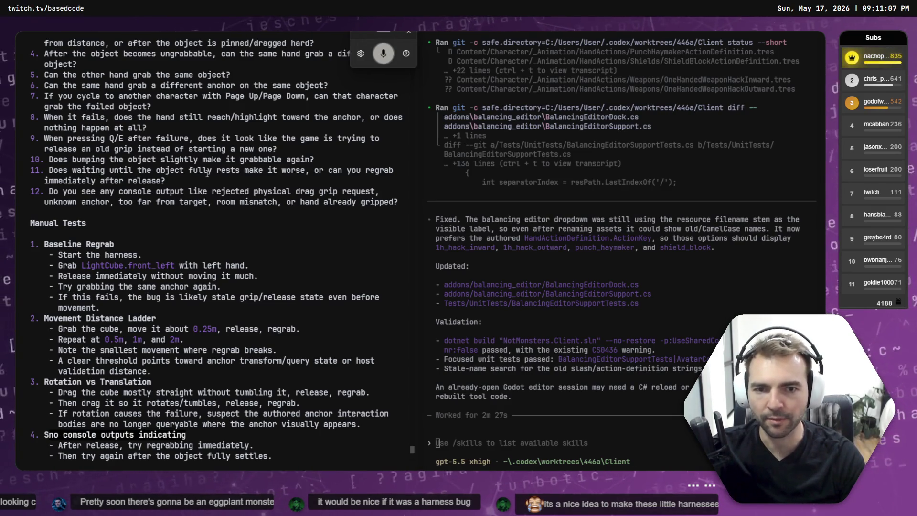
pyautogui.write(' that something is going wrong. \\')
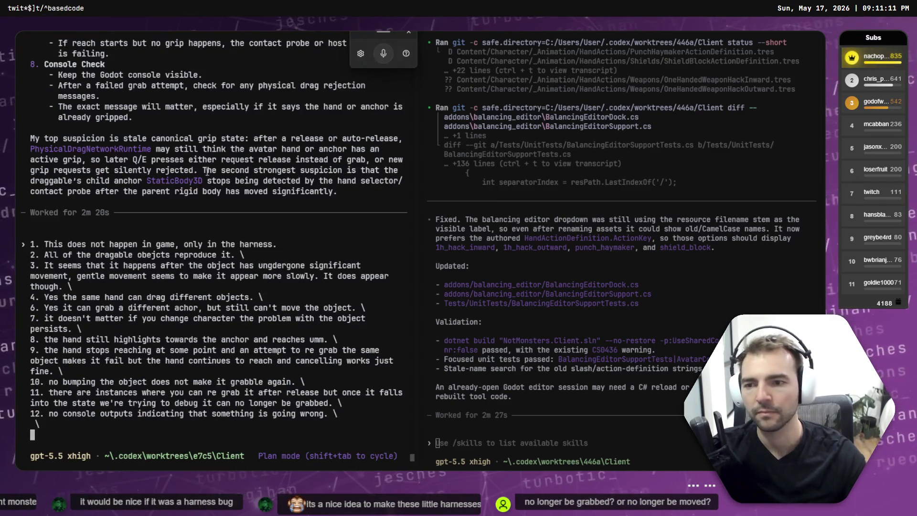
# Review the full reply and submit all twelve answers to Codex
pyautogui.scroll(10, 225, 205)
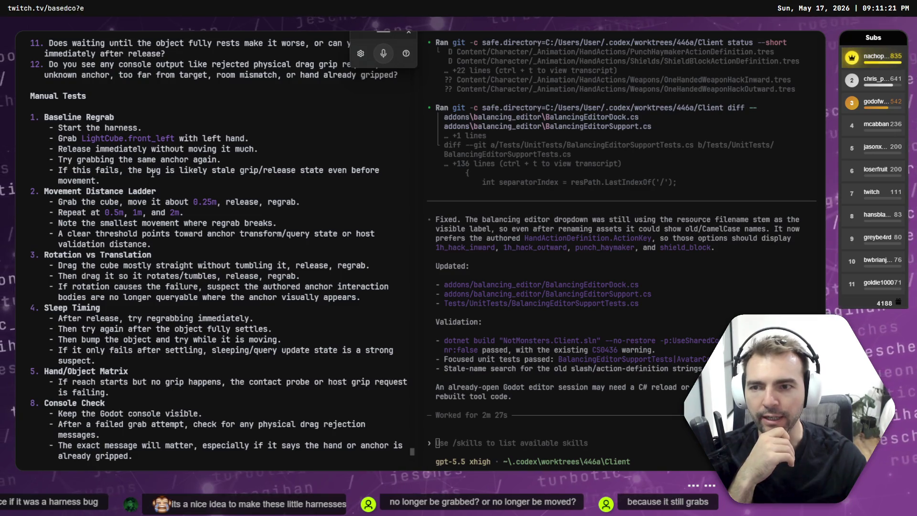
pyautogui.scroll(-2, 150, 175)
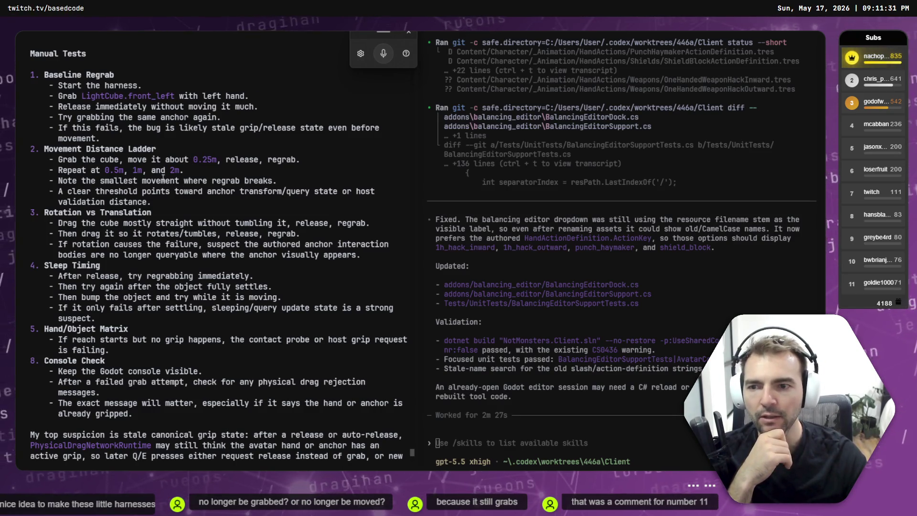
pyautogui.scroll(-10, 166, 178)
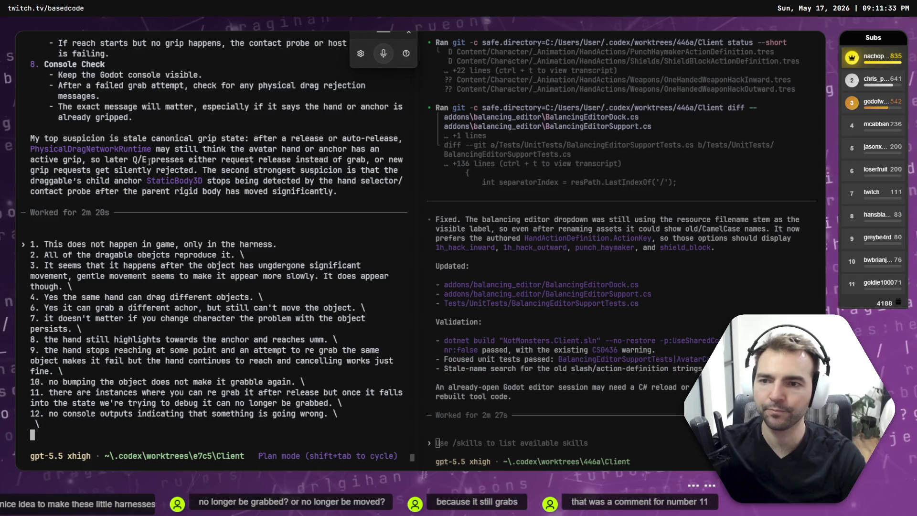
pyautogui.press('Return')
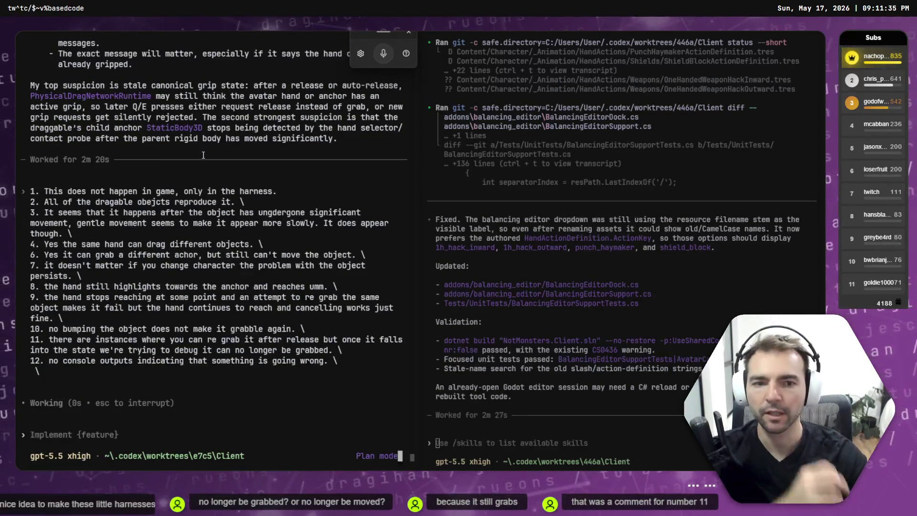